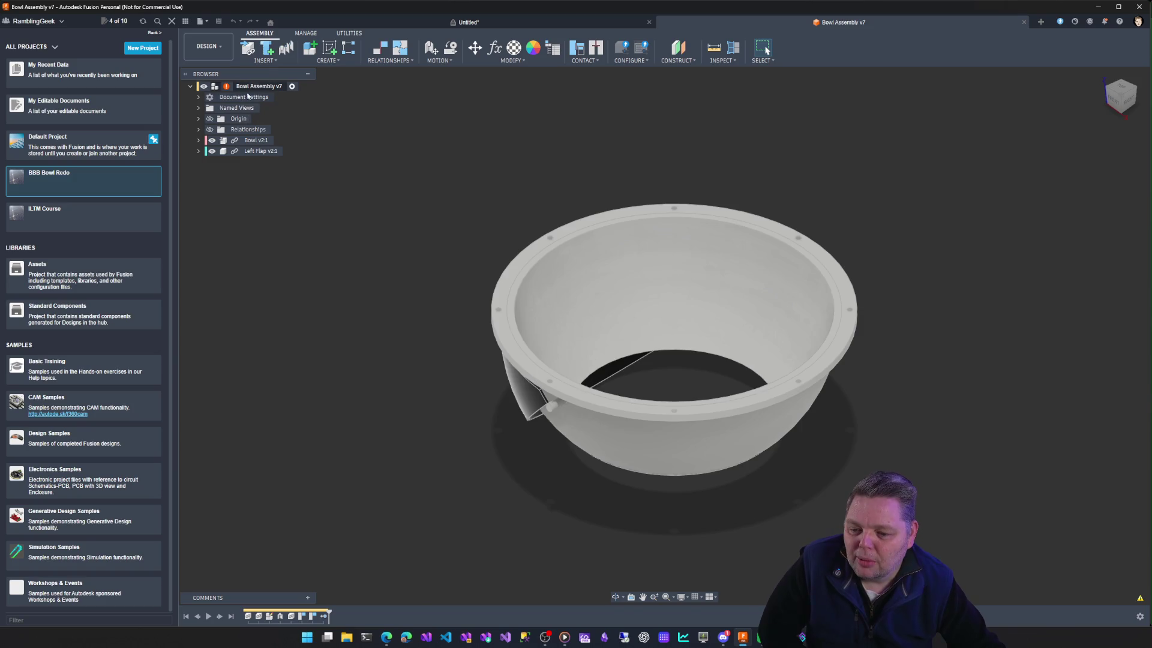
# Reveal the design warning explaining Rigth Flip is unresolved because its design was deleted.
pyautogui.click(260, 86)
pyautogui.press('Escape')
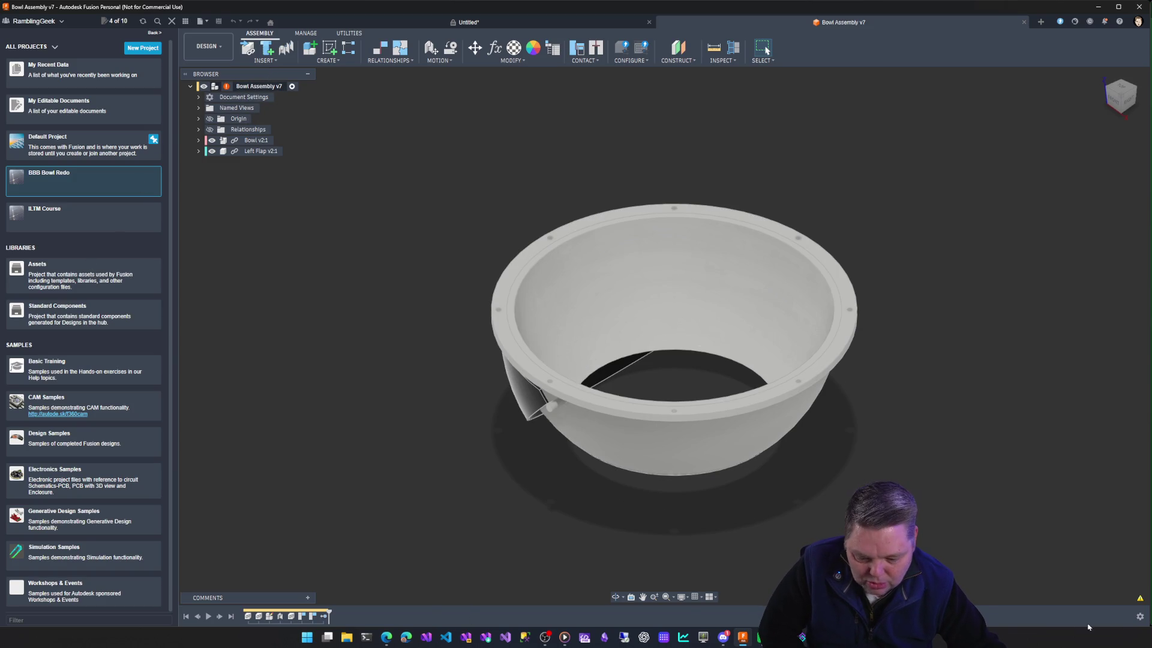
pyautogui.click(1141, 599)
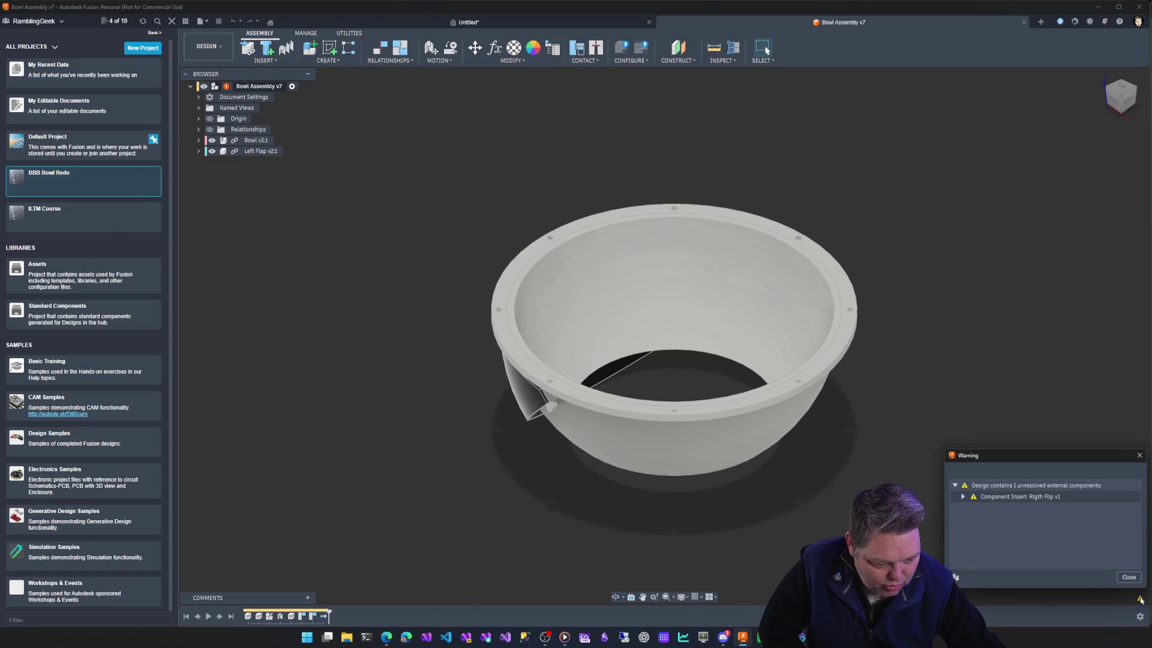
pyautogui.click(963, 497)
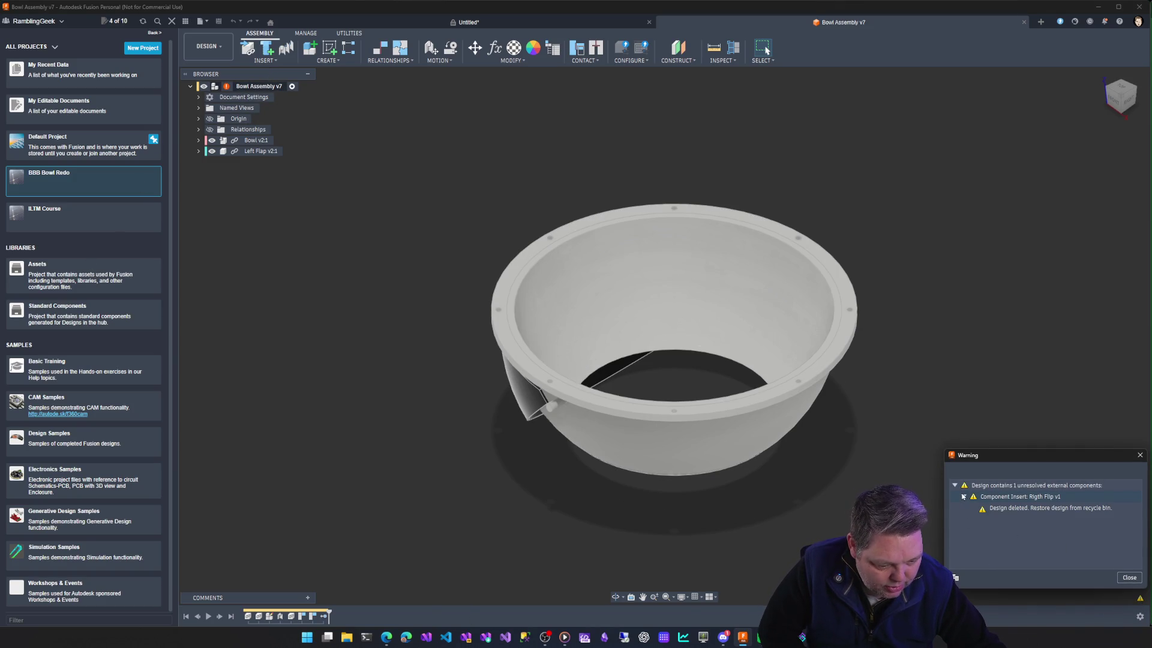
pyautogui.click(1012, 516)
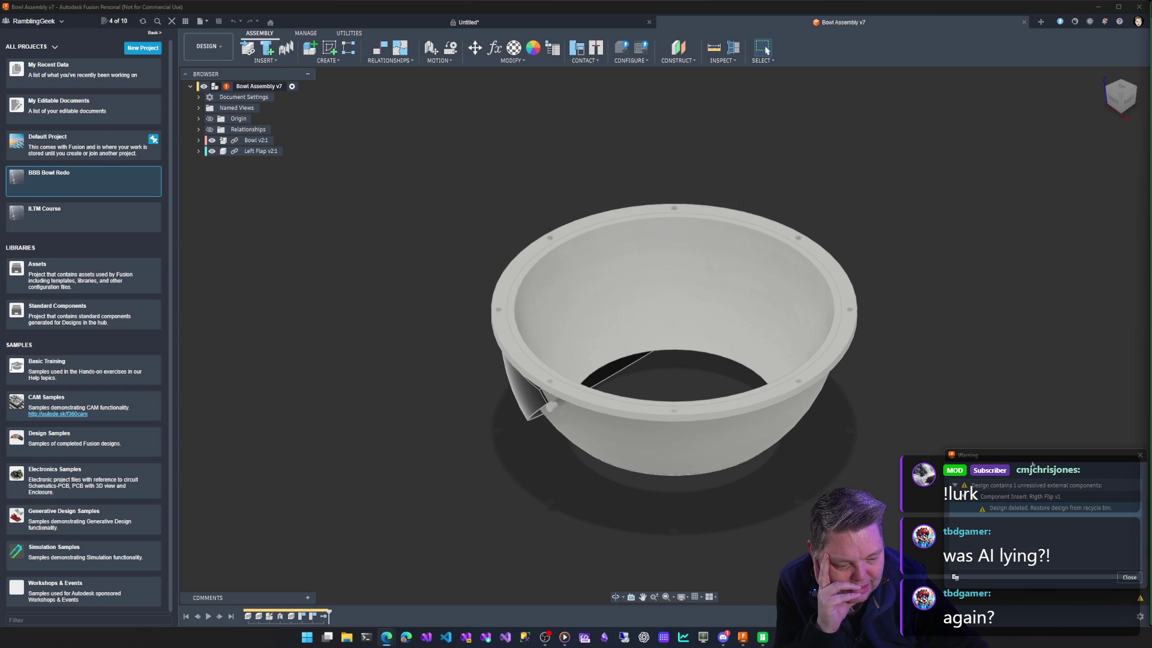
pyautogui.moveTo(990, 456); pyautogui.dragTo(504, 153)
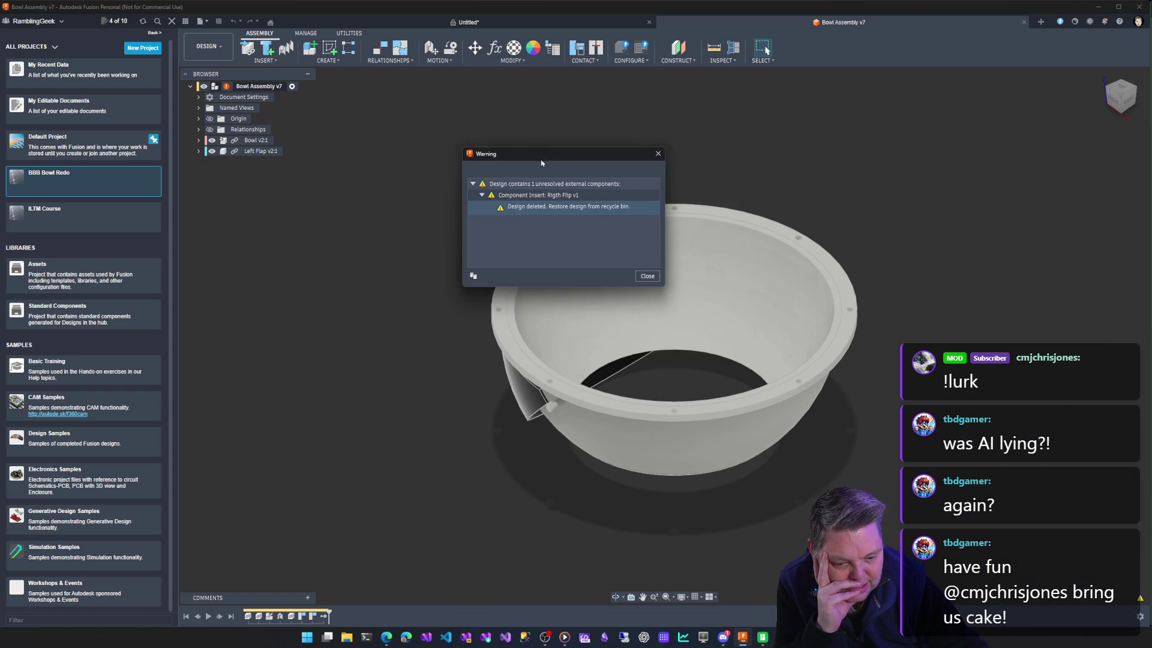
# Select the bowl component and clear the selection again.
pyautogui.click(695, 426)
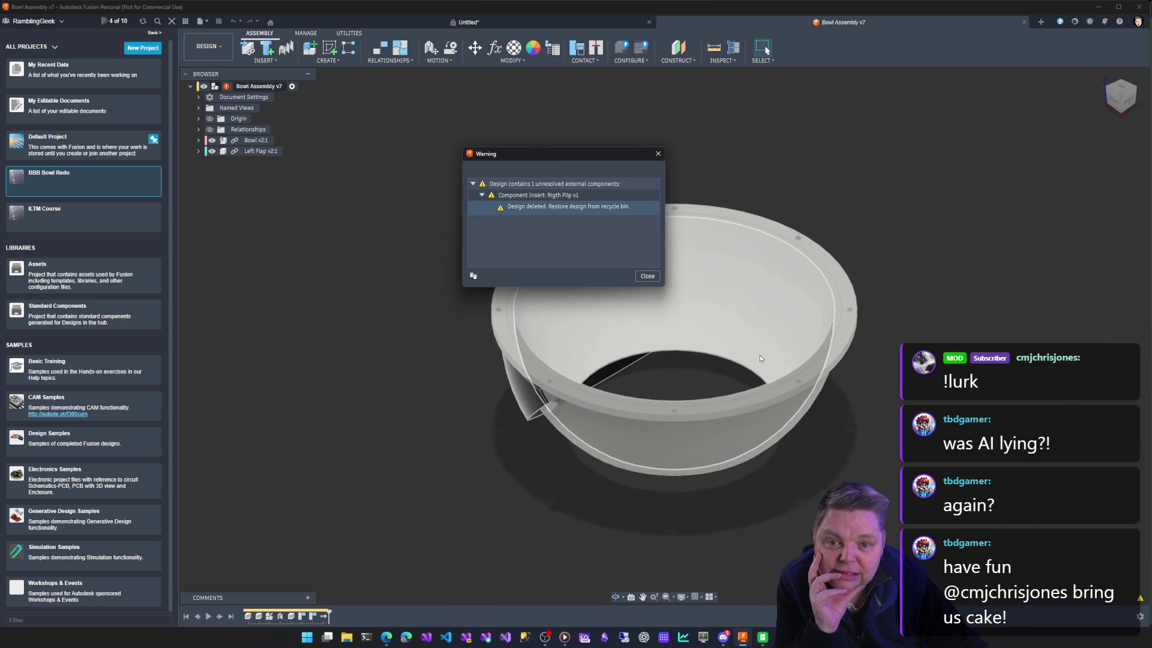
pyautogui.press('Escape')
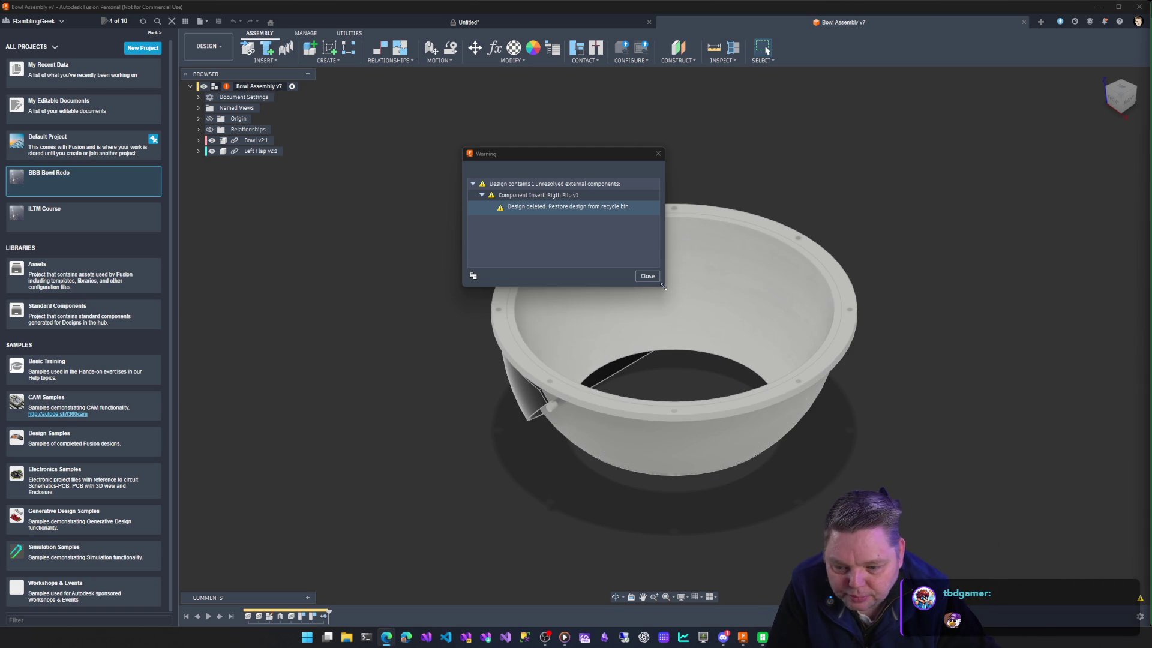
# Close the warning, show BBB Bowl Redo's designs, then close and reopen Bowl Assembly.
pyautogui.click(647, 275)
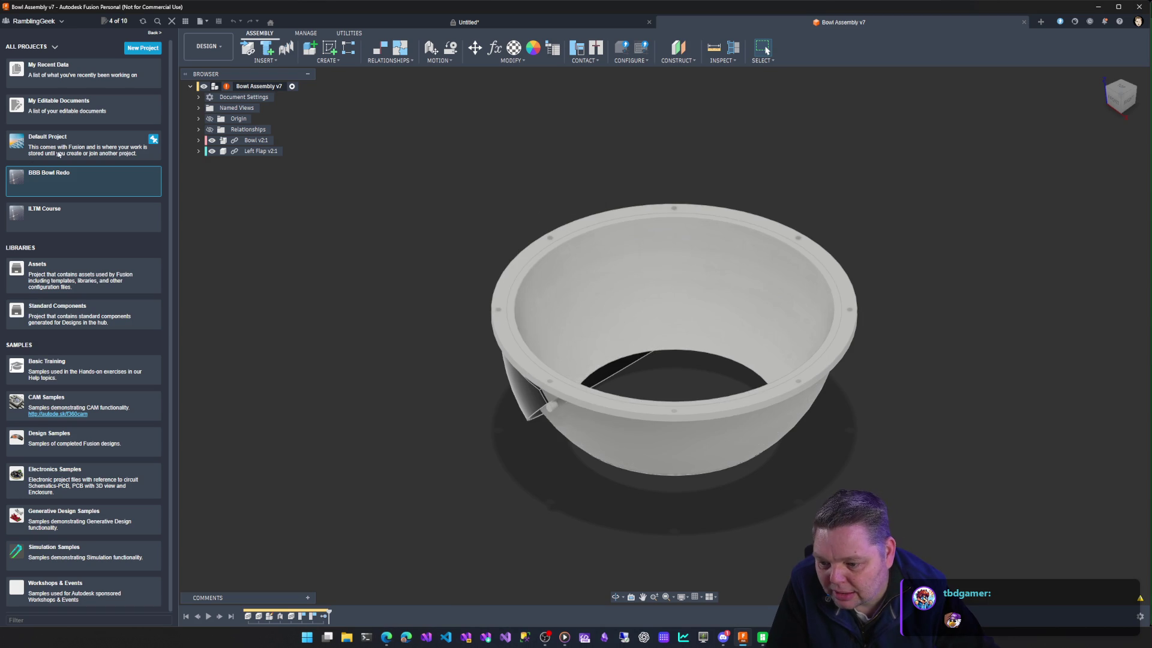
pyautogui.click(69, 184)
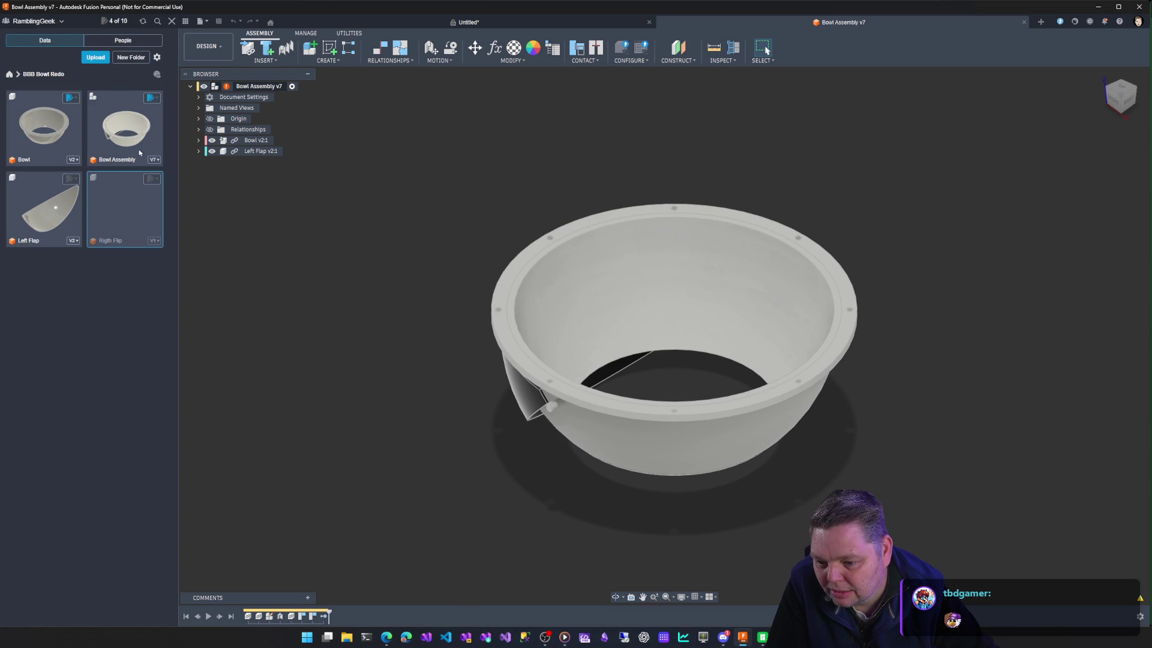
pyautogui.rightClick(256, 86)
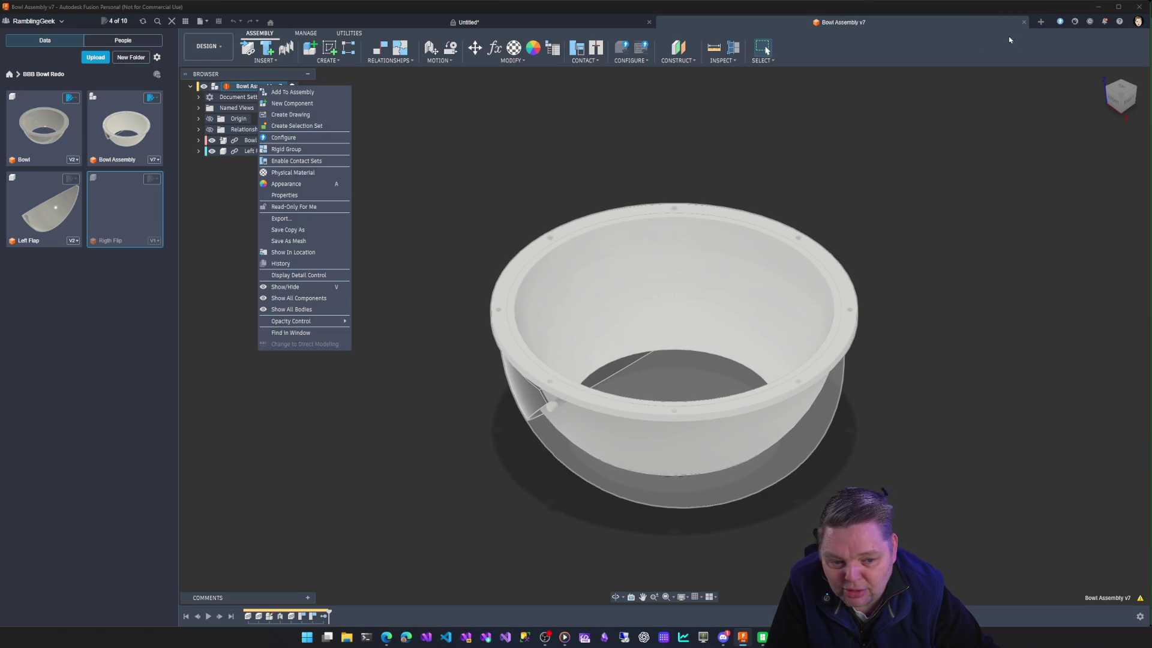
pyautogui.click(1021, 25)
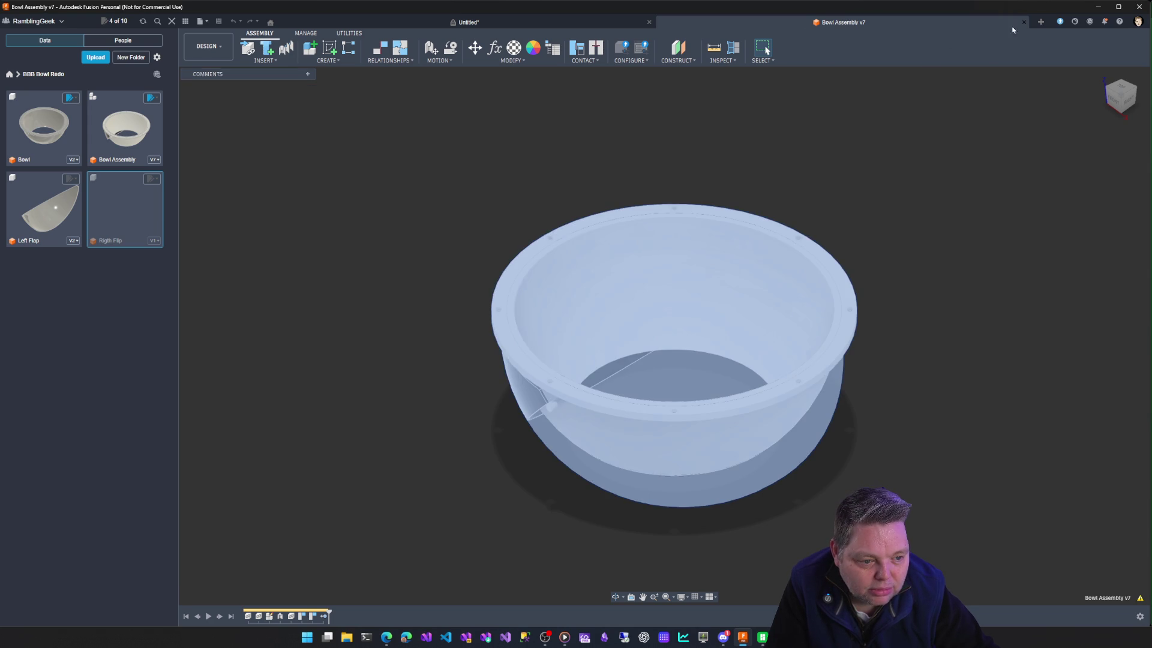
pyautogui.click(1023, 22)
pyautogui.doubleClick(126, 124)
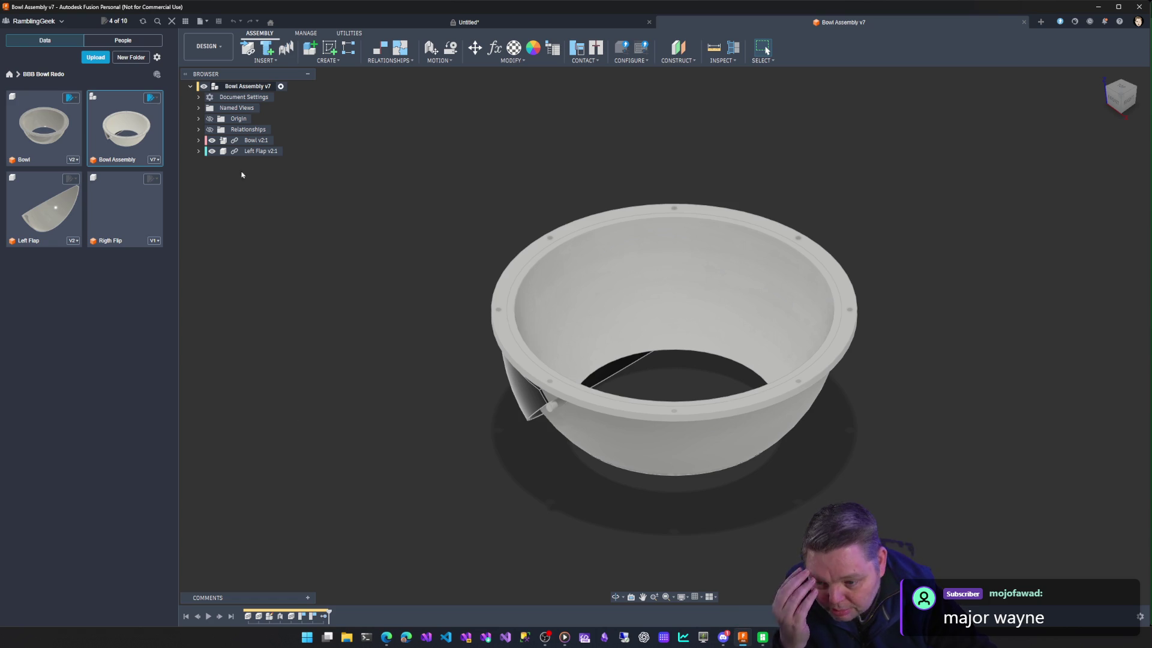
# Inspect the Rigth Flip design's actions, then bring up the Left Flap component's actions.
pyautogui.rightClick(106, 200)
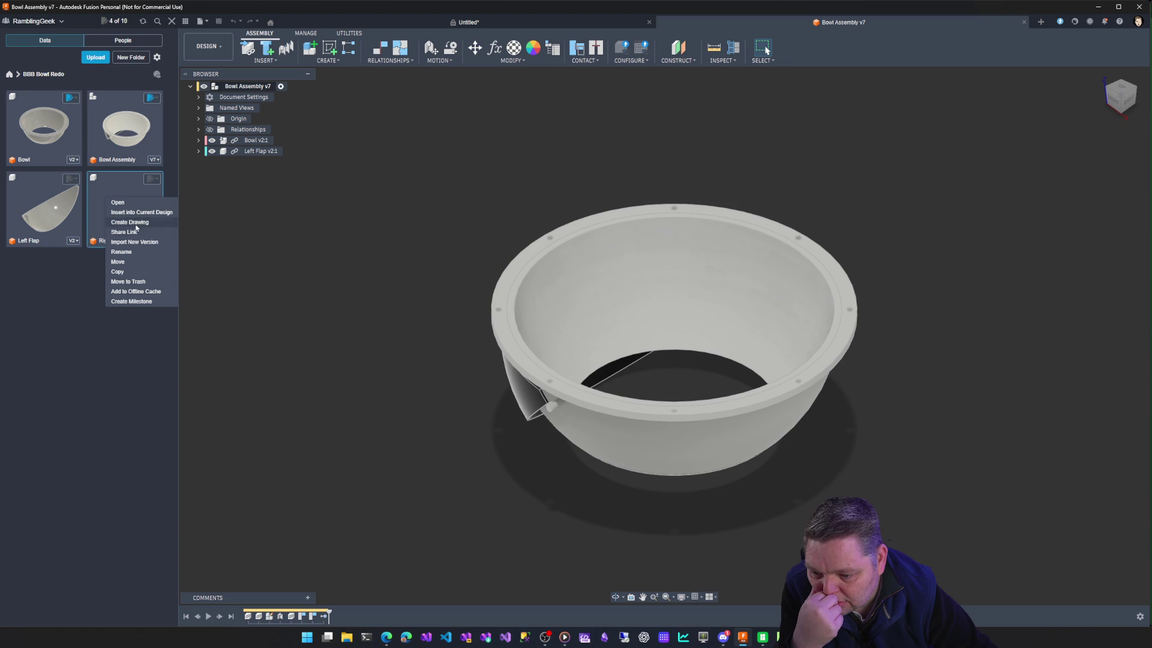
pyautogui.click(212, 232)
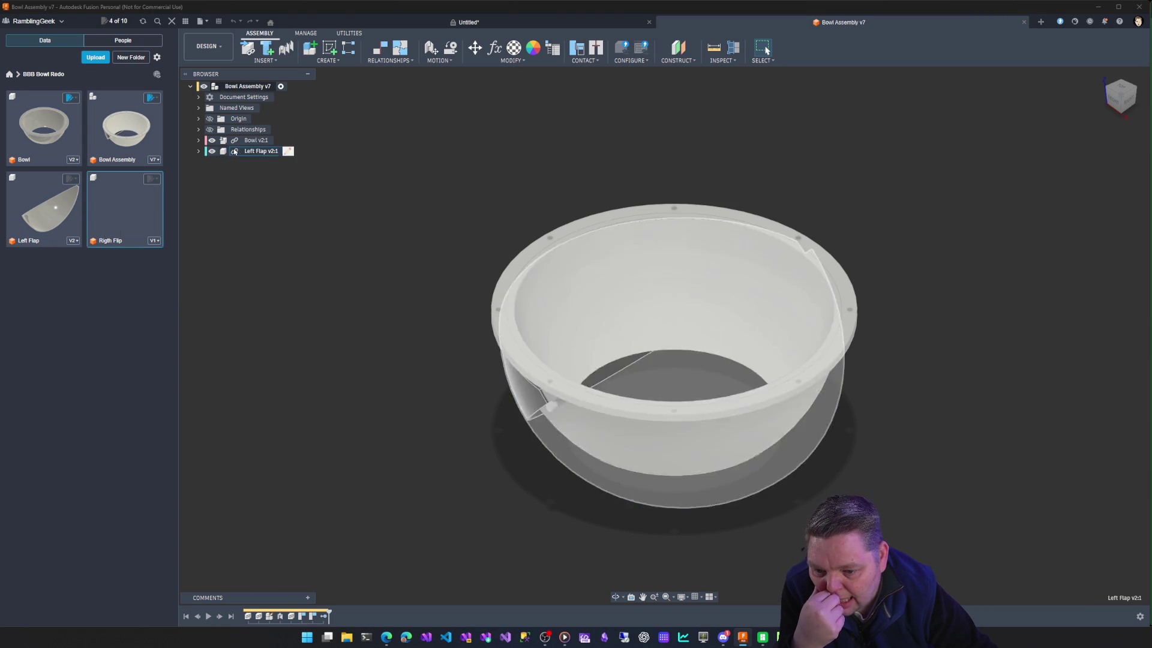
pyautogui.click(259, 151)
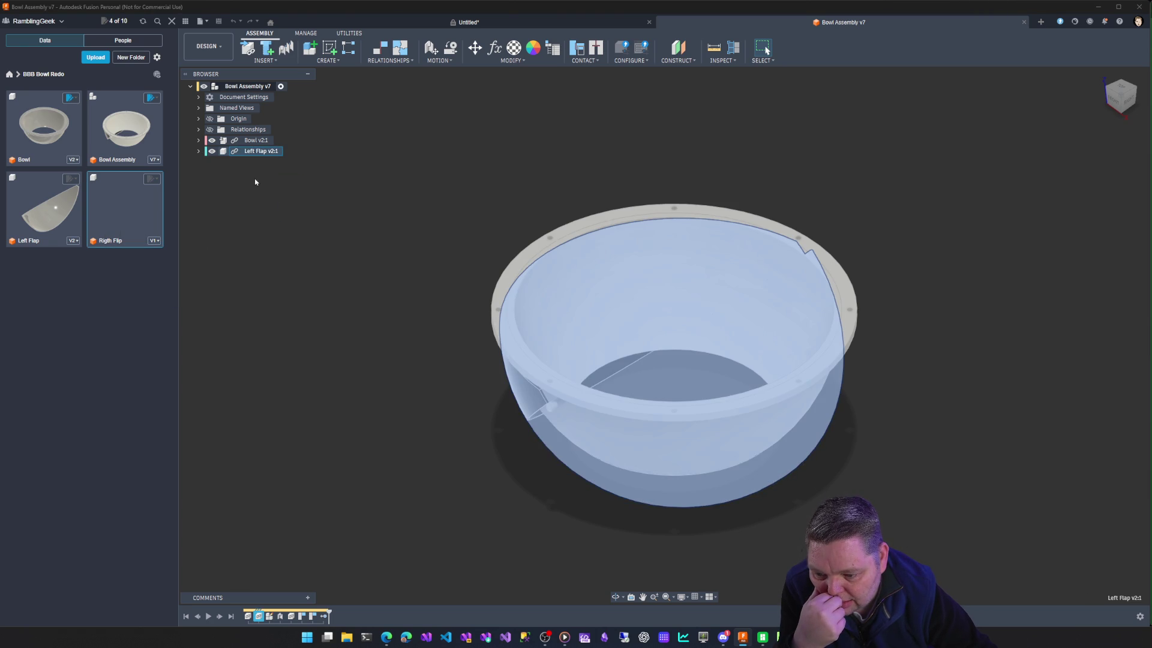
pyautogui.rightClick(266, 154)
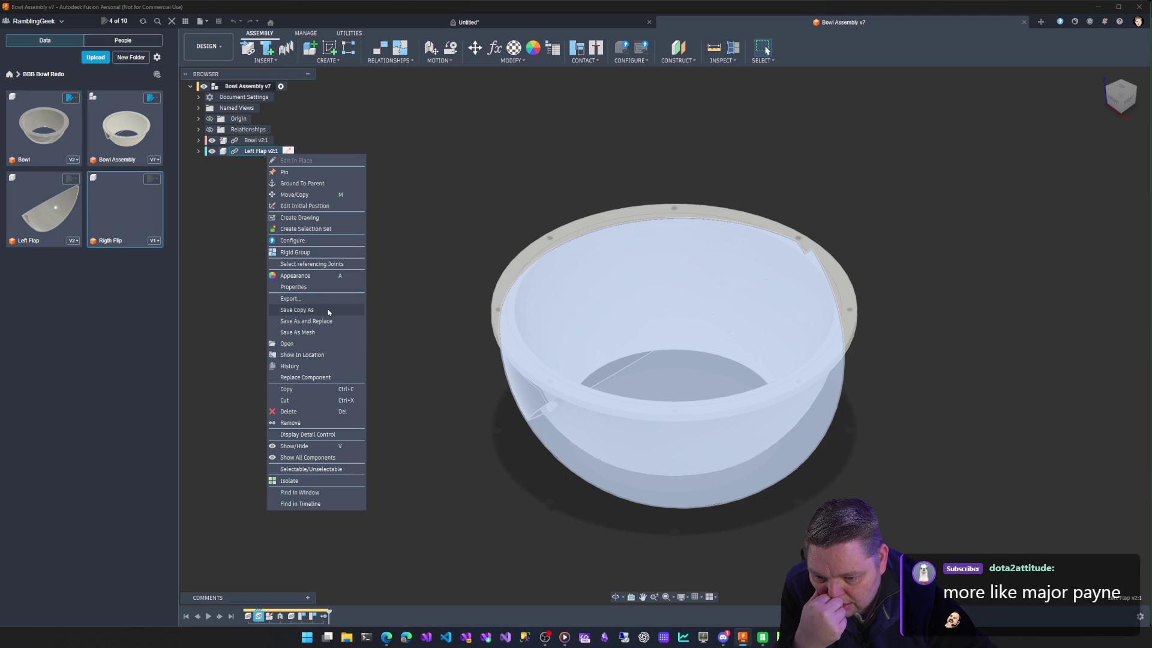
# Save a copy of Left Flap named Right Flap as a new design.
pyautogui.click(329, 311)
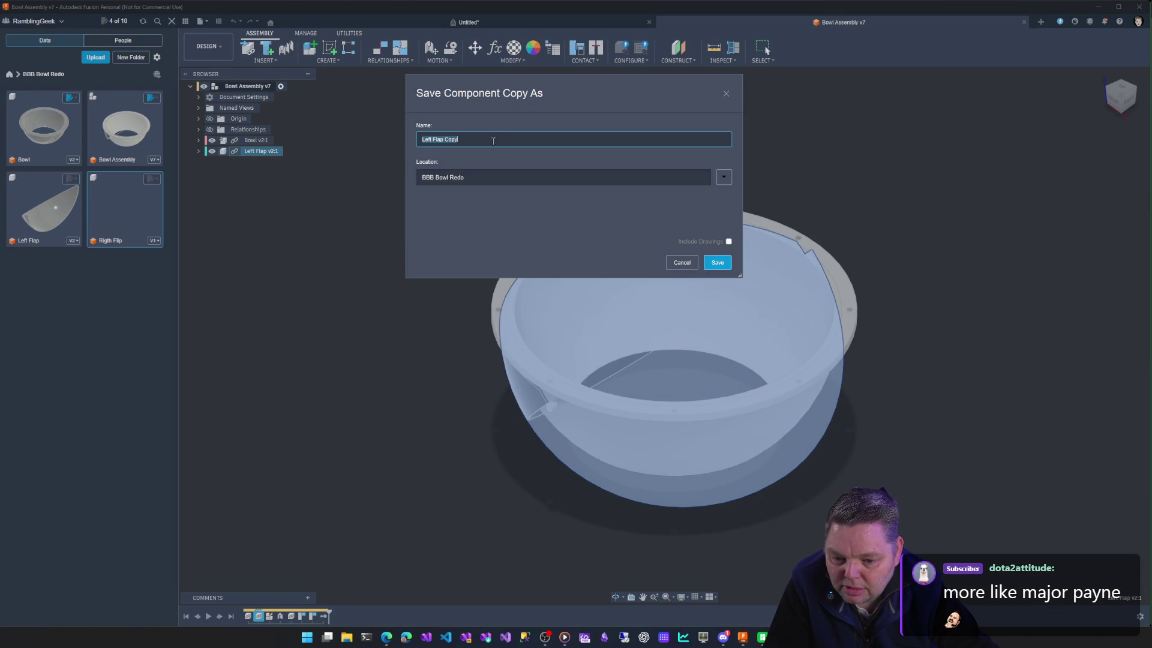
pyautogui.click(494, 140)
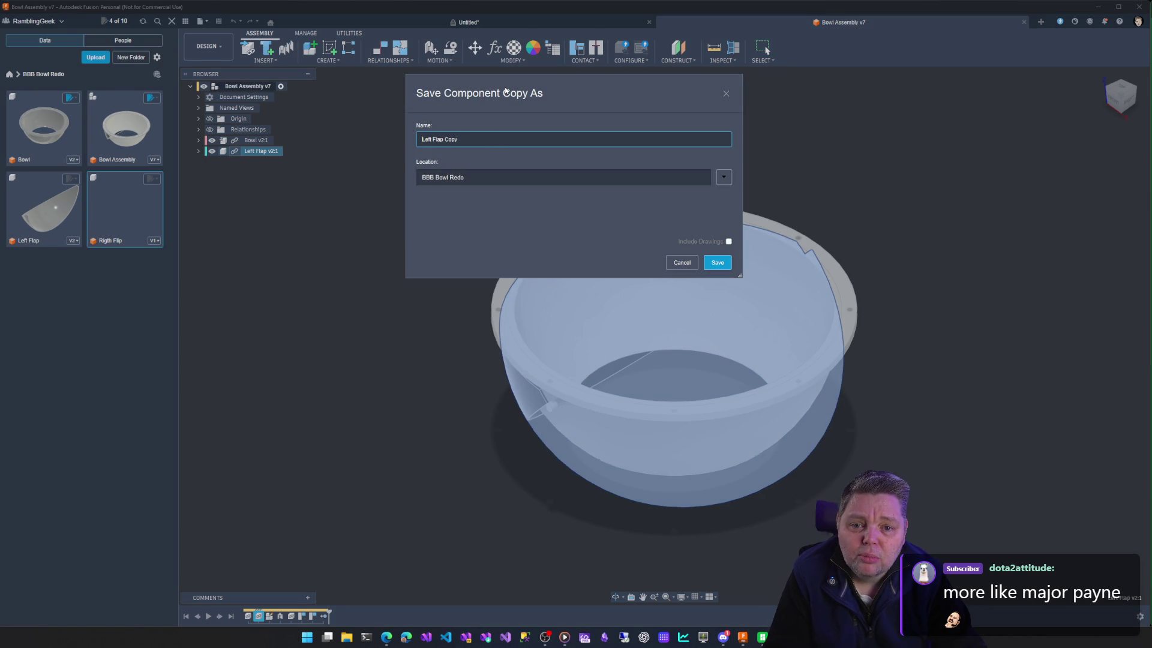
pyautogui.write('R')
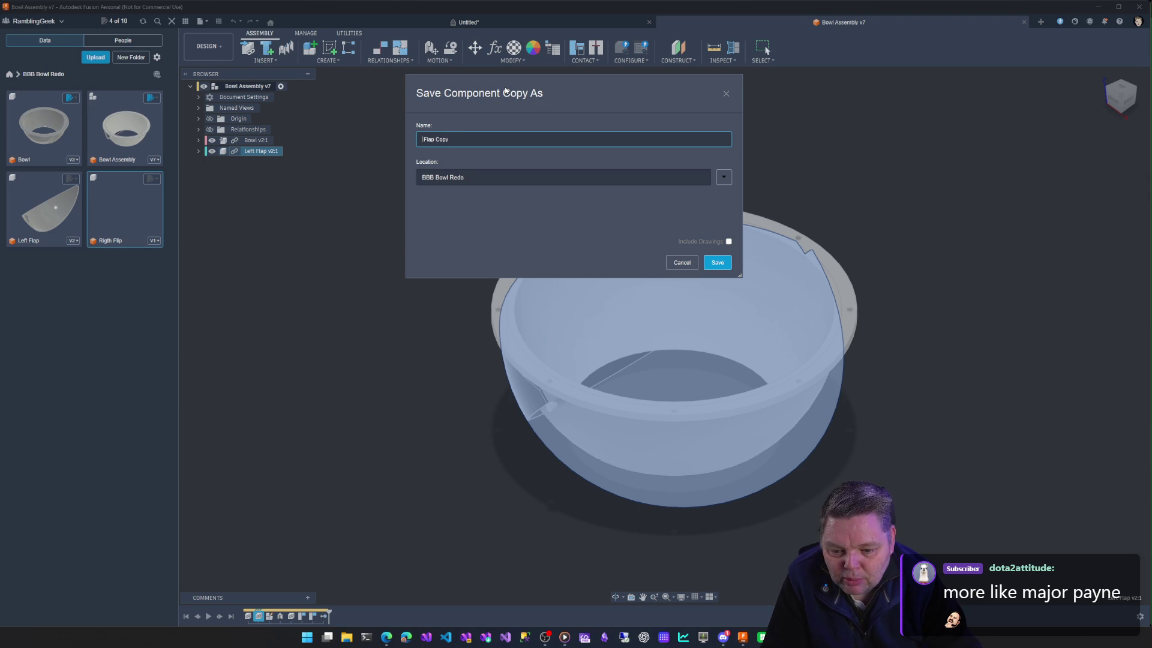
pyautogui.write('ight')
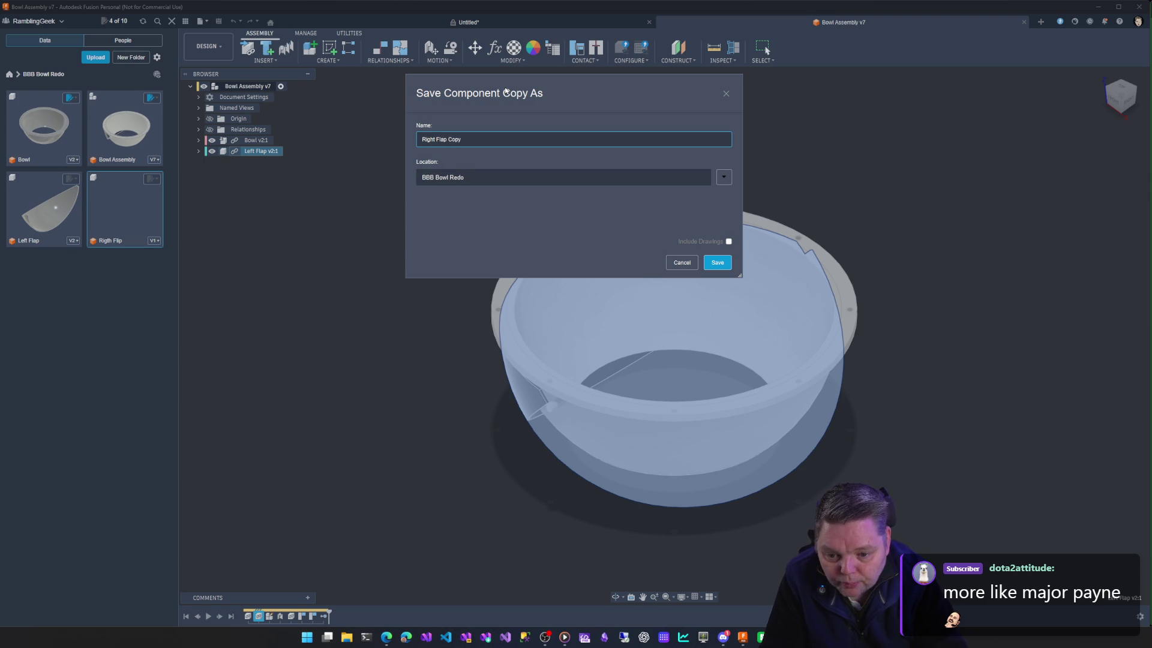
pyautogui.press('BackSpace')
pyautogui.press('BackSpace')
pyautogui.press('BackSpace')
pyautogui.press('BackSpace')
pyautogui.press('BackSpace')
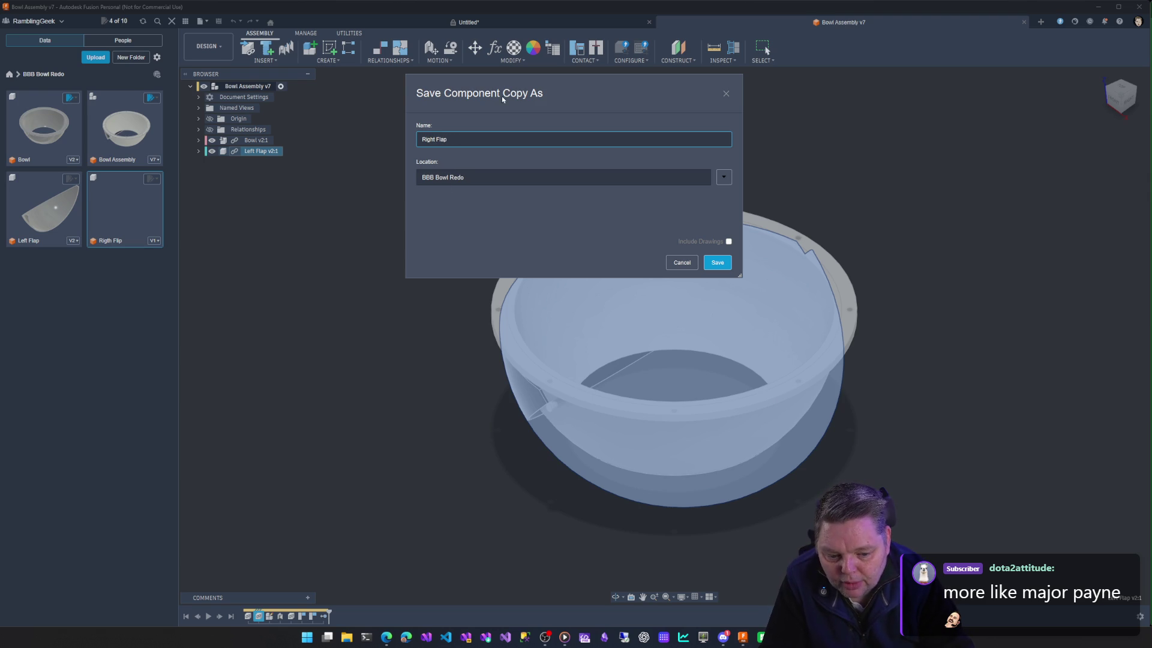
pyautogui.click(719, 263)
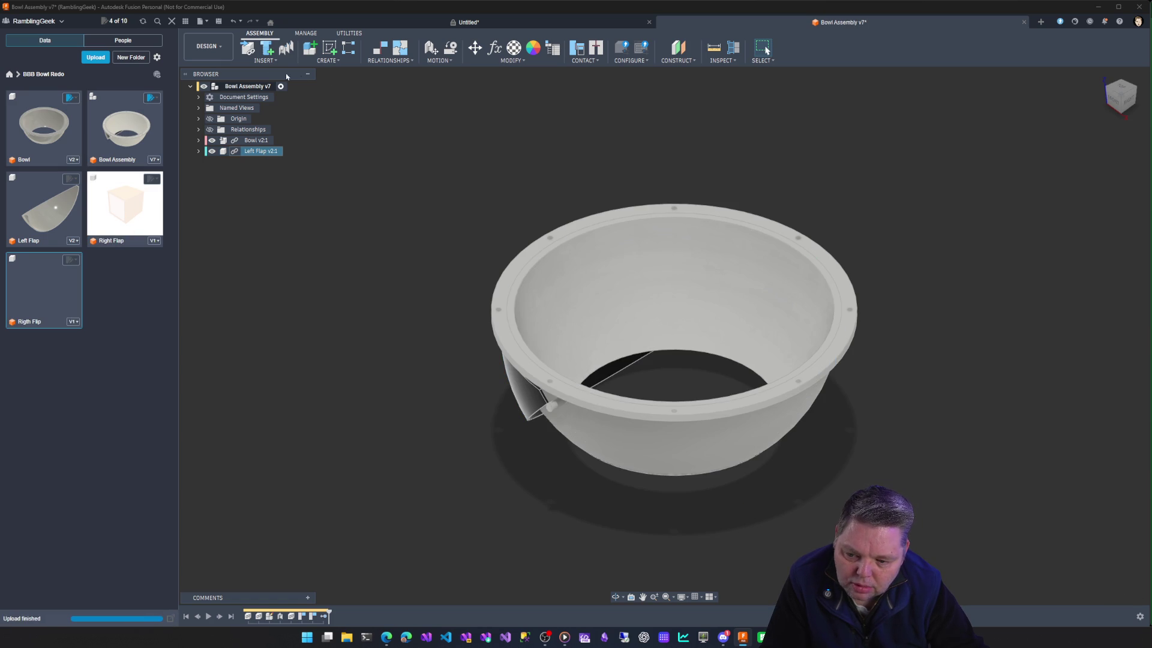
# Start inserting an existing design as a component into the Bowl Assembly root.
pyautogui.rightClick(247, 86)
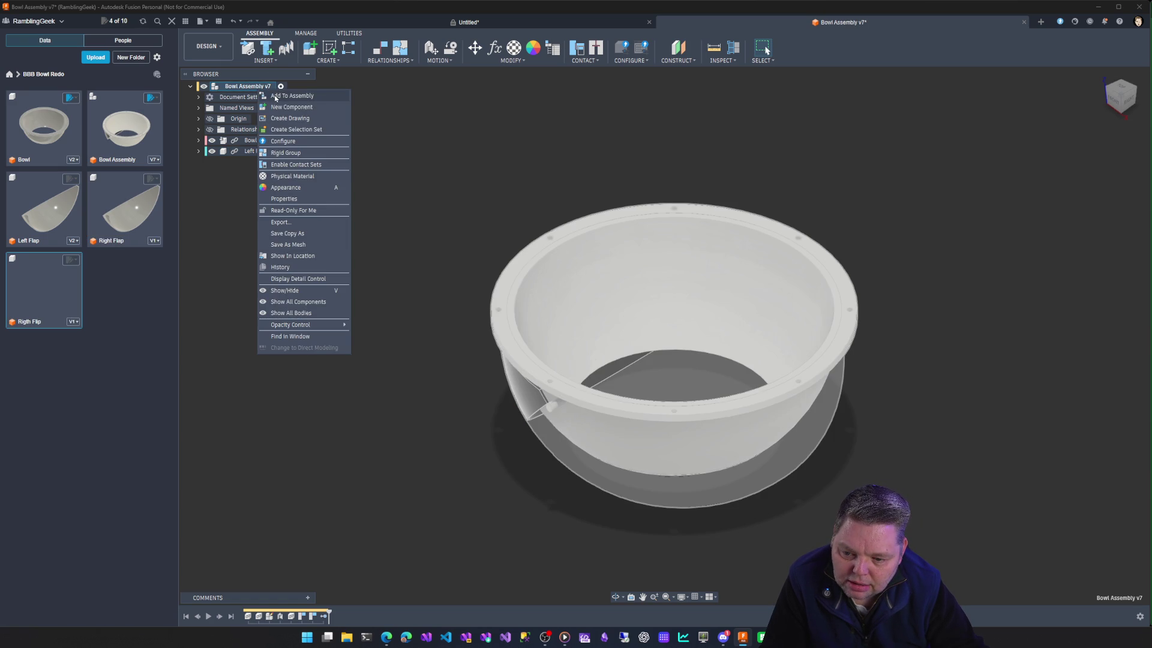
pyautogui.click(267, 54)
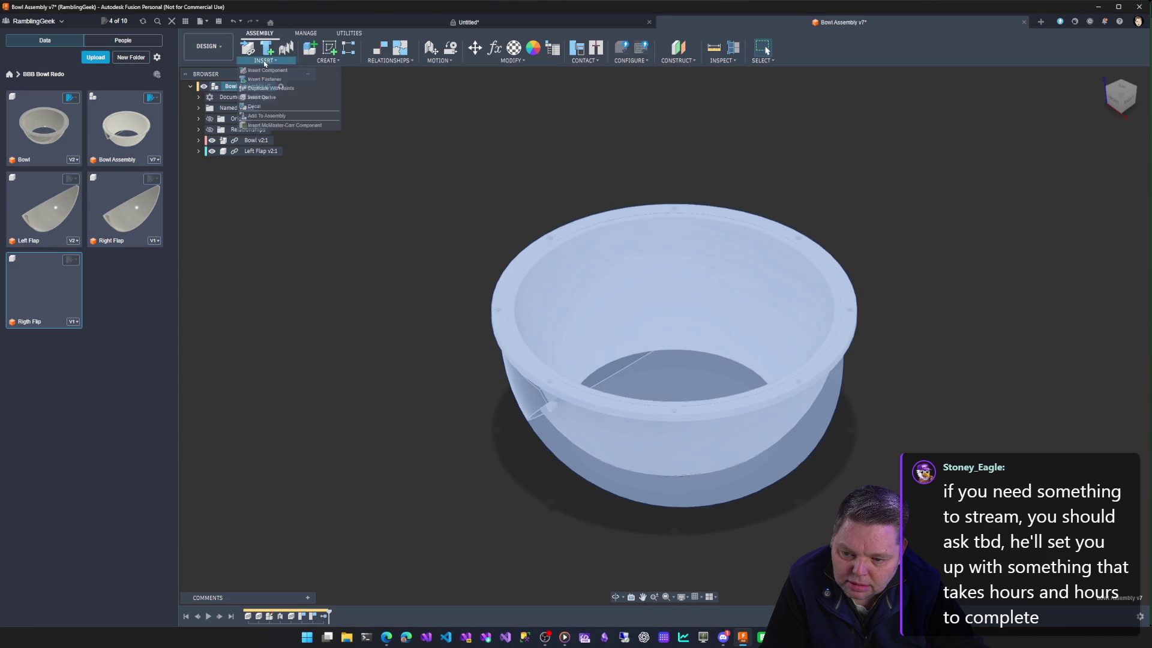
pyautogui.click(269, 70)
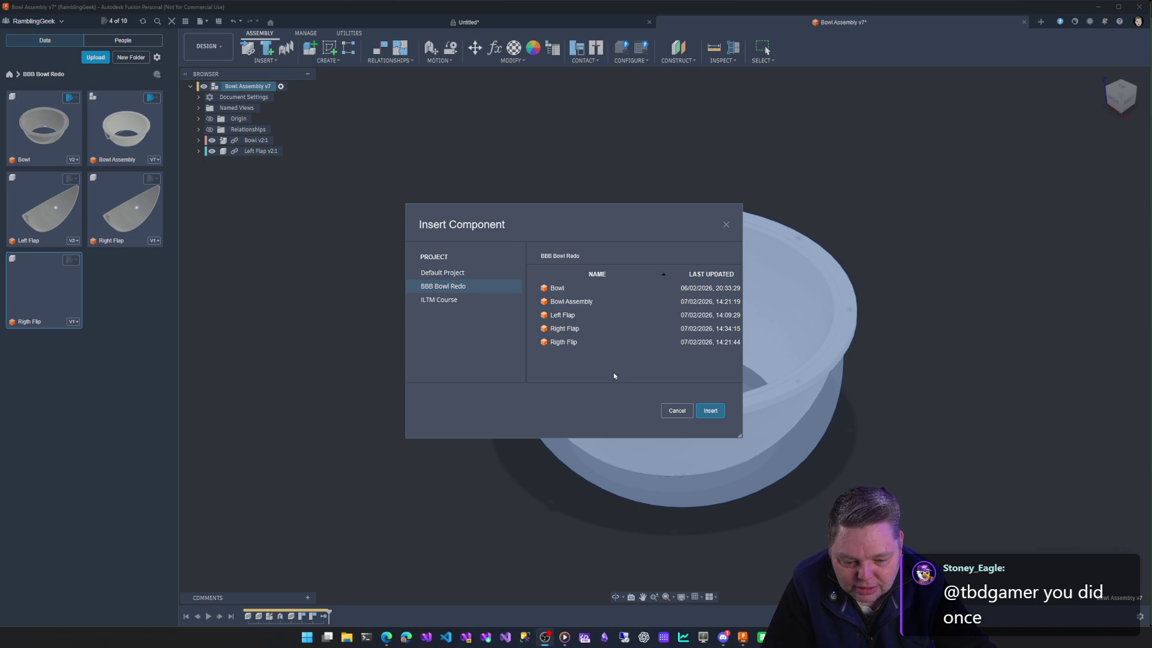
# Insert the Right Flap design into the Bowl Assembly.
pyautogui.click(583, 327)
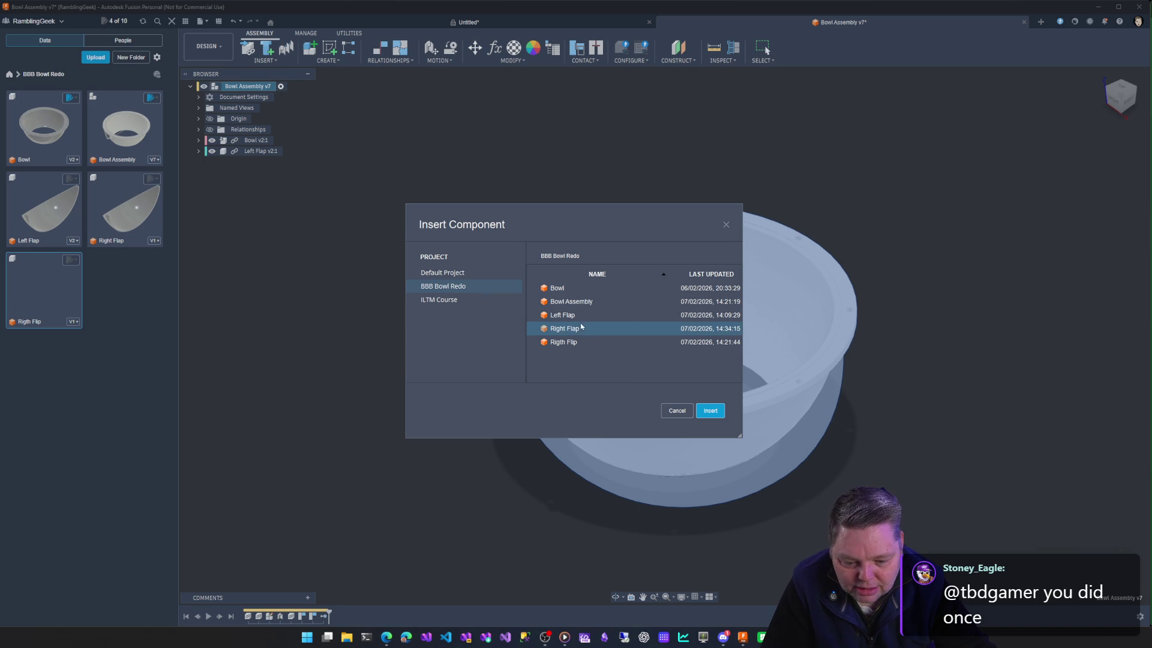
pyautogui.click(711, 411)
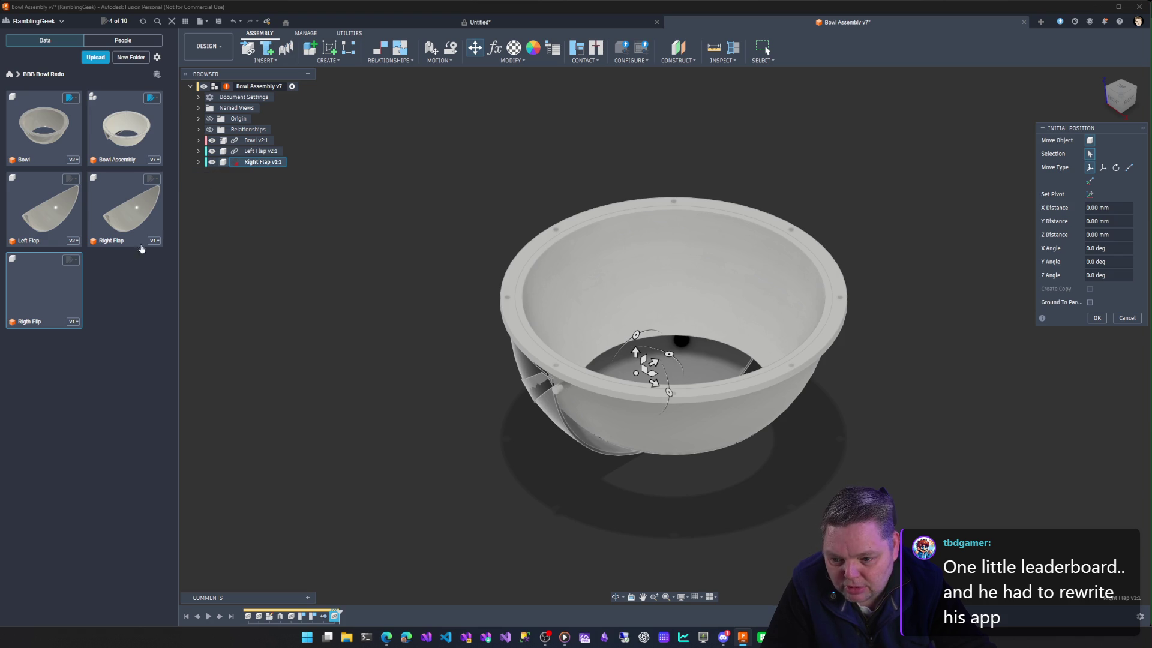
# Rename the misspelled Rigth Flip design to Right Flap.
pyautogui.doubleClick(67, 272)
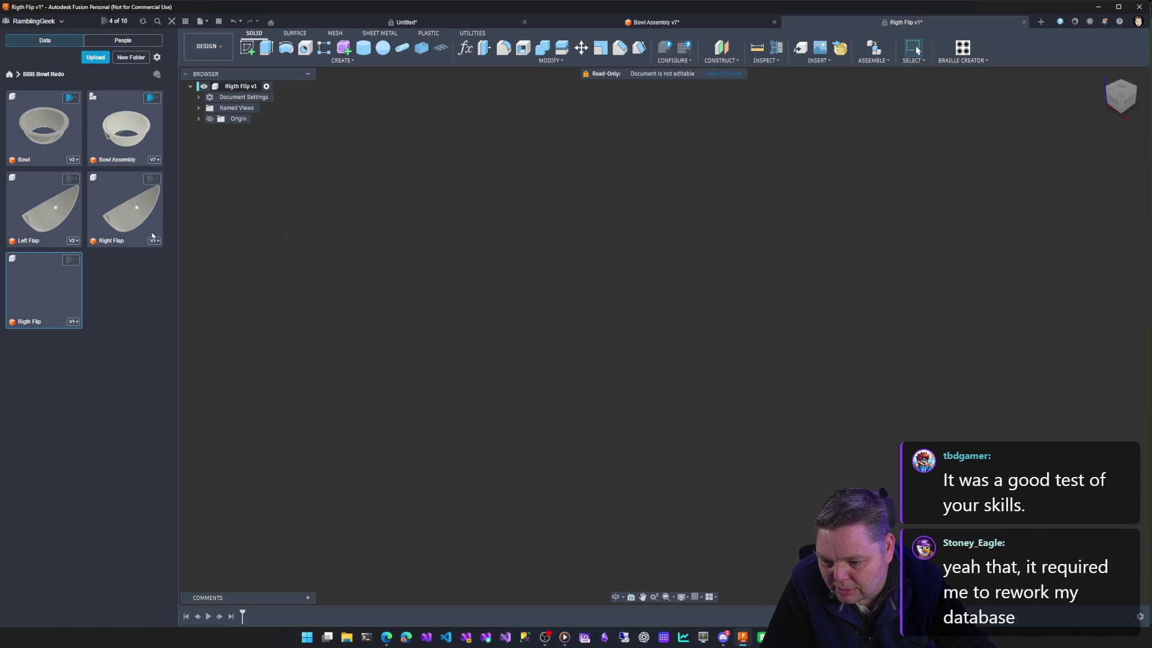
pyautogui.rightClick(58, 276)
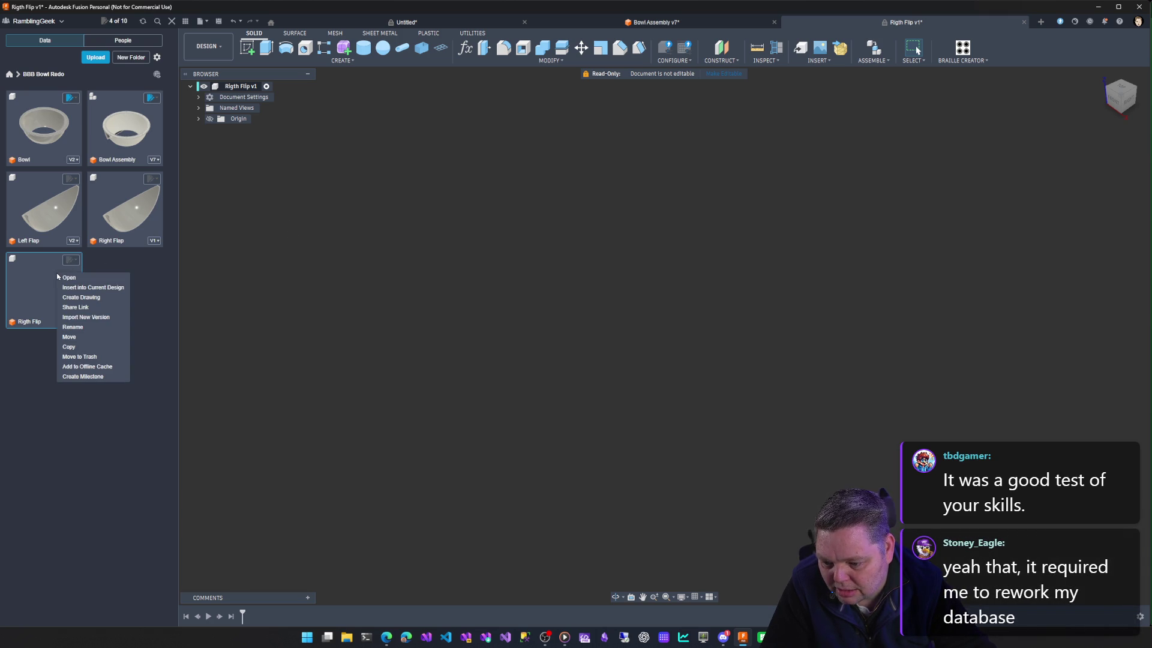
pyautogui.click(86, 328)
pyautogui.write('Right Fl')
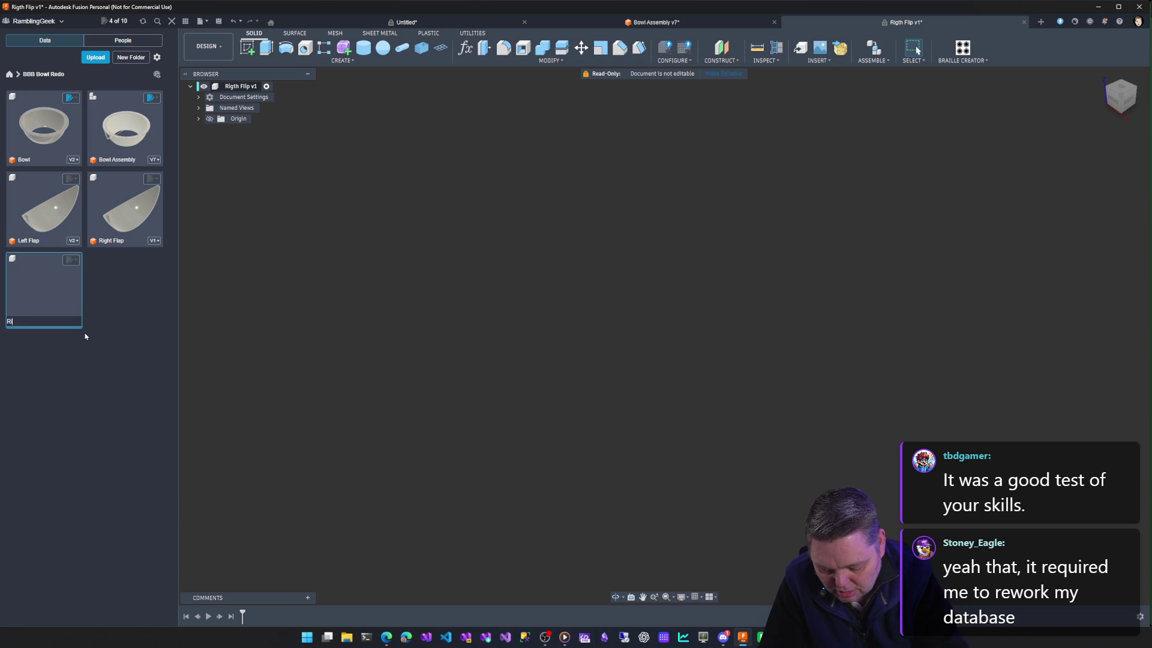
pyautogui.write('ap')
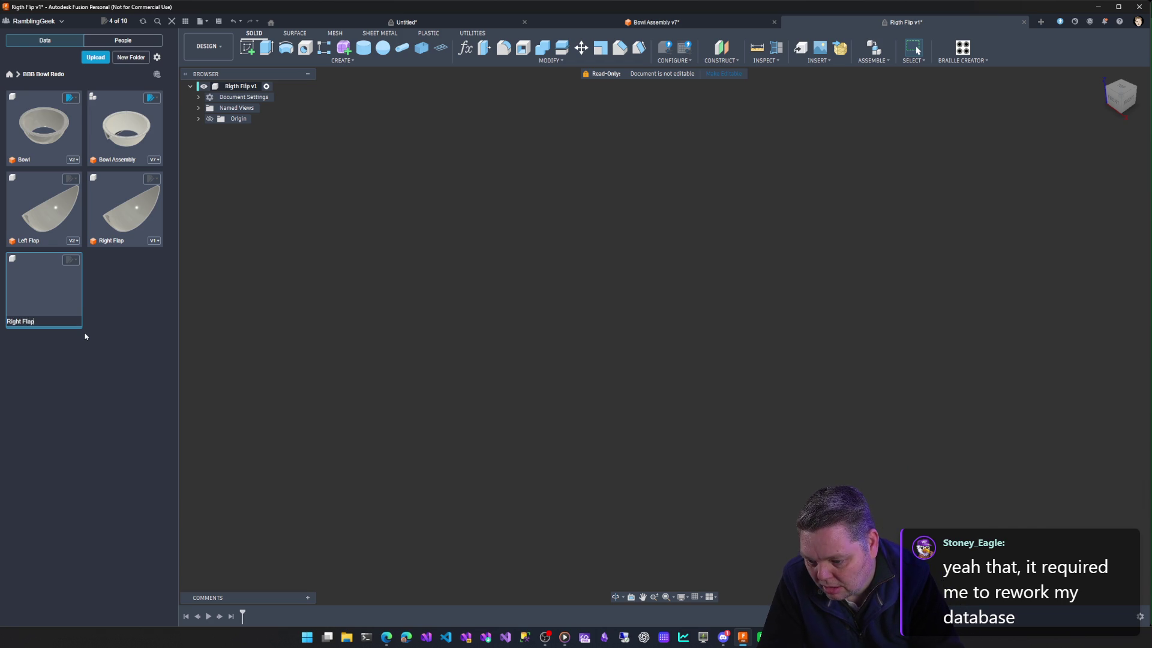
pyautogui.press('Return')
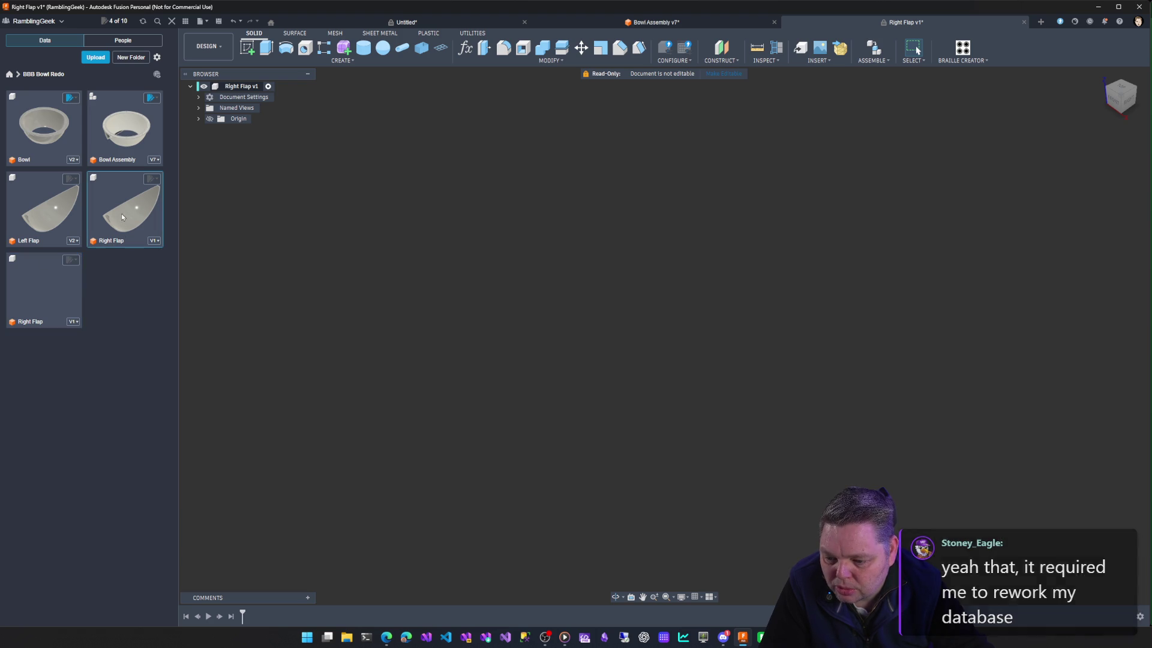
# Check the renamed design's actions and return to the Bowl Assembly document.
pyautogui.rightClick(37, 288)
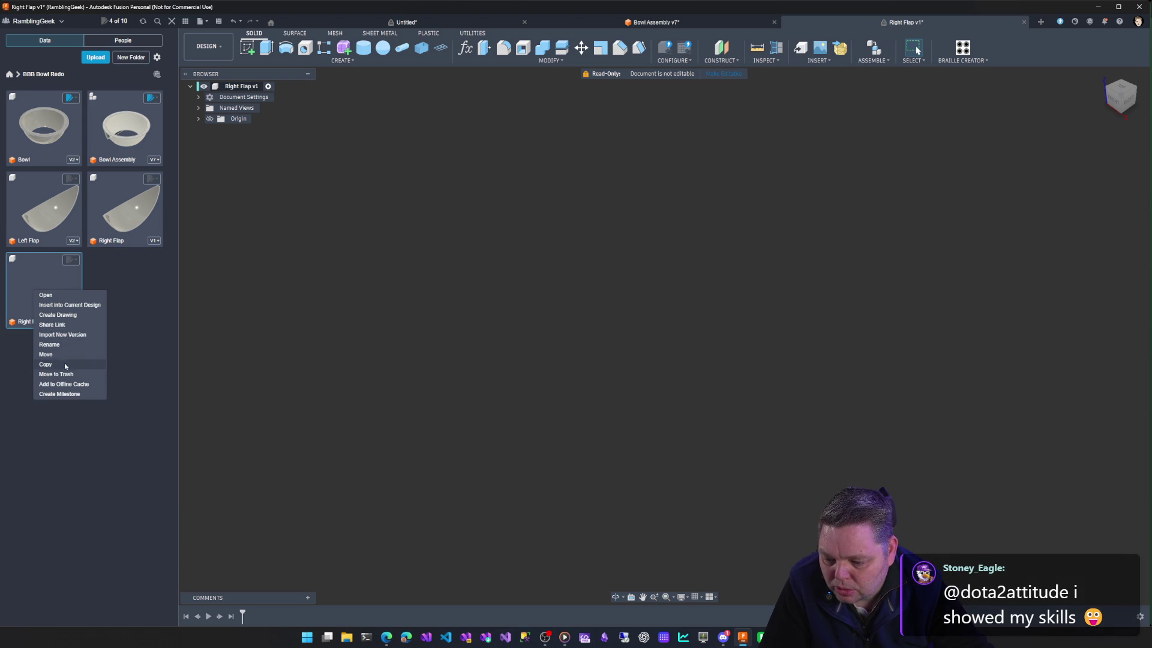
pyautogui.click(231, 282)
pyautogui.click(658, 21)
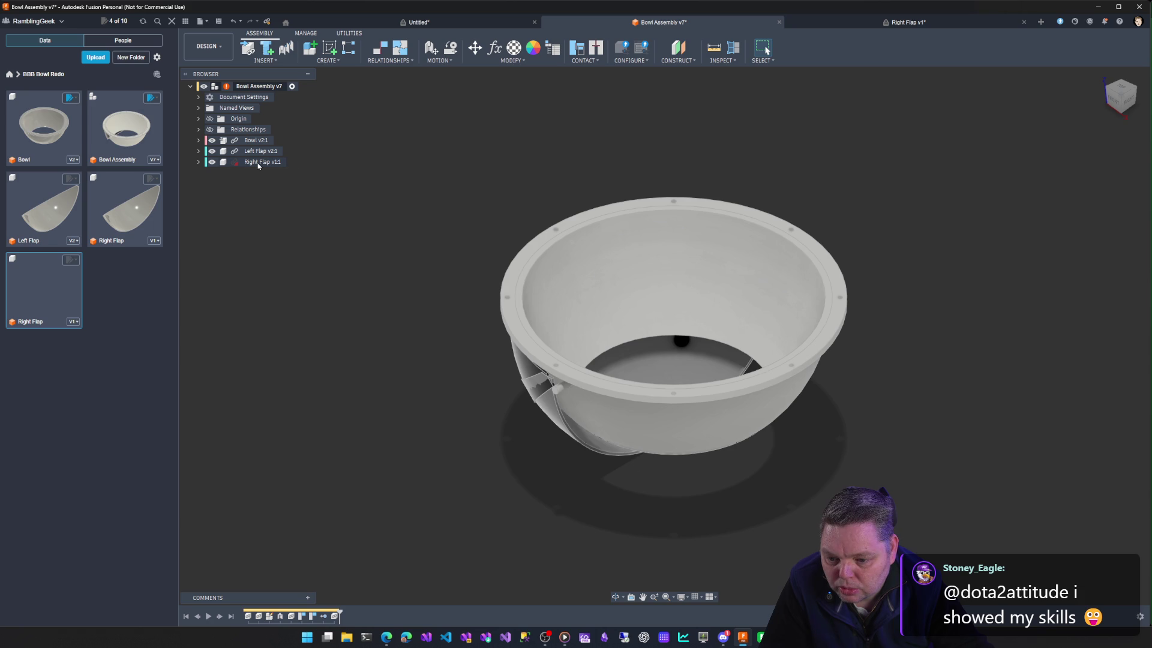
# Expand Right Flap's Assembly Contexts to Context1 with its Bodies and Construction folders.
pyautogui.click(199, 162)
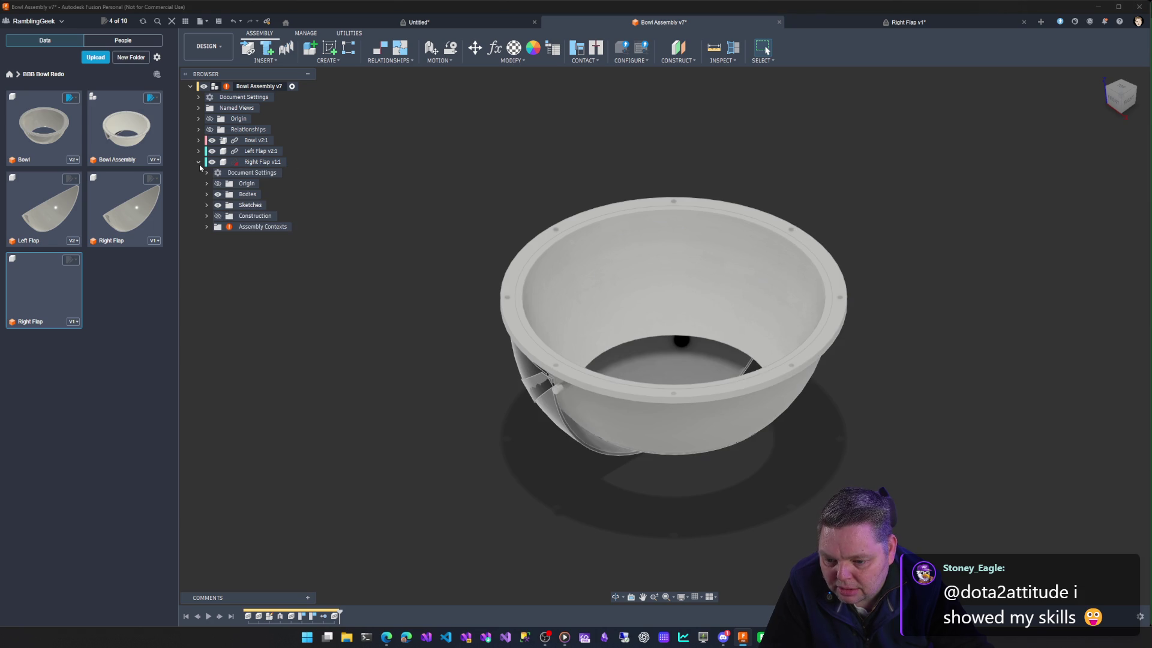
pyautogui.click(208, 226)
pyautogui.click(257, 248)
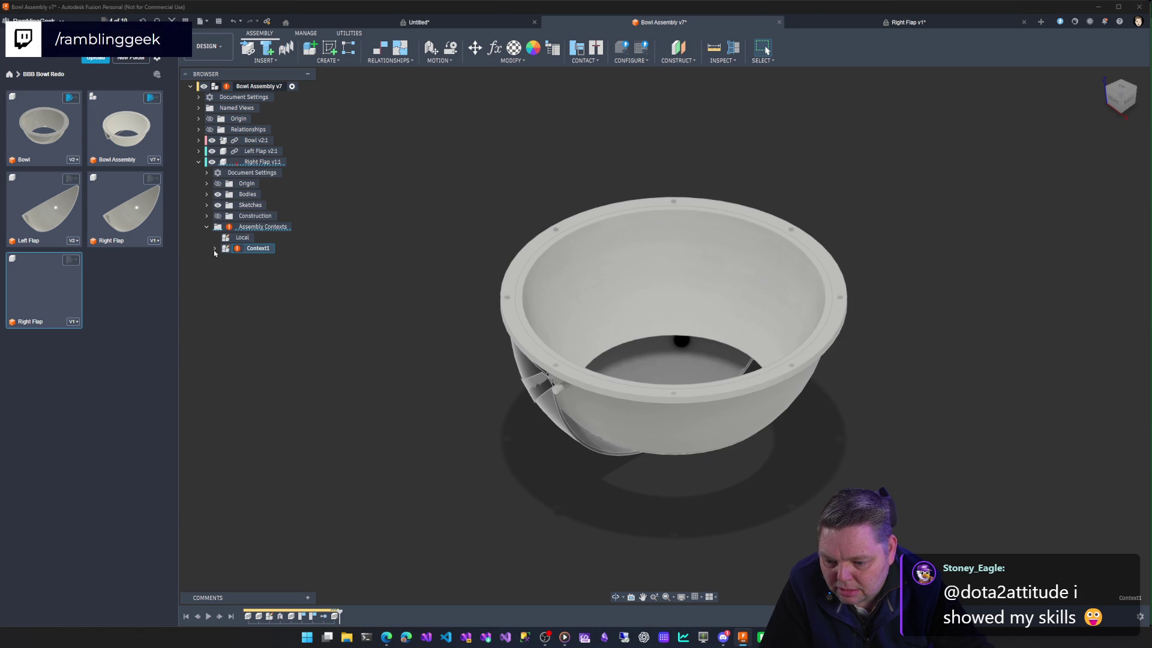
pyautogui.click(214, 250)
pyautogui.click(224, 260)
pyautogui.click(224, 282)
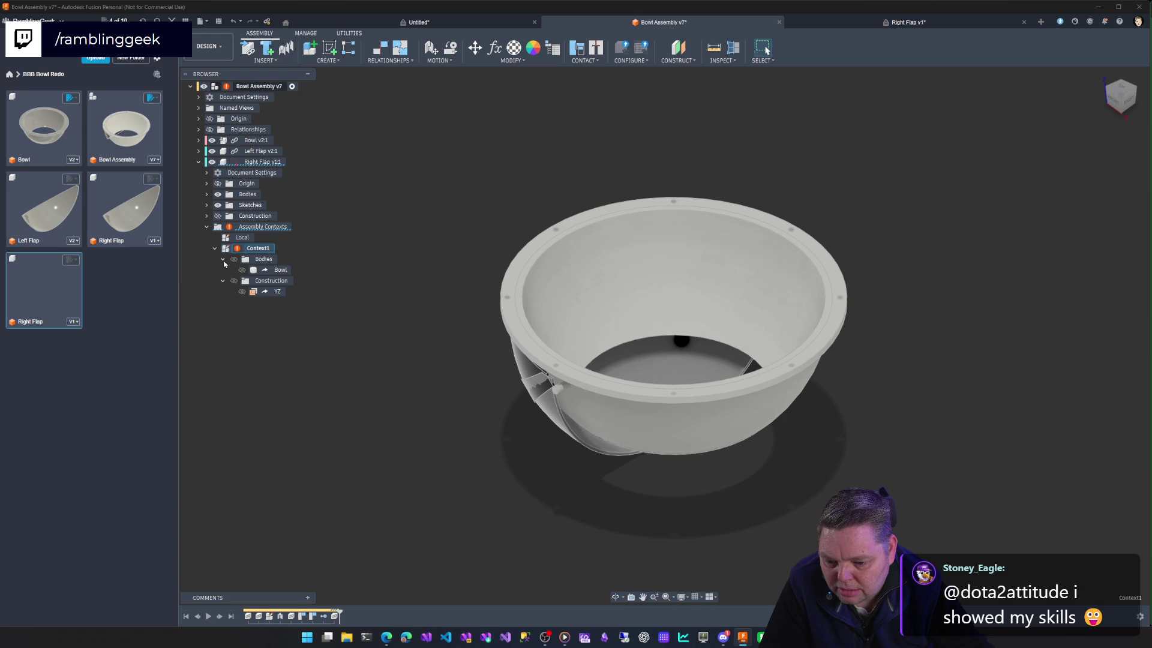
# Peek at Context1's actions, then bring up the Left Flap component's actions.
pyautogui.rightClick(255, 249)
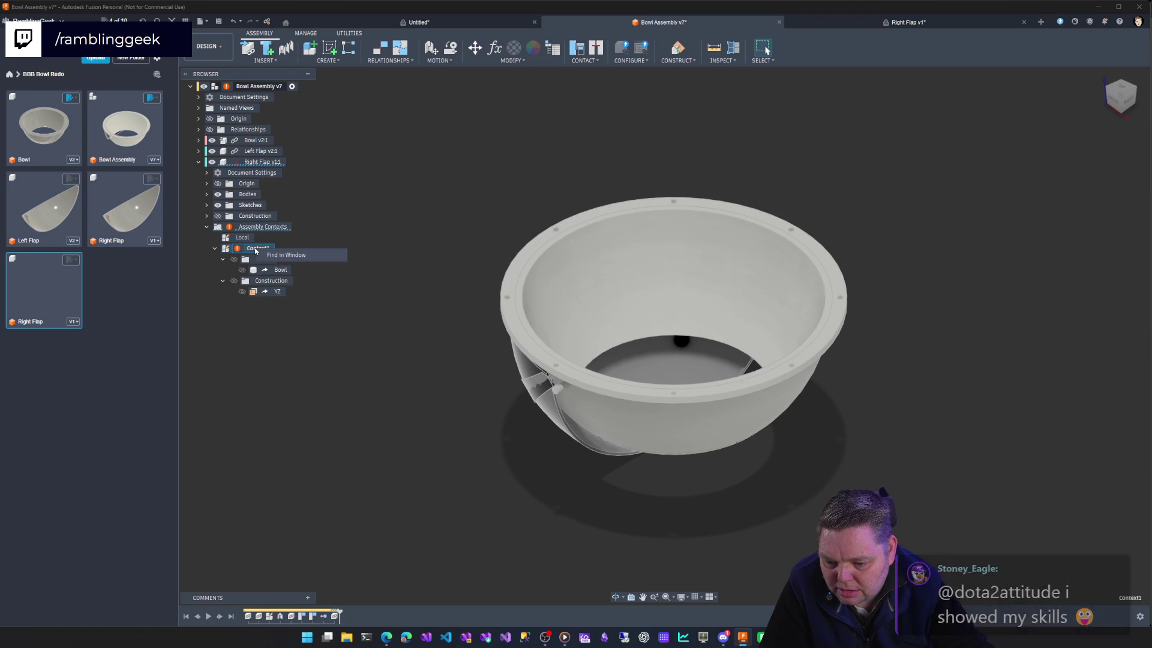
pyautogui.press('Escape')
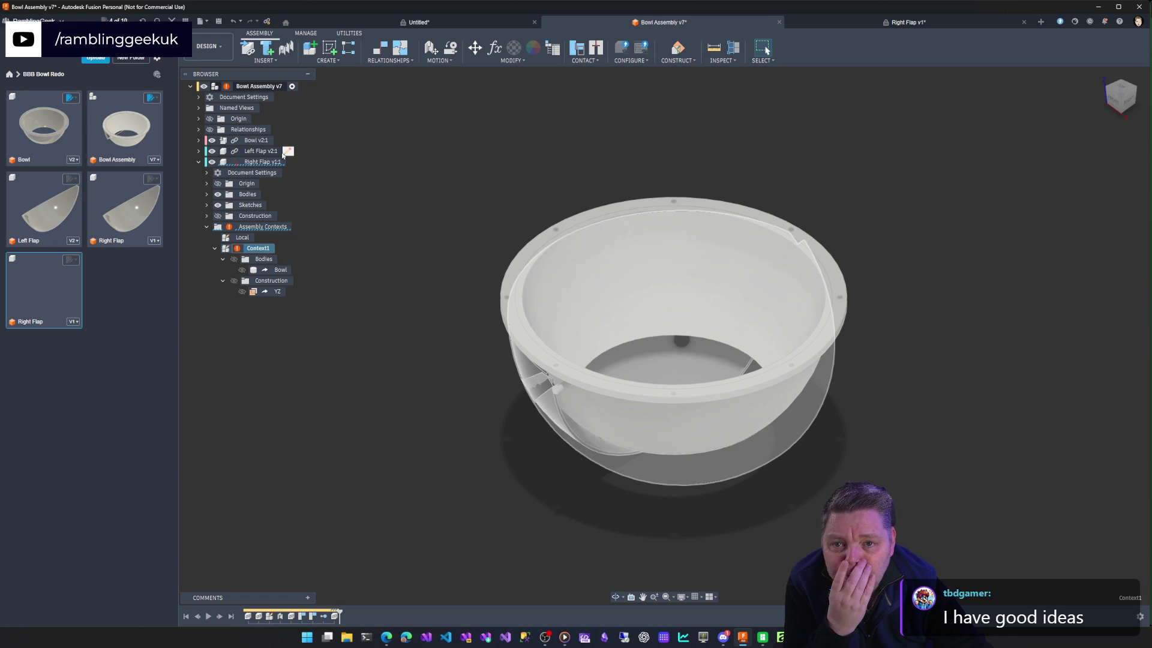
pyautogui.rightClick(264, 151)
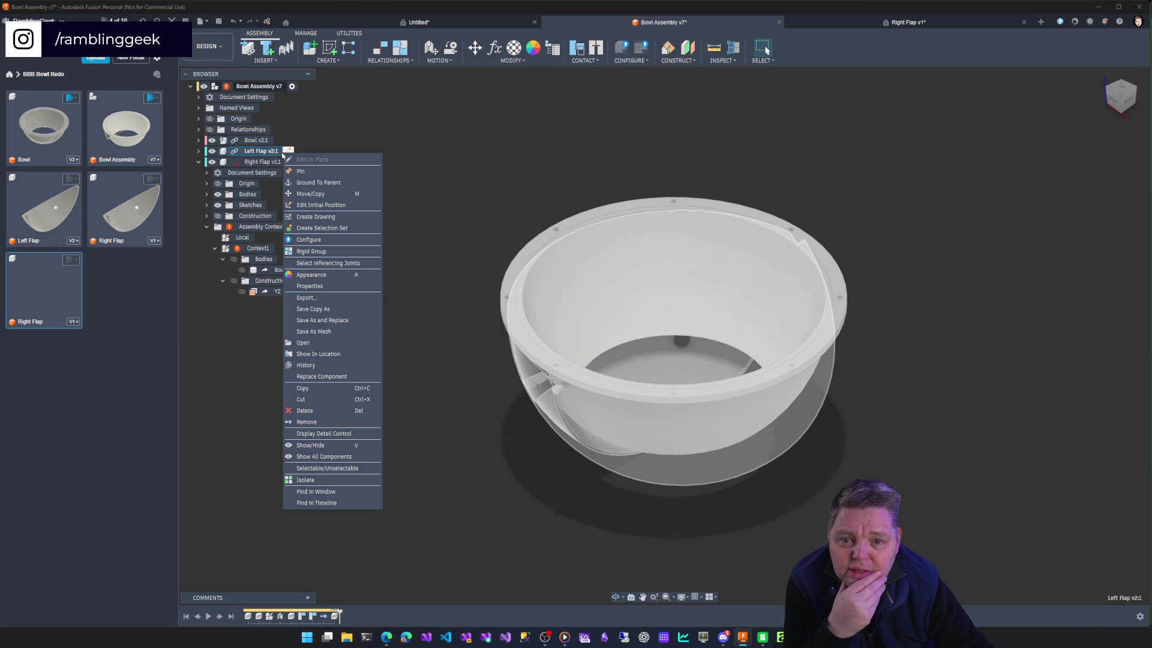
# Remove the Right Flap component from the assembly.
pyautogui.click(265, 128)
pyautogui.click(261, 161)
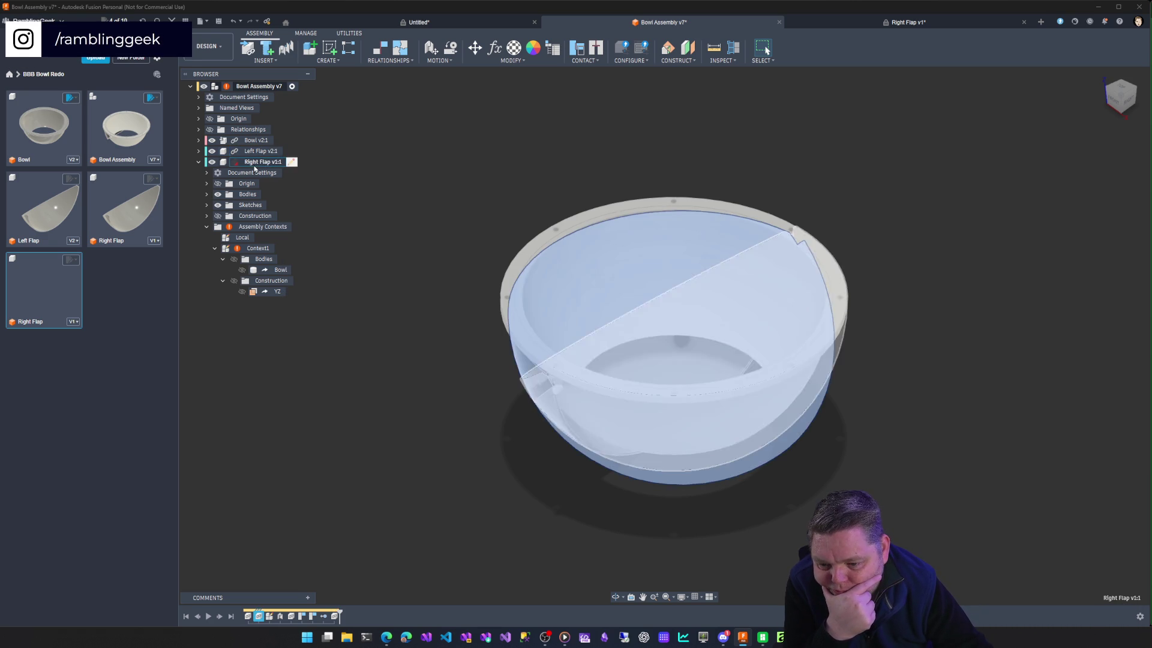
pyautogui.rightClick(261, 162)
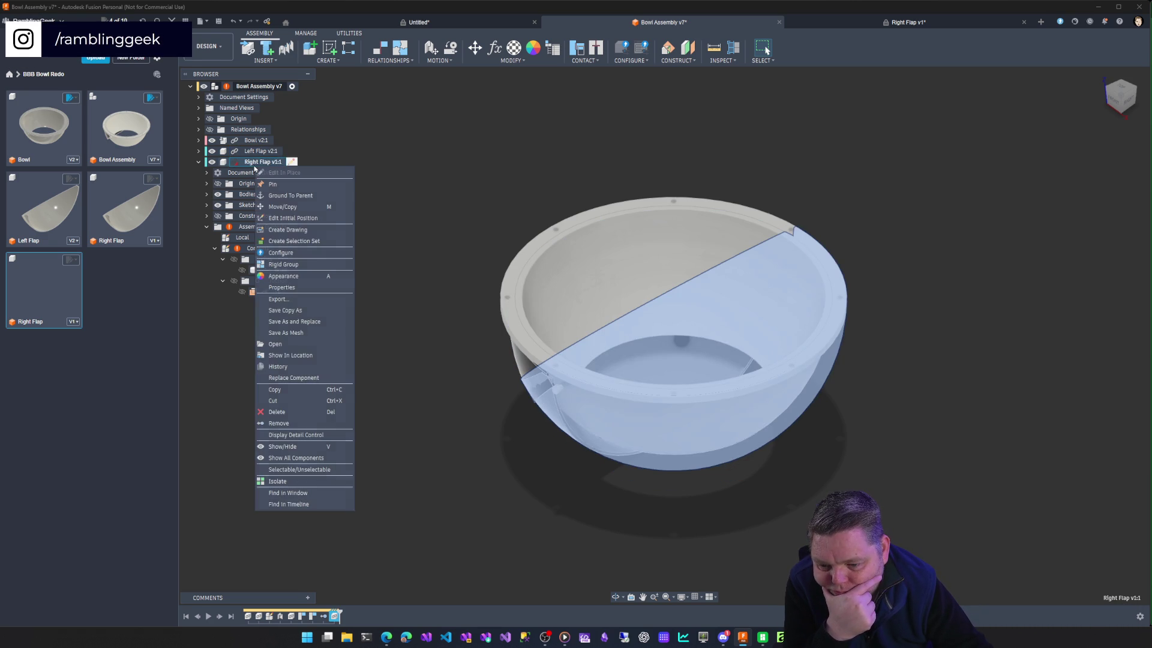
pyautogui.click(278, 424)
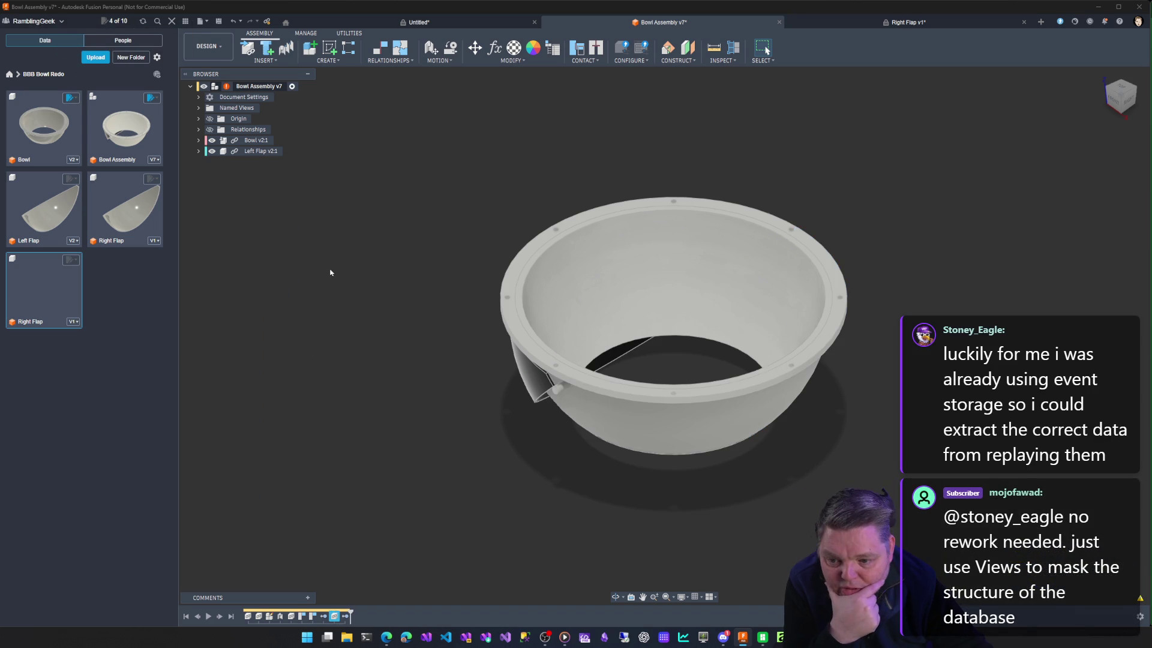
# Roll the design history back before the last two link features, restoring Right Flap.
pyautogui.click(259, 85)
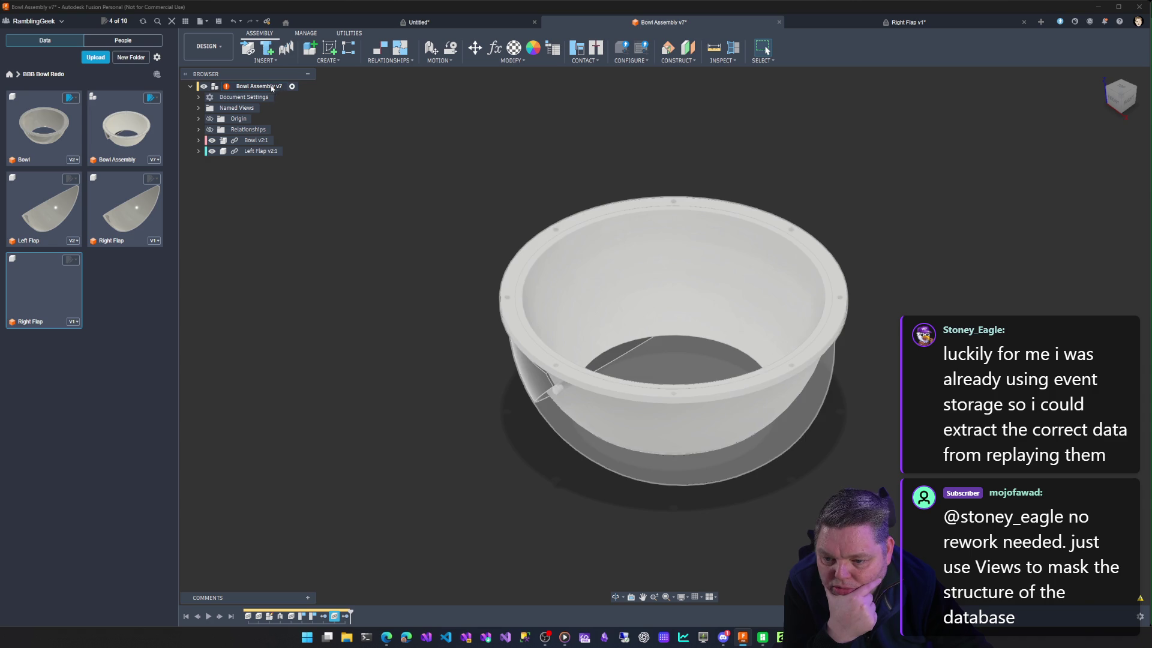
pyautogui.rightClick(272, 88)
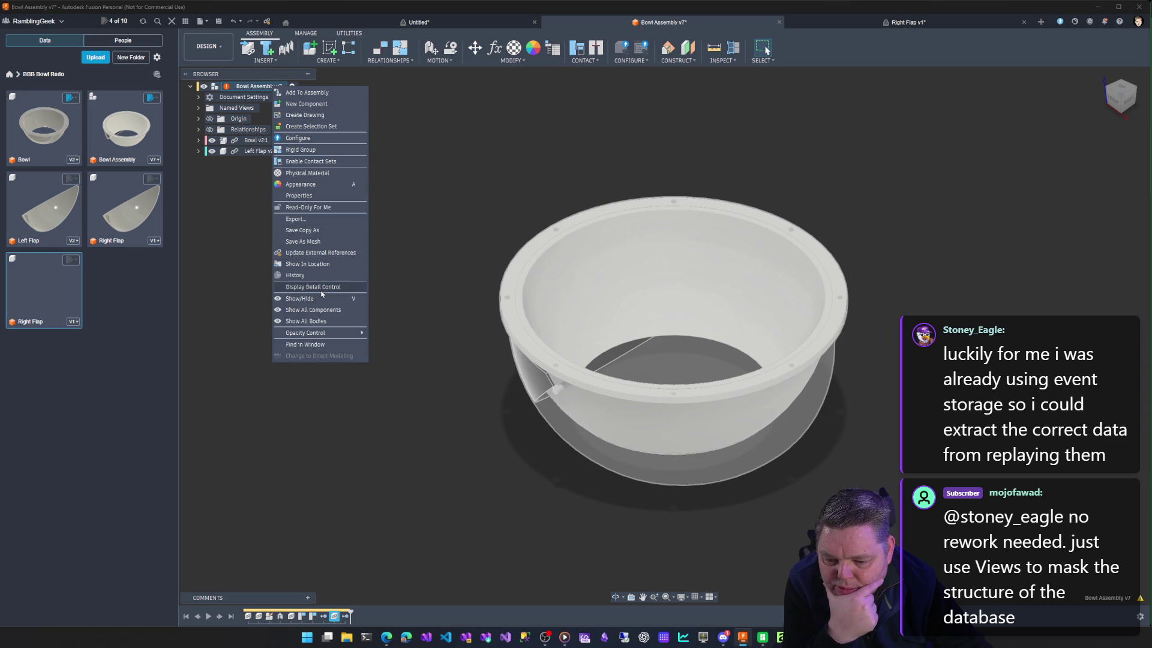
pyautogui.click(313, 263)
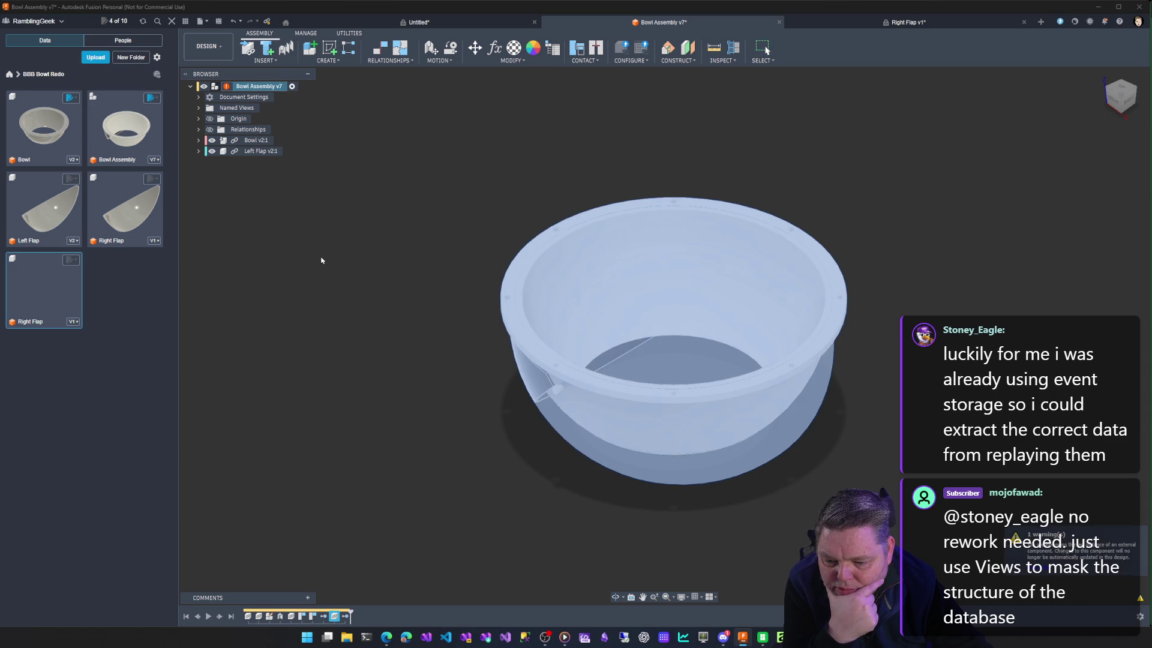
pyautogui.click(321, 261)
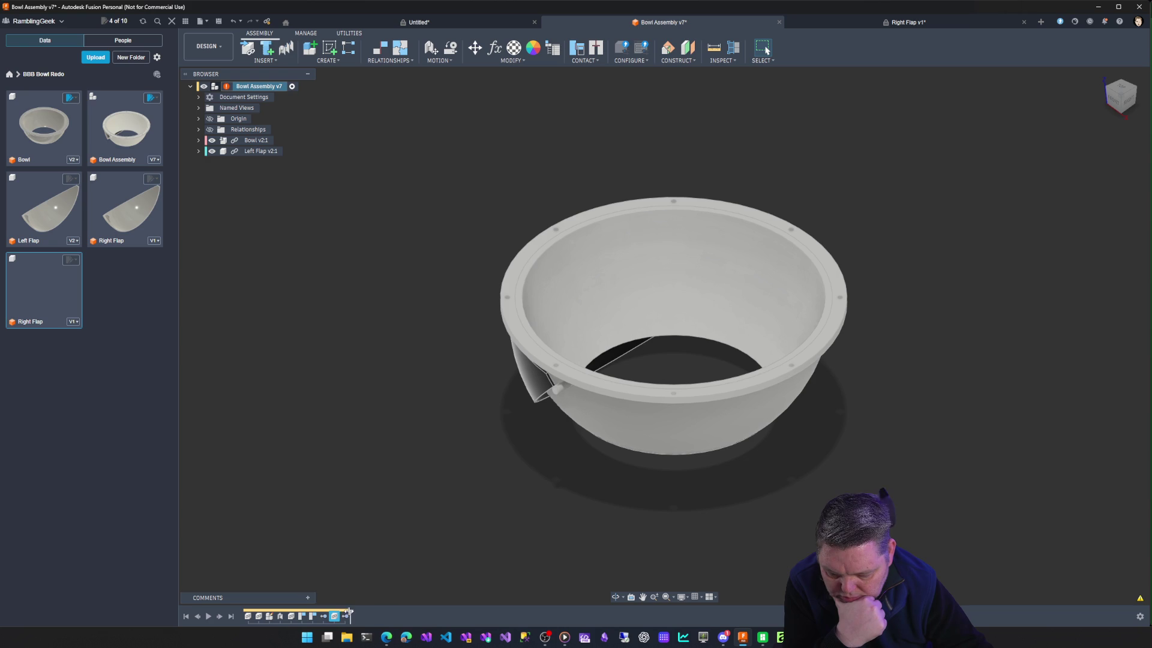
pyautogui.moveTo(349, 615); pyautogui.dragTo(324, 616)
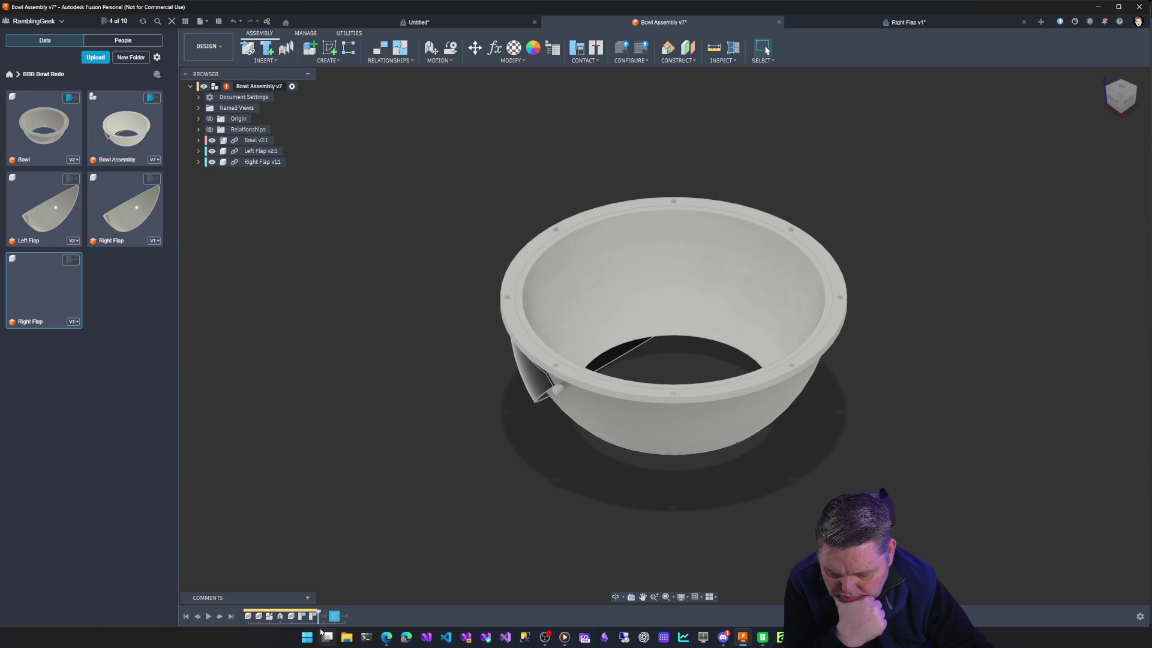
# Save Bowl Assembly as version 8, then roll history further back so Right Flap disappears.
pyautogui.click(218, 22)
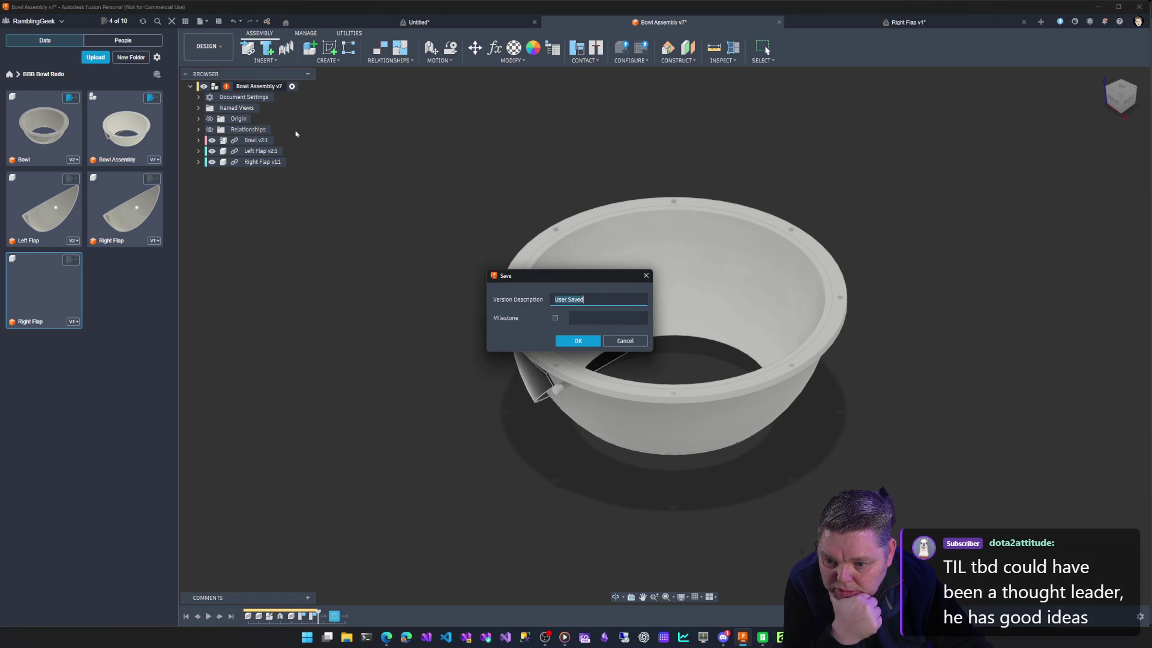
pyautogui.click(570, 341)
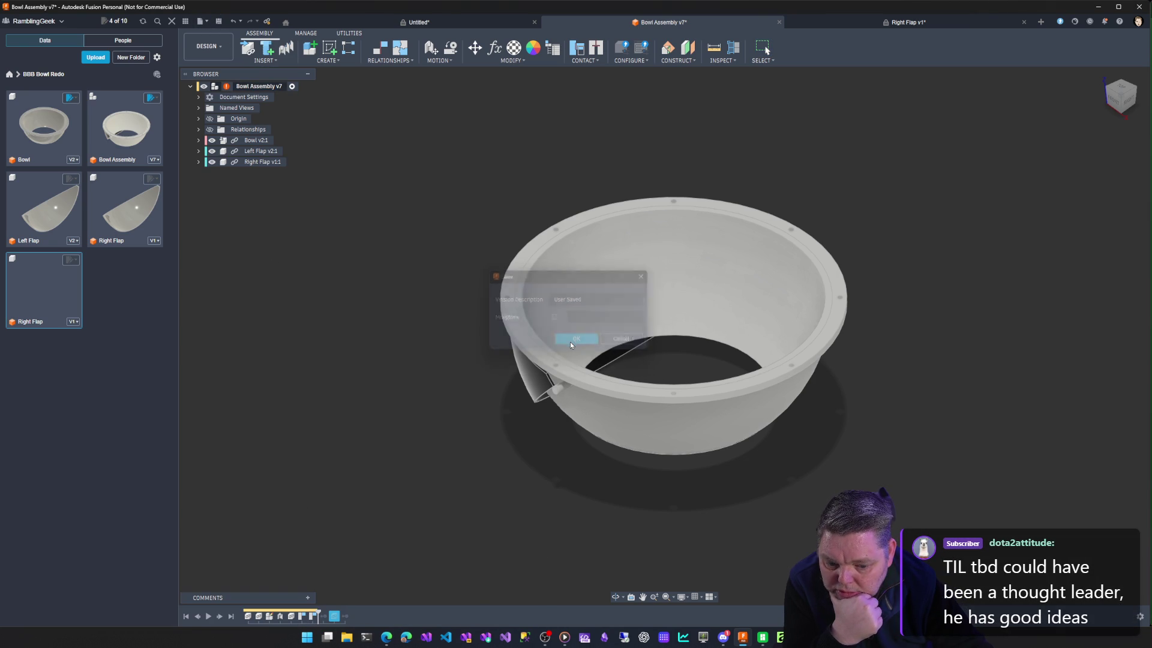
pyautogui.rightClick(260, 86)
pyautogui.click(293, 242)
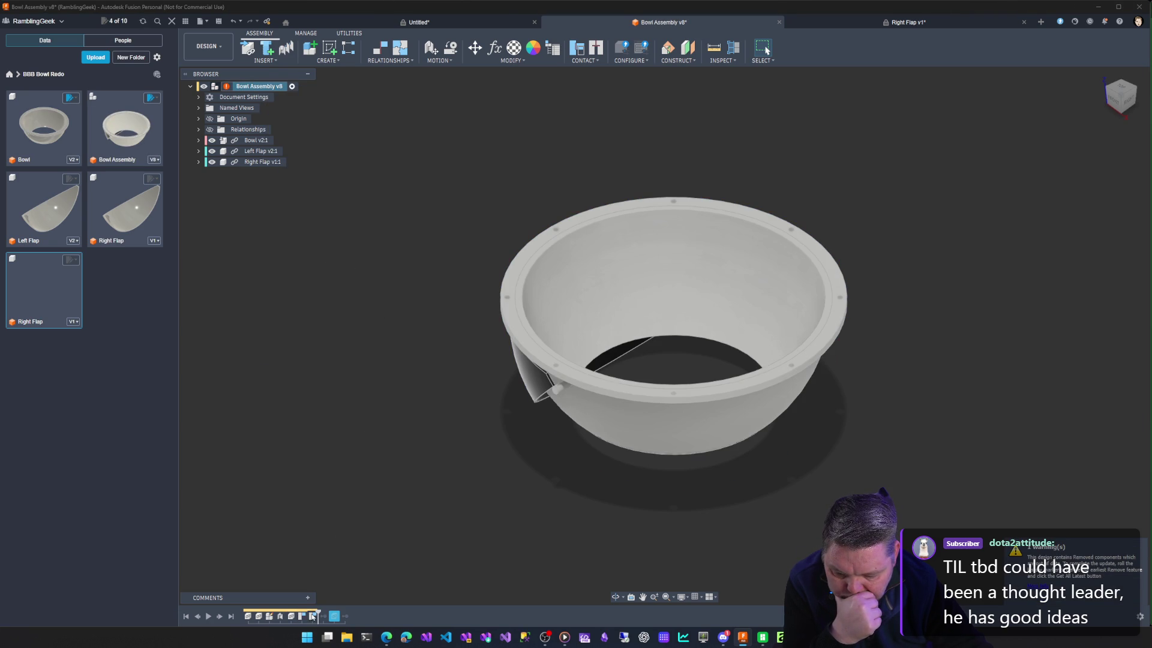
pyautogui.moveTo(318, 616); pyautogui.dragTo(284, 616)
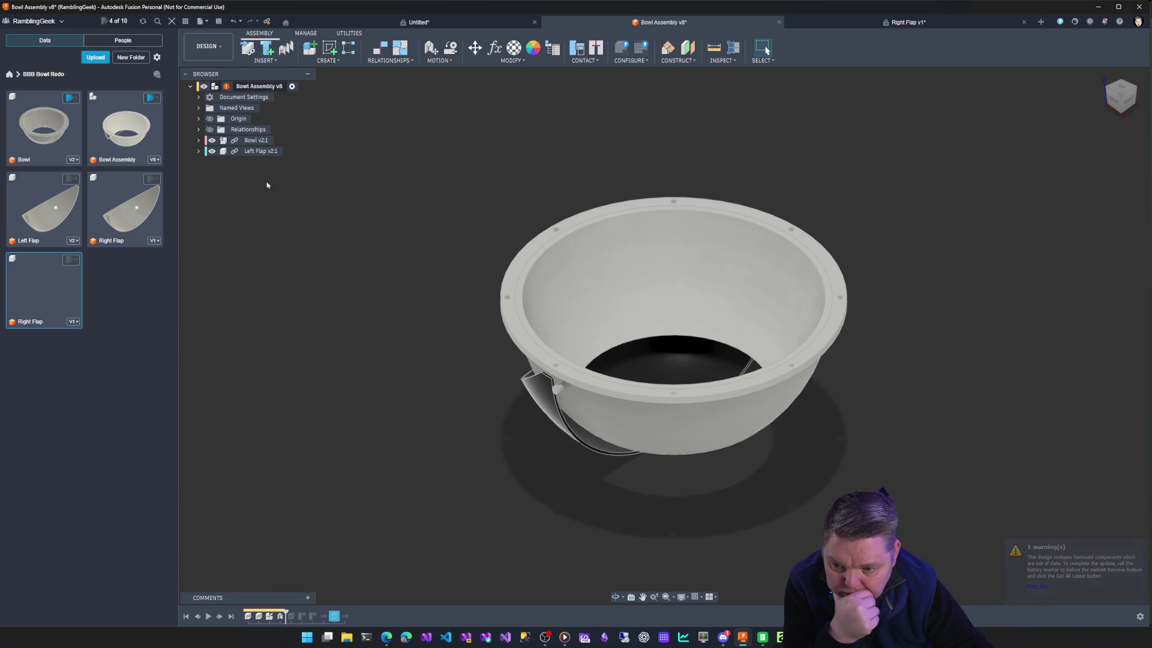
# Delete the contact relationship feature from the Bowl Assembly timeline.
pyautogui.click(260, 86)
pyautogui.rightClick(260, 86)
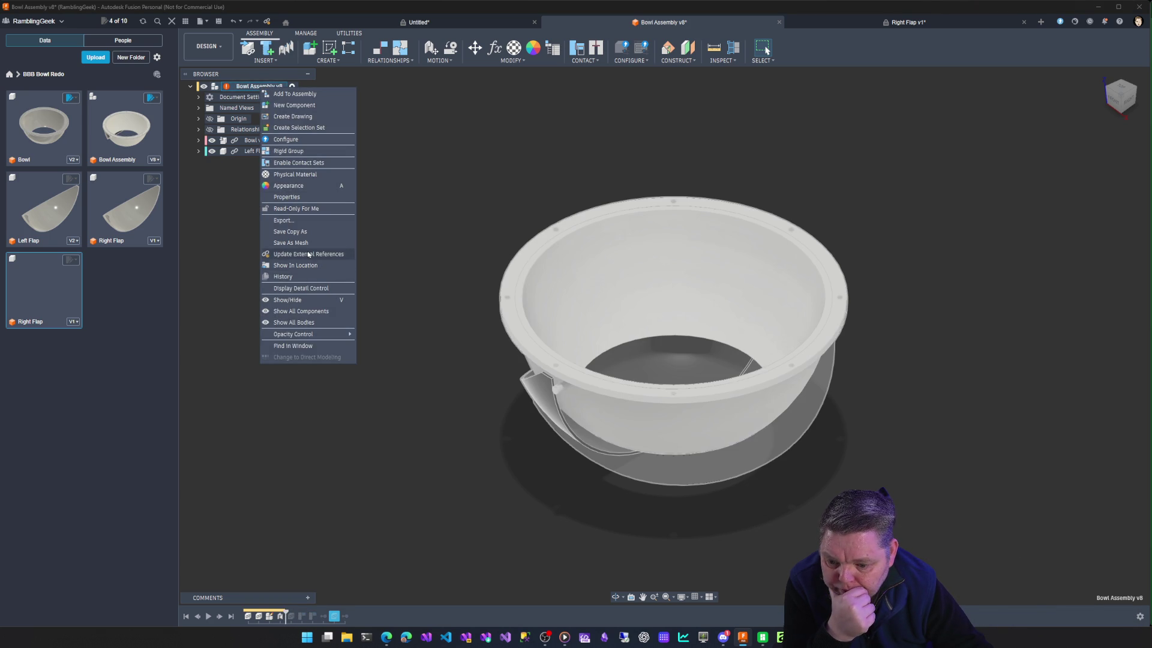
pyautogui.click(307, 251)
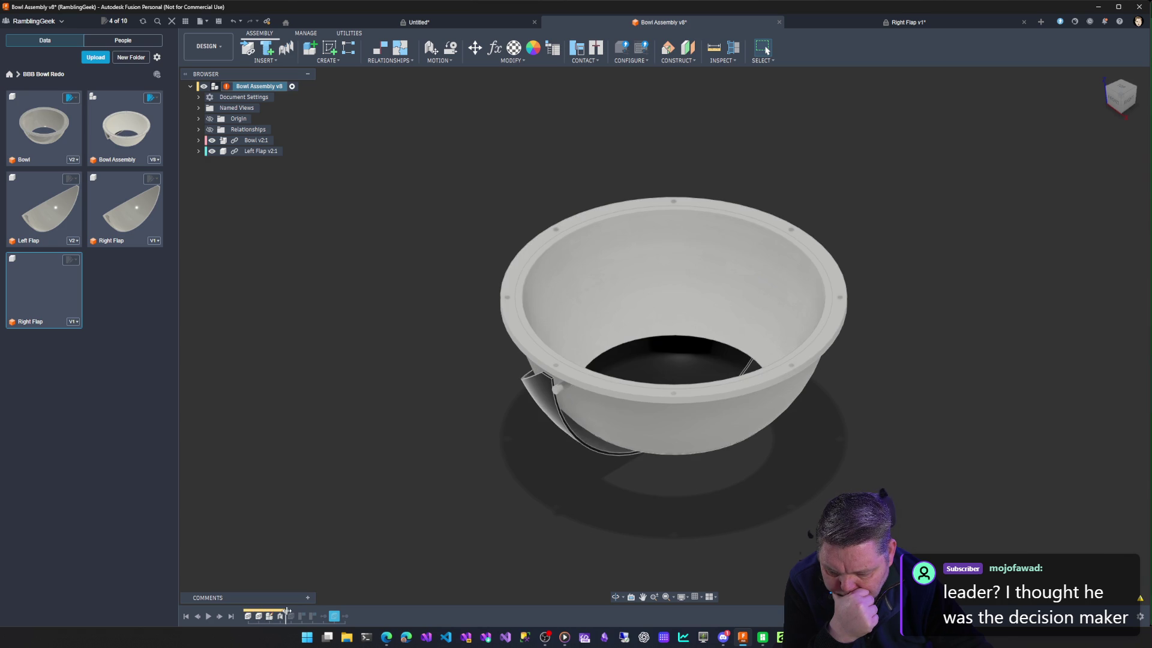
pyautogui.click(269, 616)
pyautogui.press('Delete')
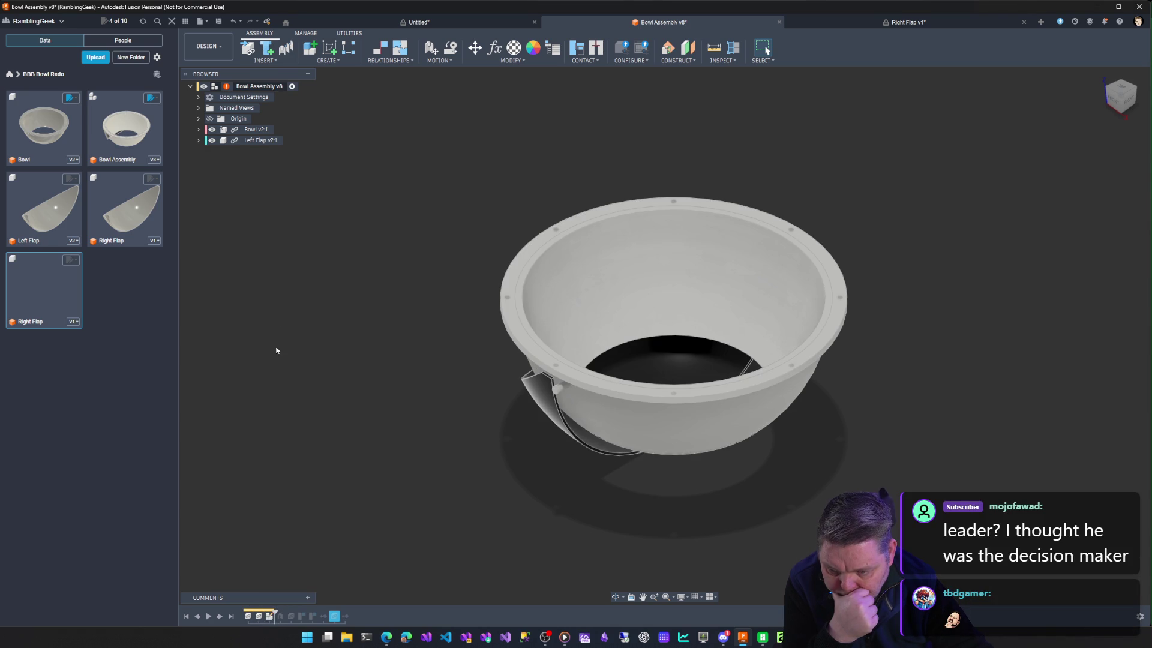
# Update the assembly's referenced components, read the warning, and roll history back to the start.
pyautogui.click(260, 86)
pyautogui.rightClick(260, 86)
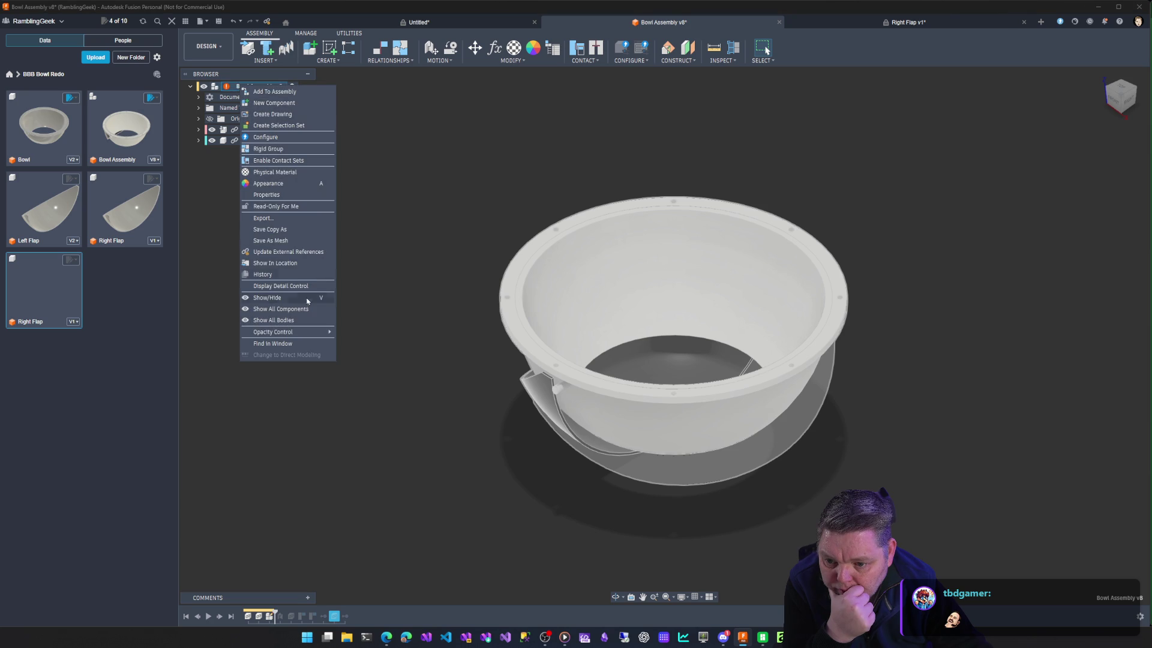
pyautogui.click(287, 252)
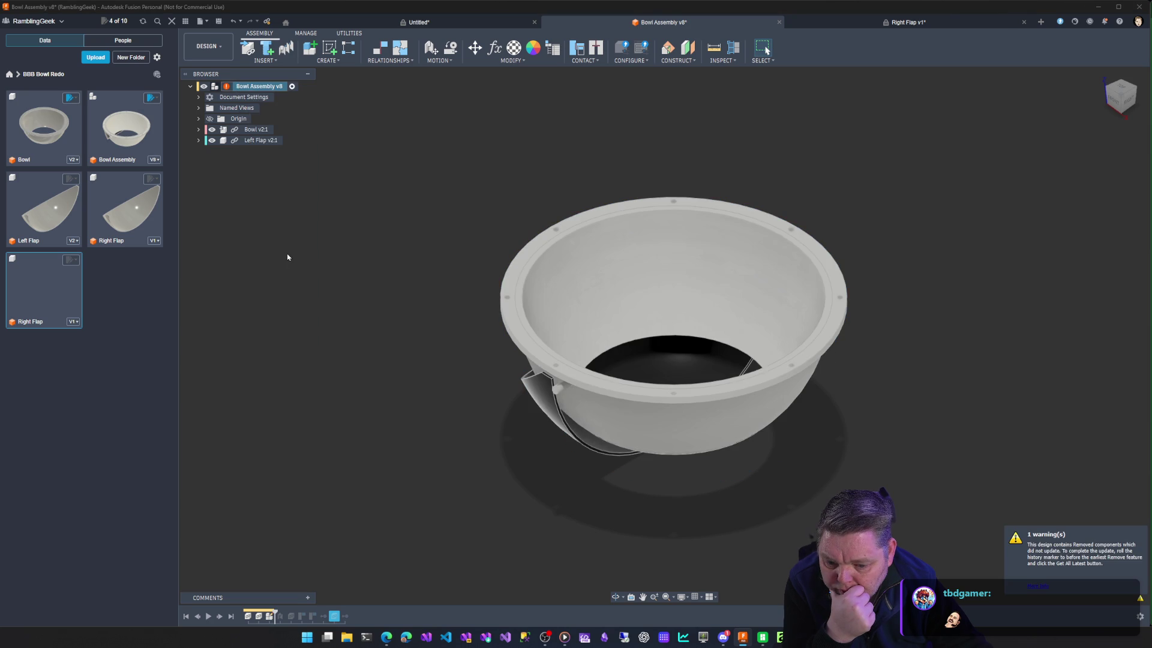
pyautogui.click(1041, 589)
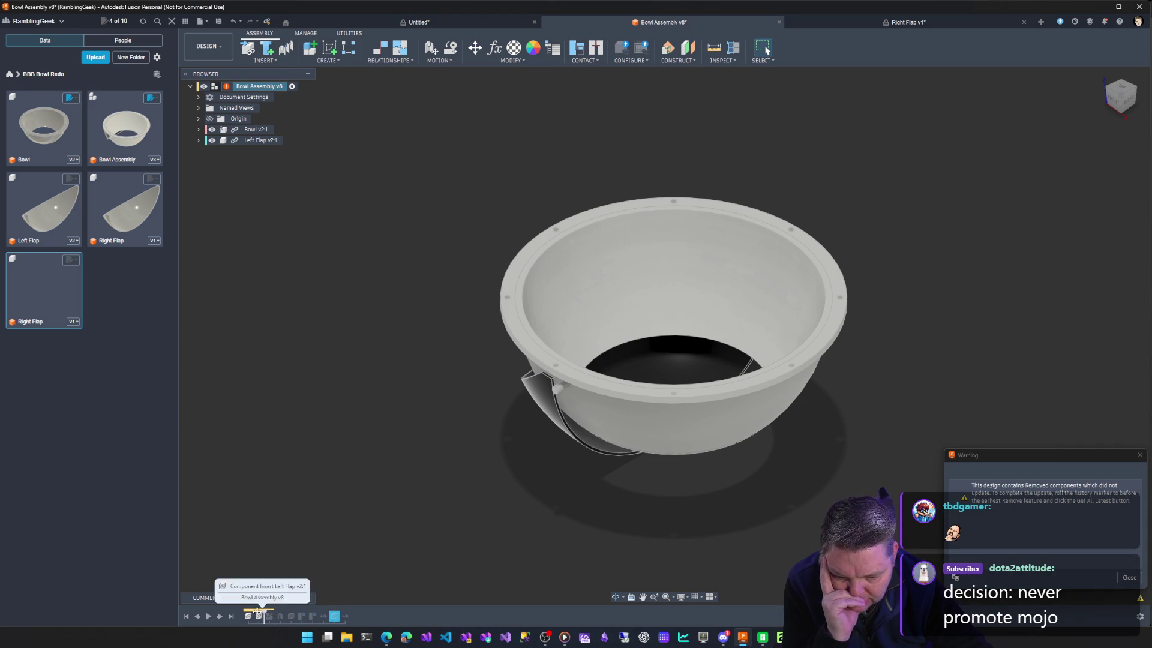
pyautogui.moveTo(261, 616); pyautogui.dragTo(242, 617)
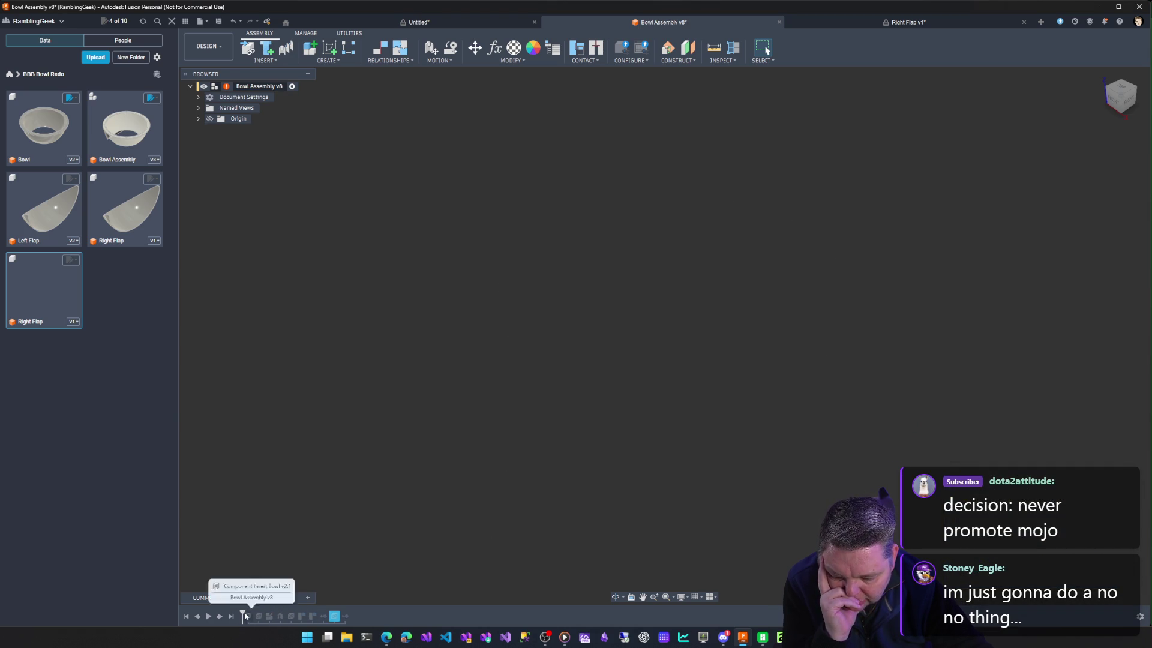
# Roll history forward to restore Bowl and Left Flap, then show Bowl Assembly's version history.
pyautogui.moveTo(242, 616); pyautogui.dragTo(320, 619)
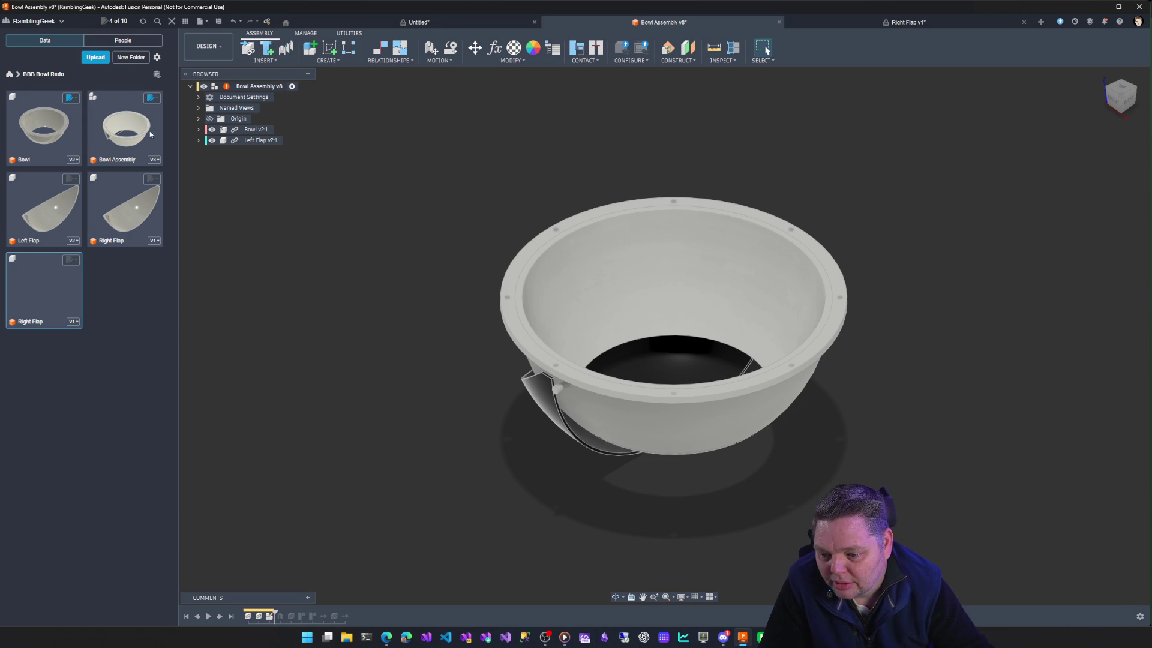
pyautogui.click(153, 97)
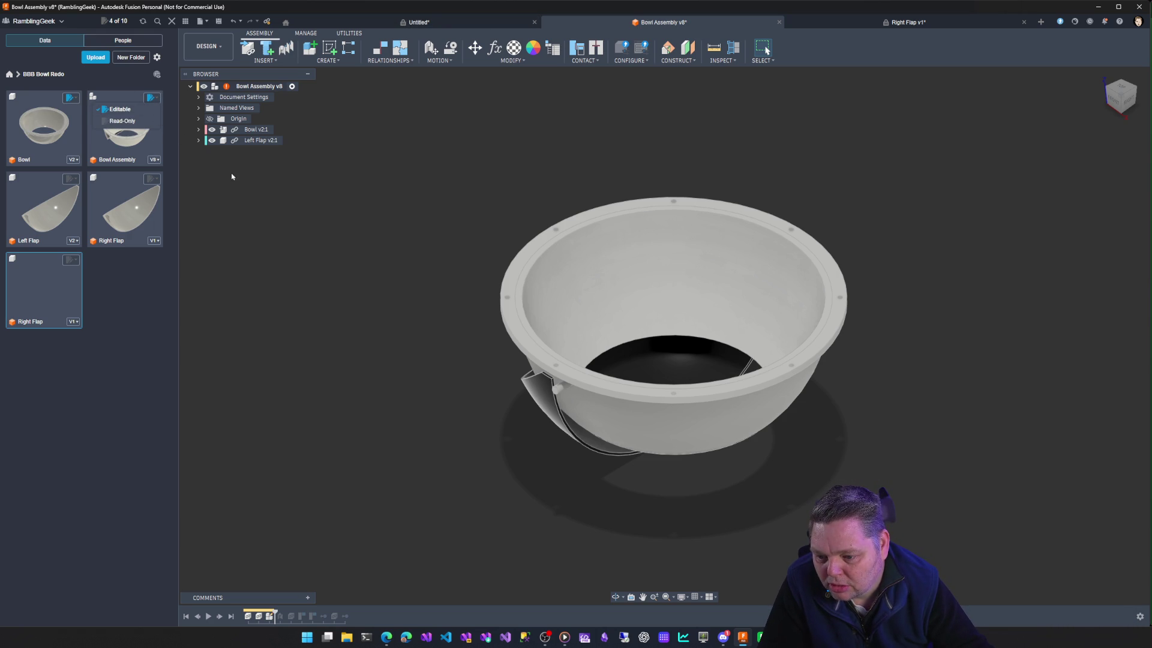
pyautogui.click(154, 160)
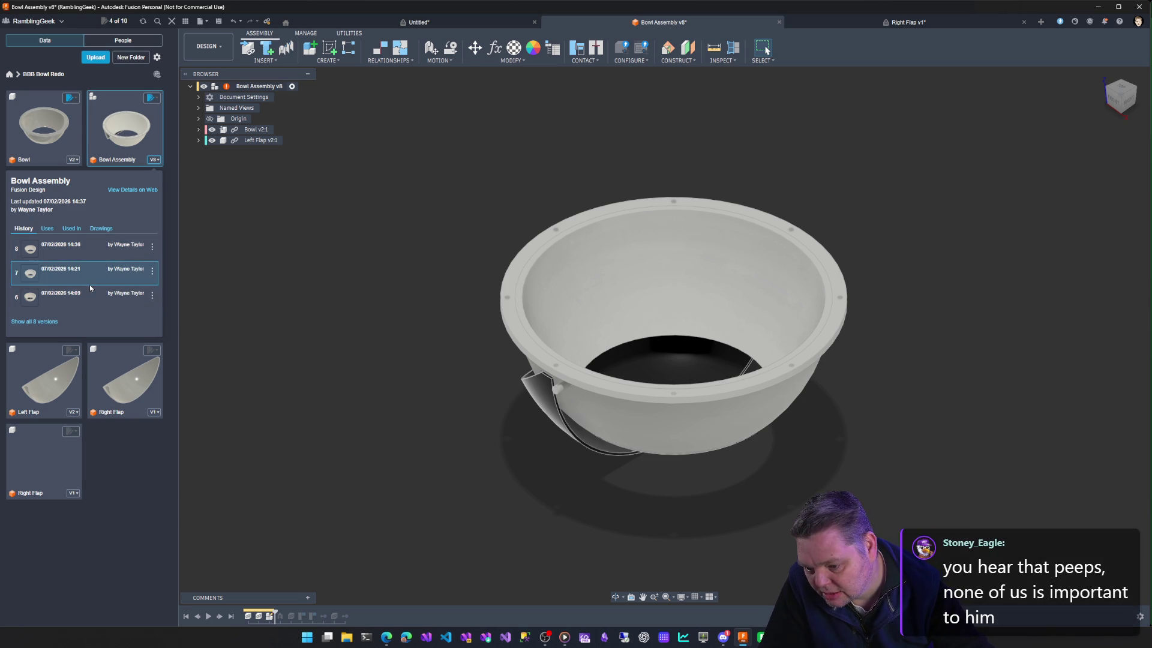
# List all 8 versions of Bowl Assembly and open version 5 as its own document.
pyautogui.click(35, 322)
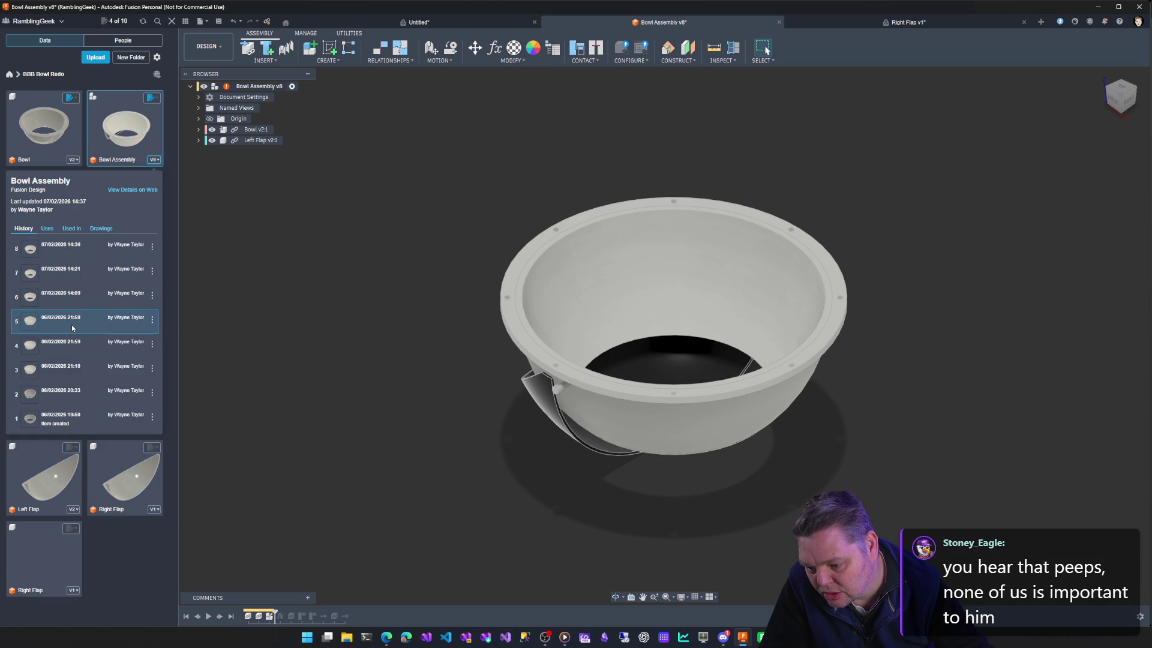
pyautogui.click(153, 319)
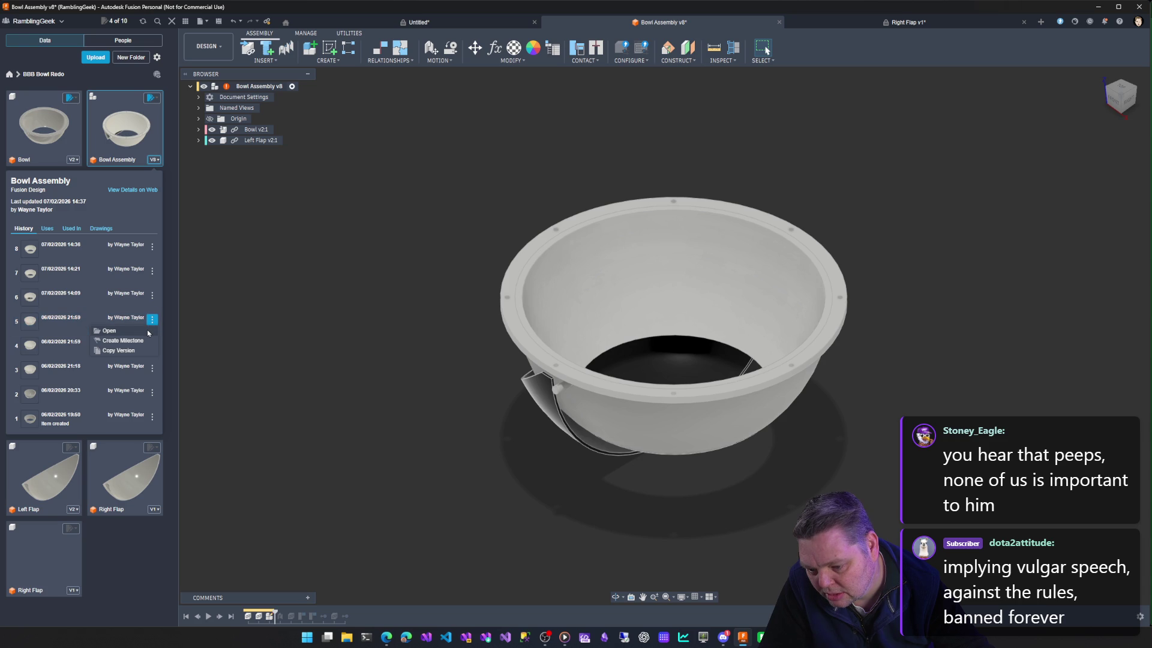
pyautogui.click(146, 330)
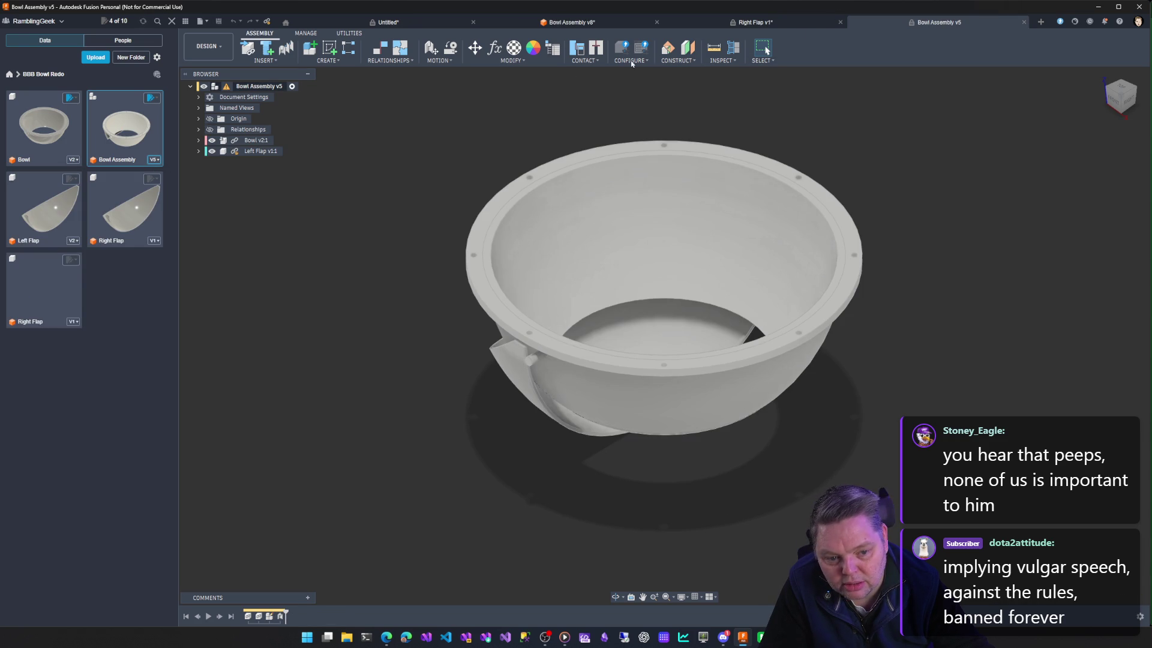
# Close the Untitled, Bowl Assembly v8 and Right Flap v1 documents without saving changes.
pyautogui.click(473, 23)
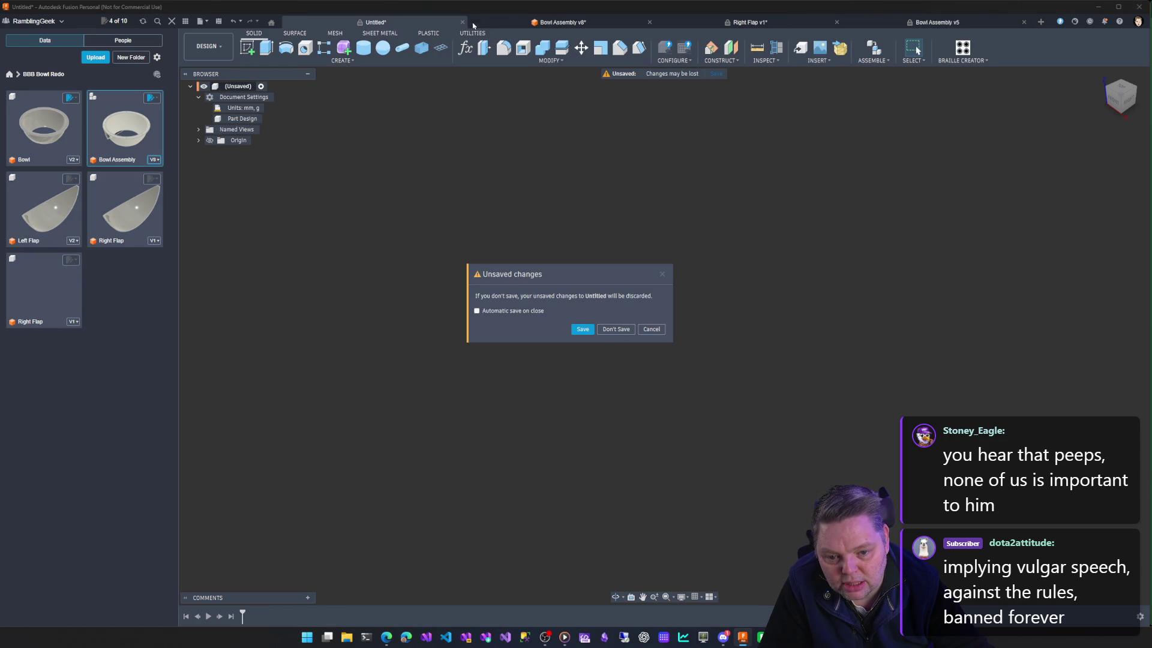
pyautogui.click(616, 329)
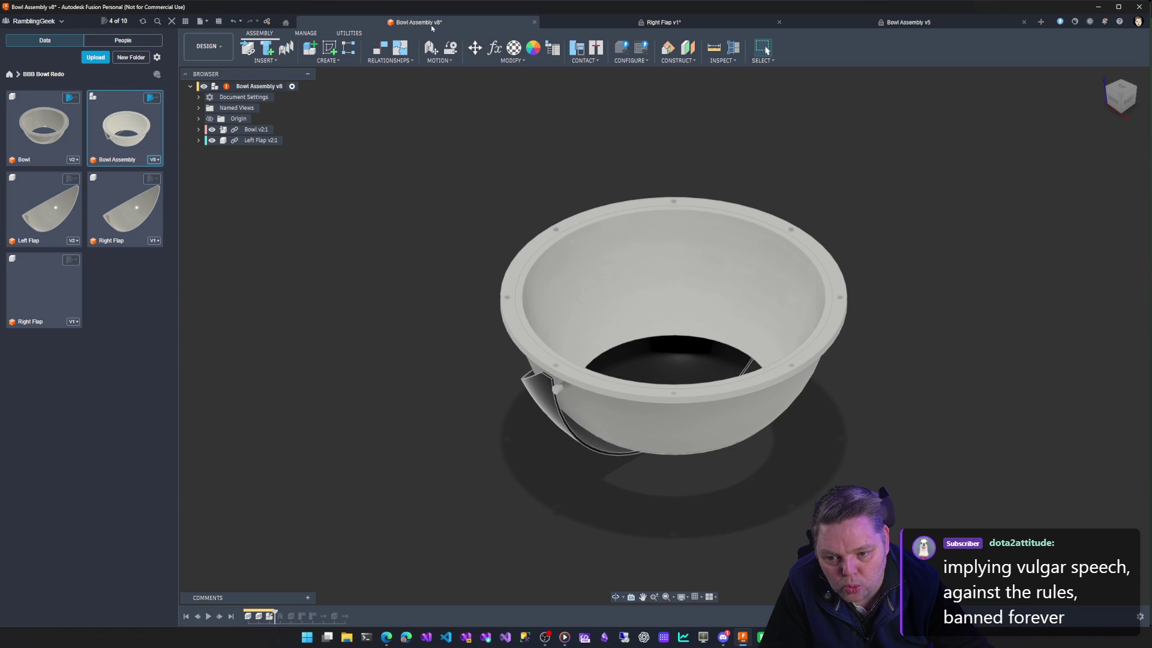
pyautogui.click(534, 22)
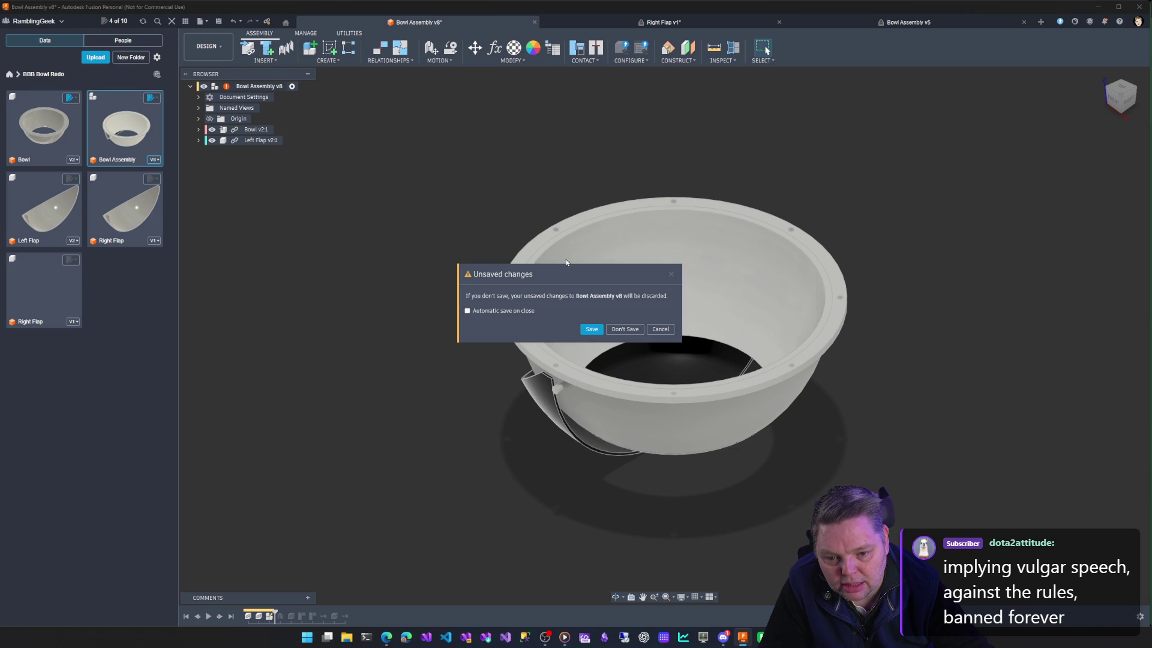
pyautogui.click(626, 328)
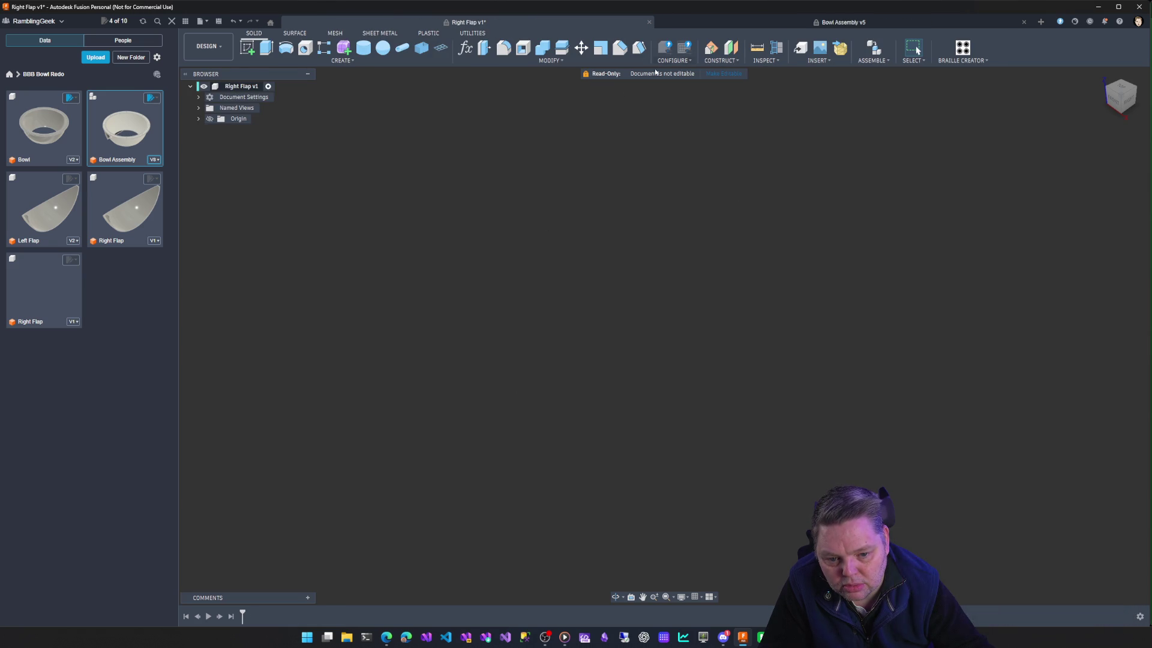
pyautogui.click(651, 23)
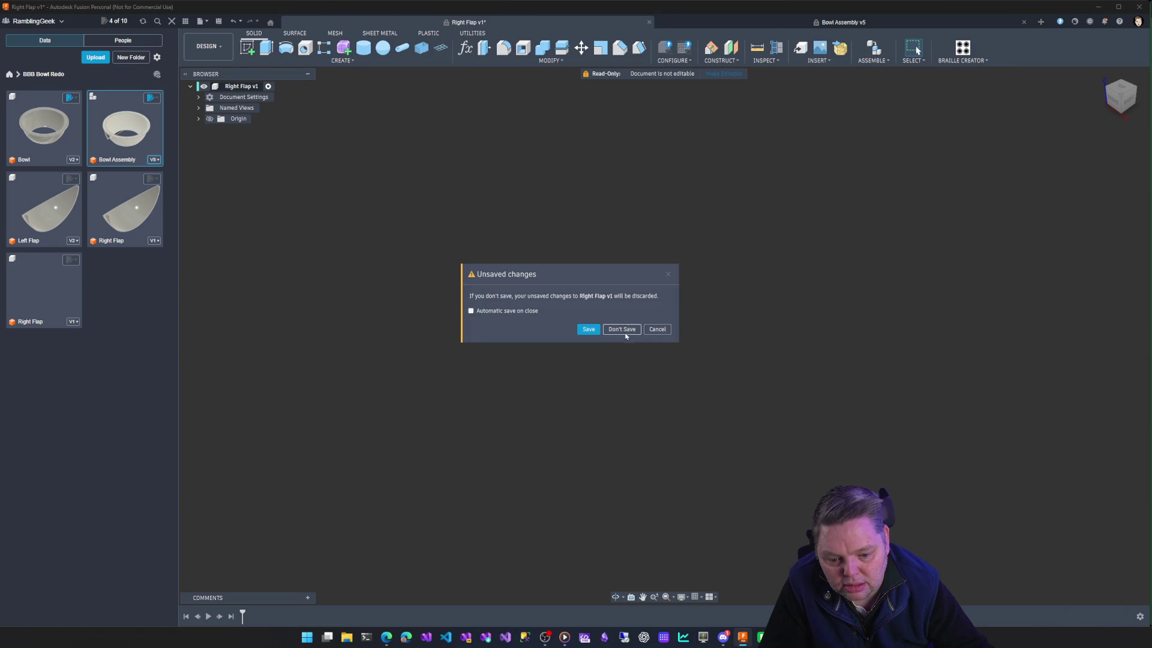
pyautogui.click(623, 332)
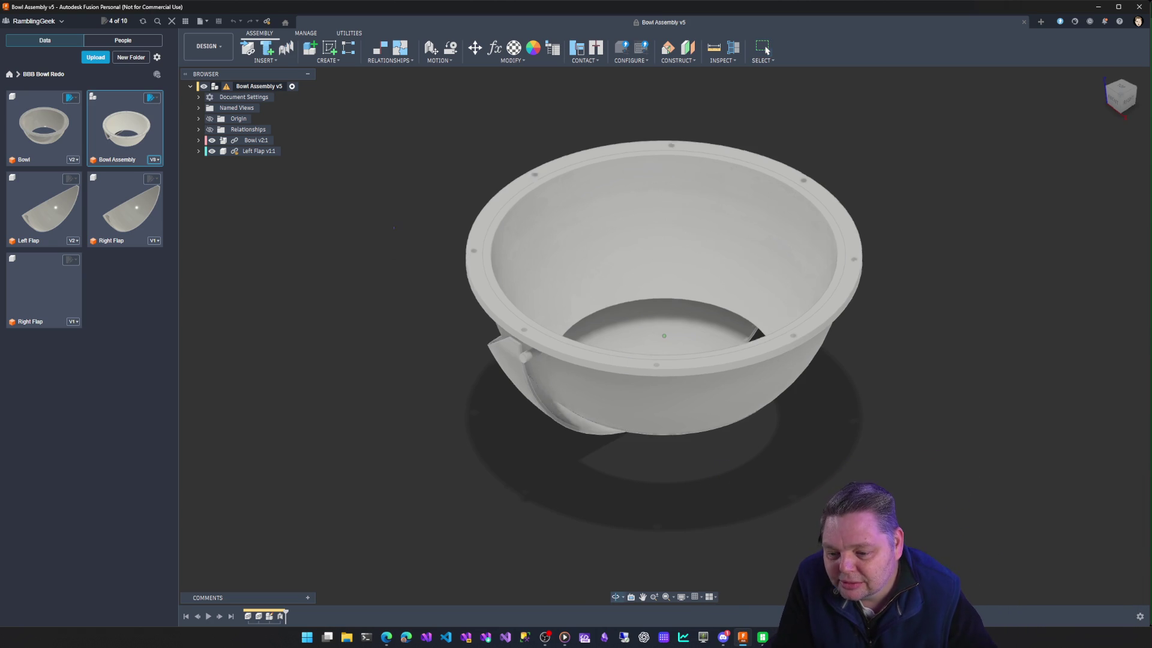
# Orbit Bowl Assembly v5 to an angled view and select its root component.
pyautogui.keyDown('shift'); pyautogui.moveTo(424, 235); pyautogui.dragTo(424, 361, button='middle'); pyautogui.keyUp('shift')
pyautogui.moveTo(653, 265)
pyautogui.keyDown('shift'); pyautogui.mouseDown(button='middle')
pyautogui.moveTo(596, 210)
pyautogui.moveTo(559, 216)
pyautogui.mouseUp(button='middle'); pyautogui.keyUp('shift')
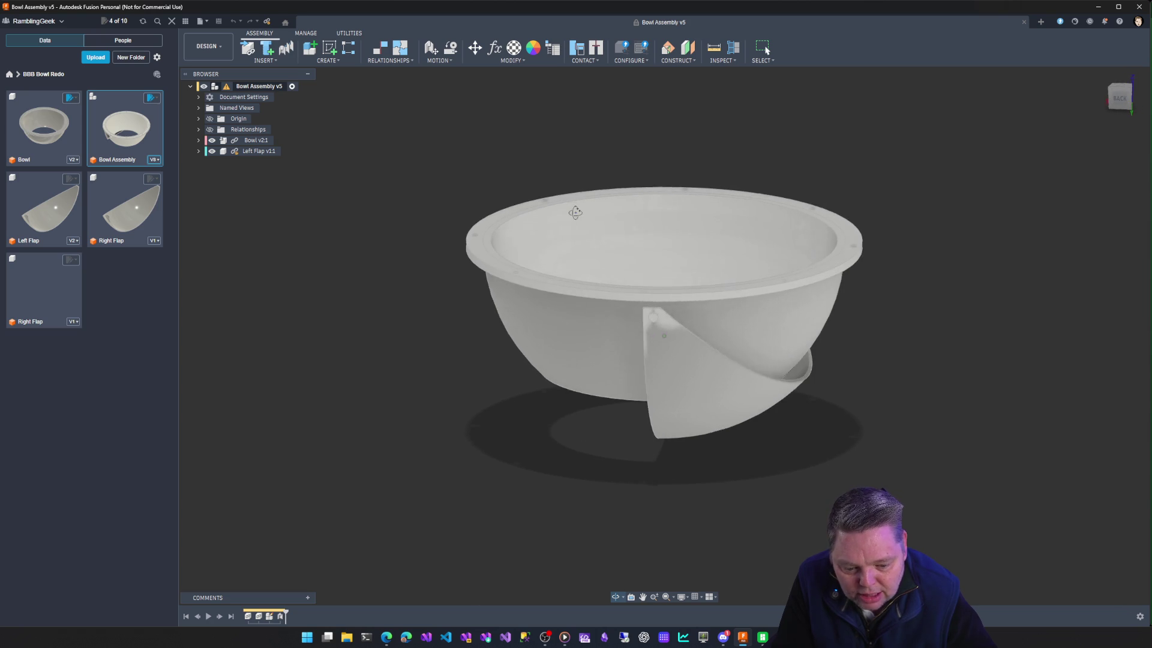
pyautogui.click(258, 86)
# Promote the older Bowl Assembly v5 from its root actions; Fusion crashes.
pyautogui.rightClick(258, 87)
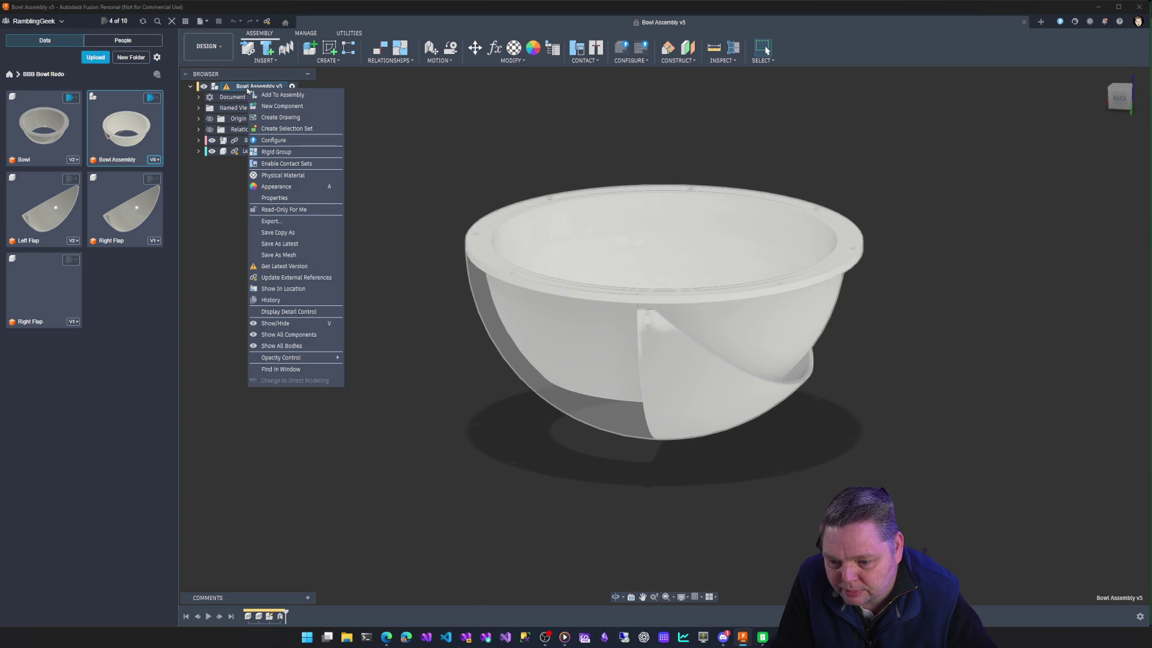
pyautogui.click(279, 271)
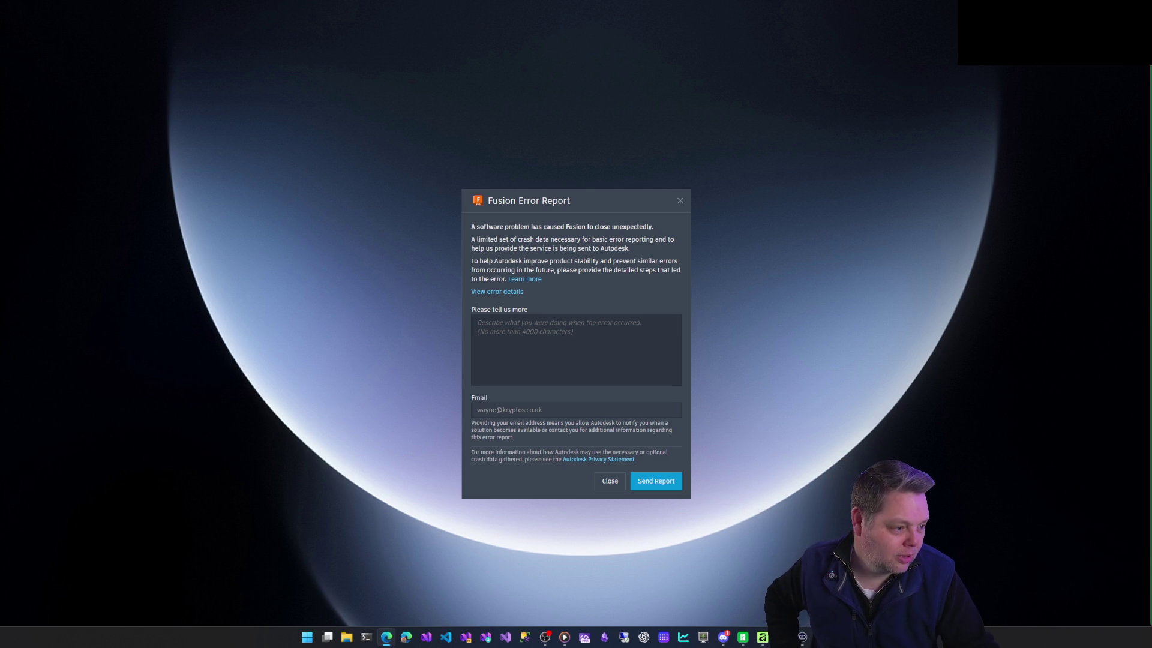
pyautogui.moveTo(1144, 18); pyautogui.dragTo(383, 19)
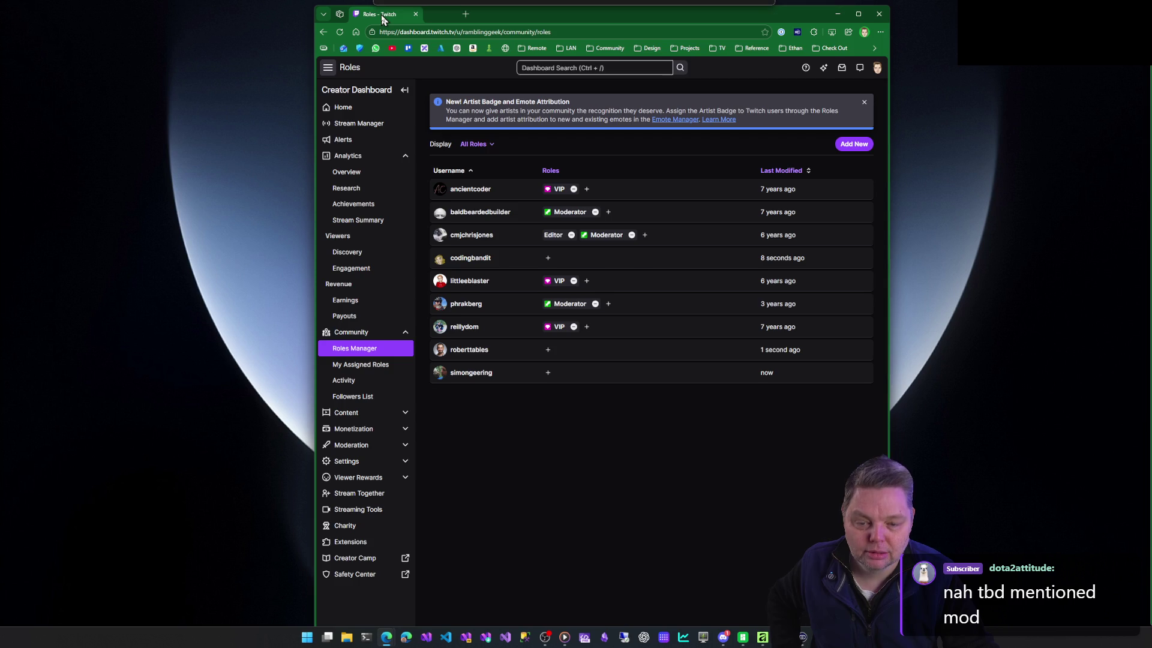
pyautogui.moveTo(383, 18); pyautogui.dragTo(385, 32)
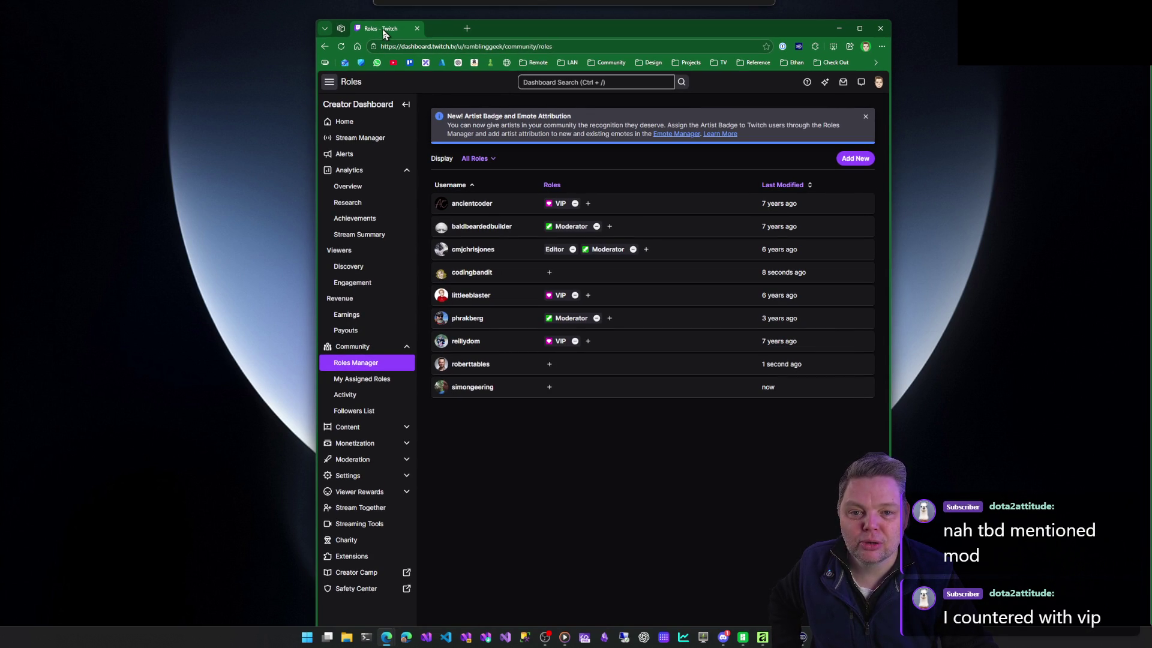
pyautogui.moveTo(382, 29); pyautogui.dragTo(1143, 27)
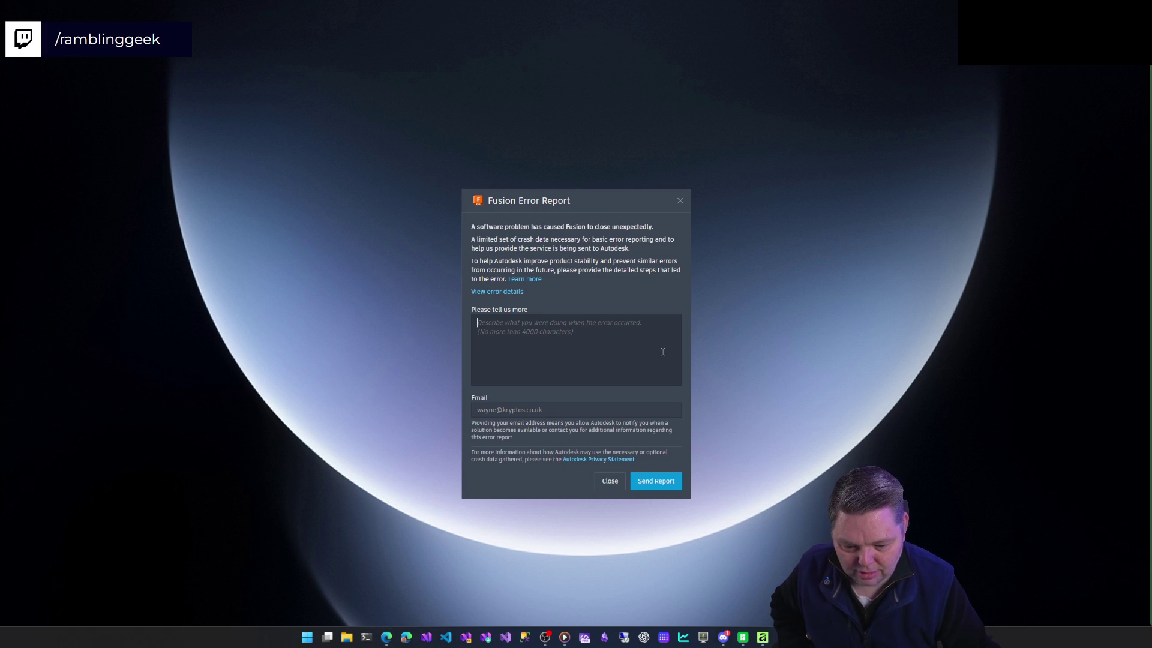
pyautogui.write('I was')
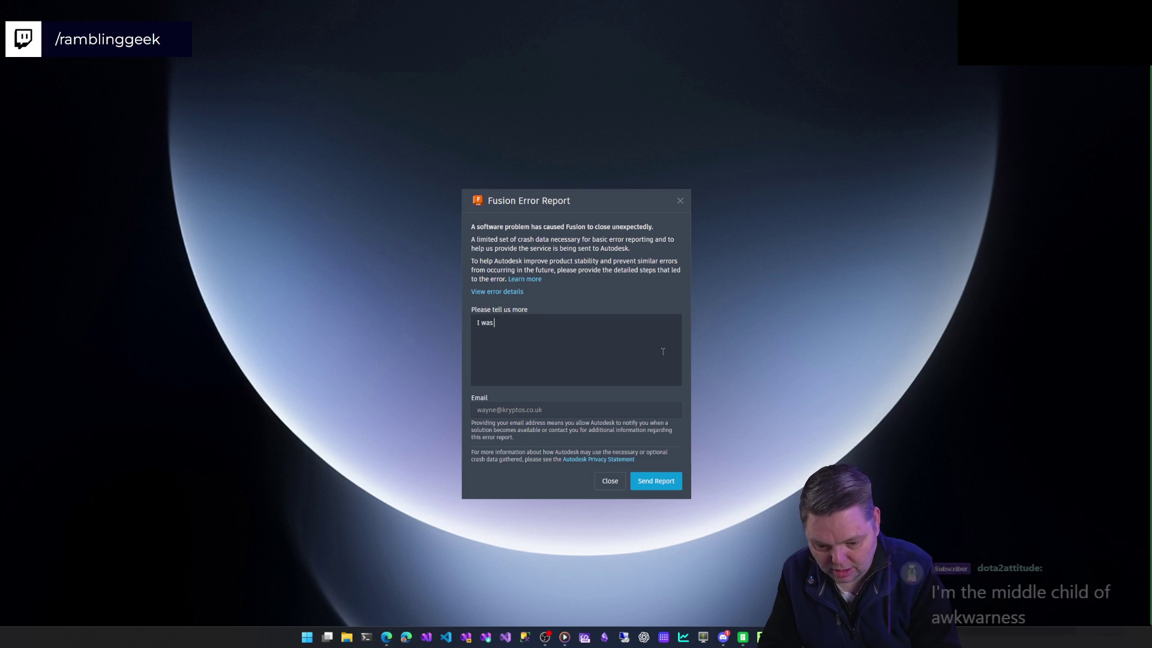
pyautogui.write(' editing an')
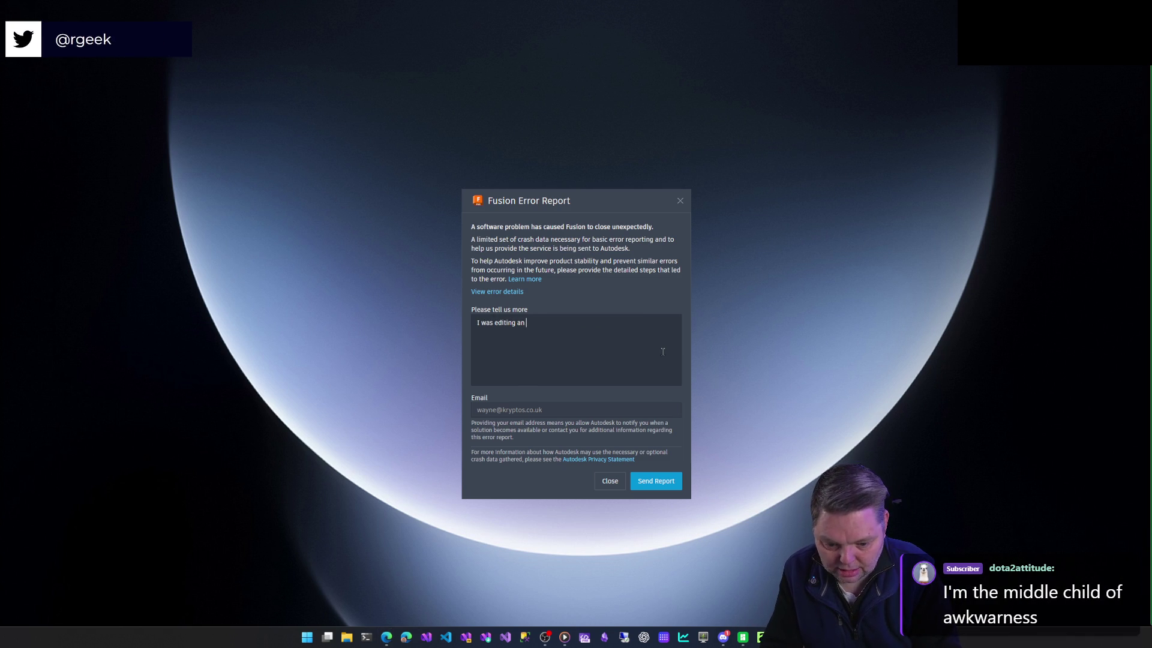
pyautogui.write(' assembly')
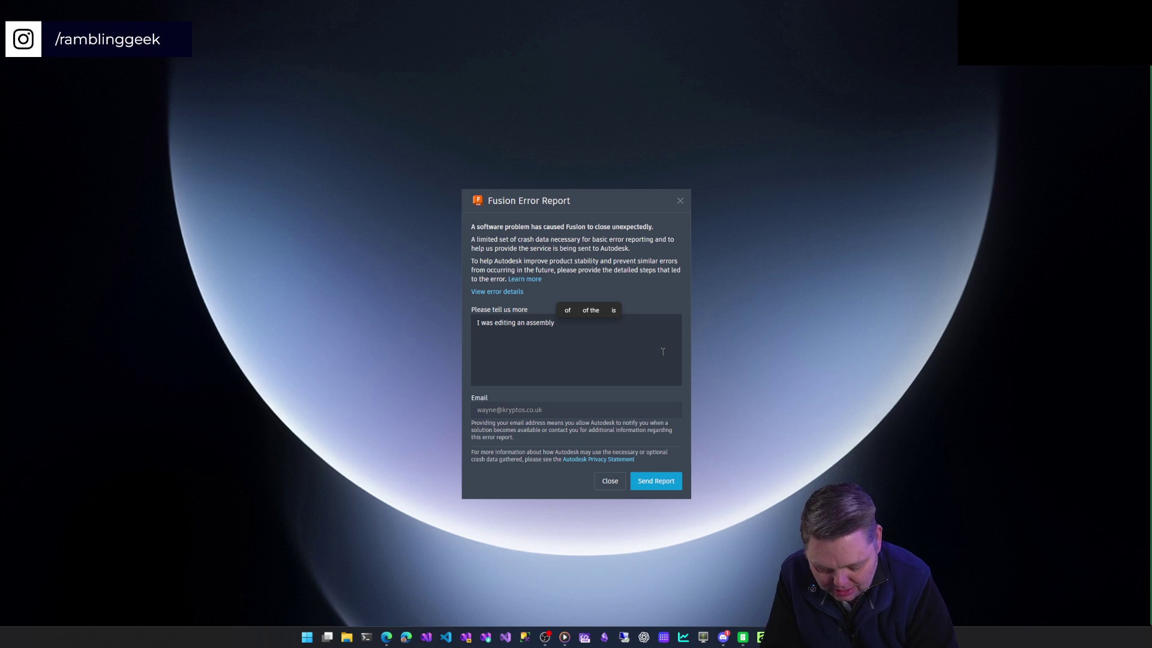
pyautogui.write(', trying')
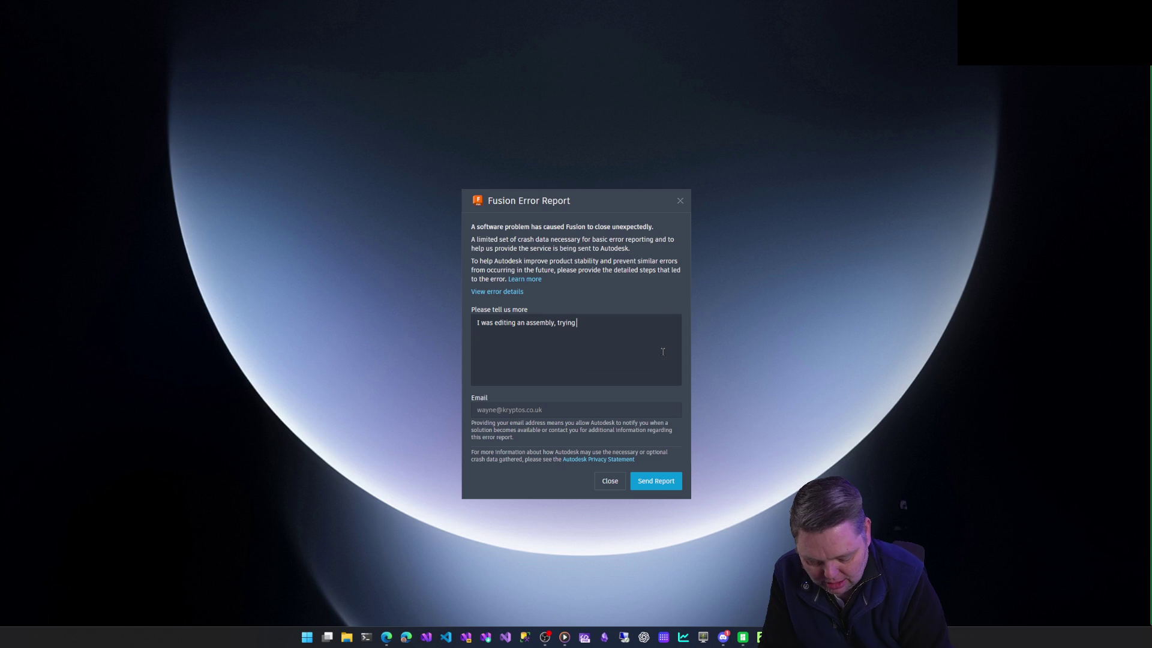
pyautogui.write(' to')
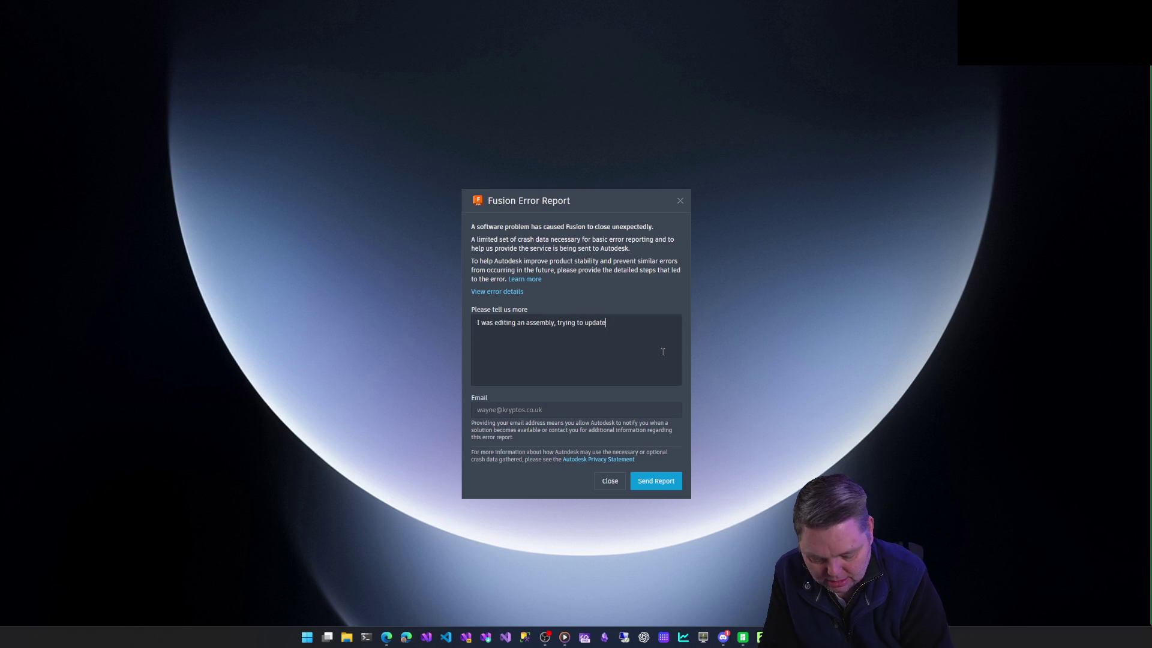
pyautogui.write(' update a compon')
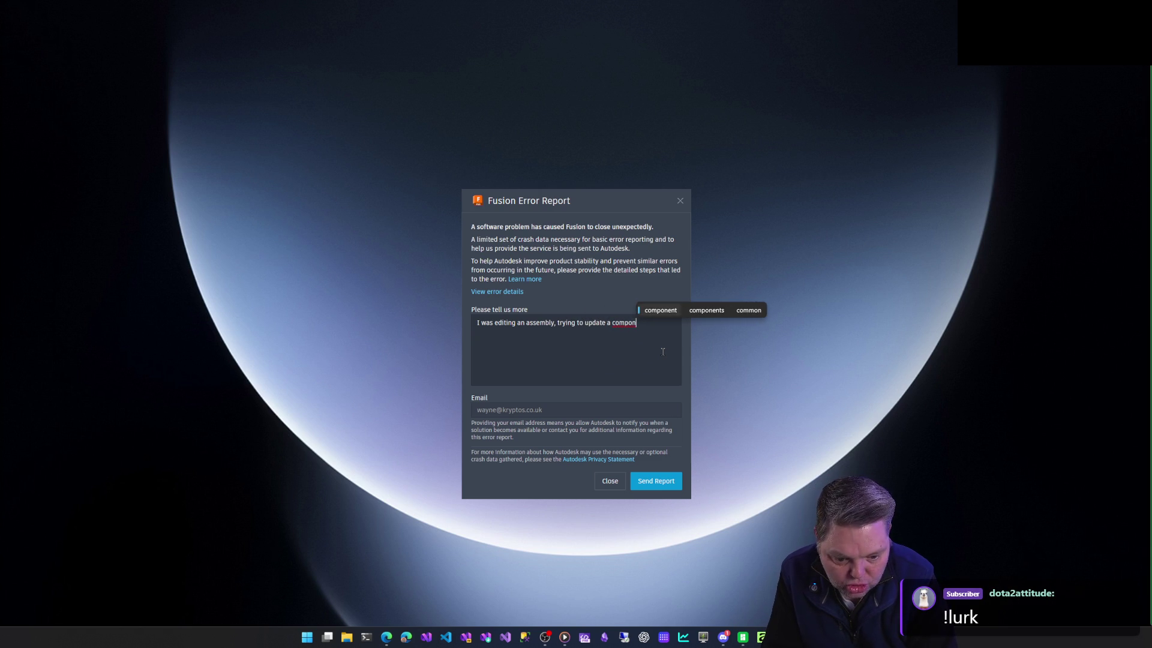
pyautogui.write('ent ')
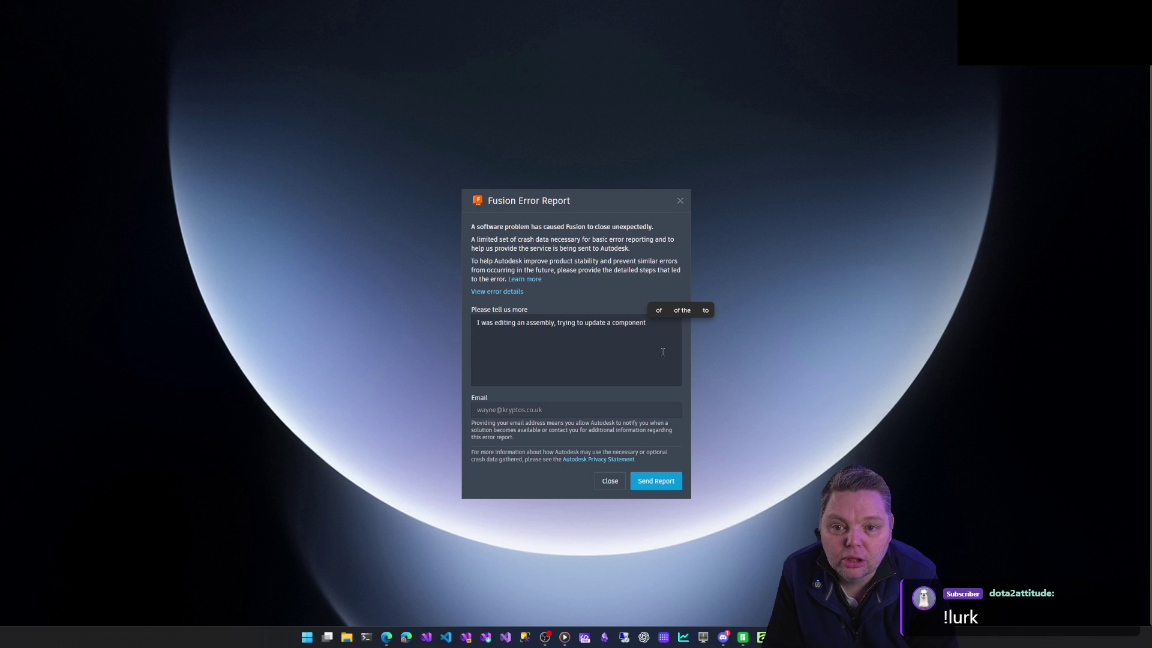
pyautogui.write('and it c')
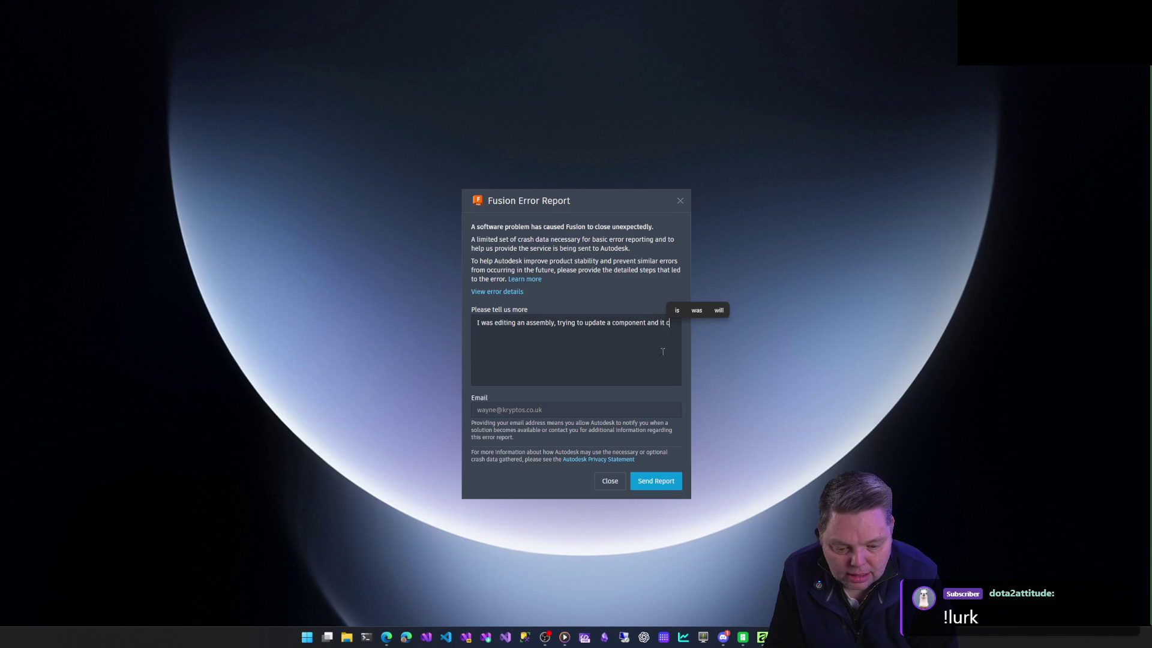
pyautogui.write('rahsed!')
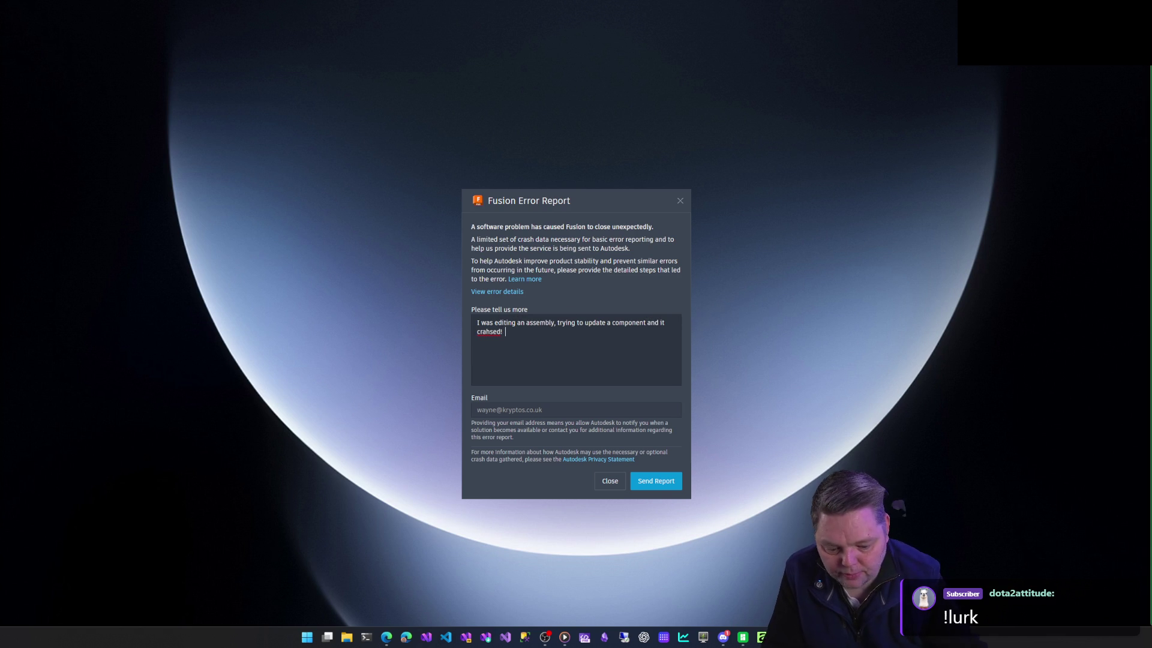
# Send the completed error report about updating an assembly component to Autodesk.
pyautogui.click(664, 477)
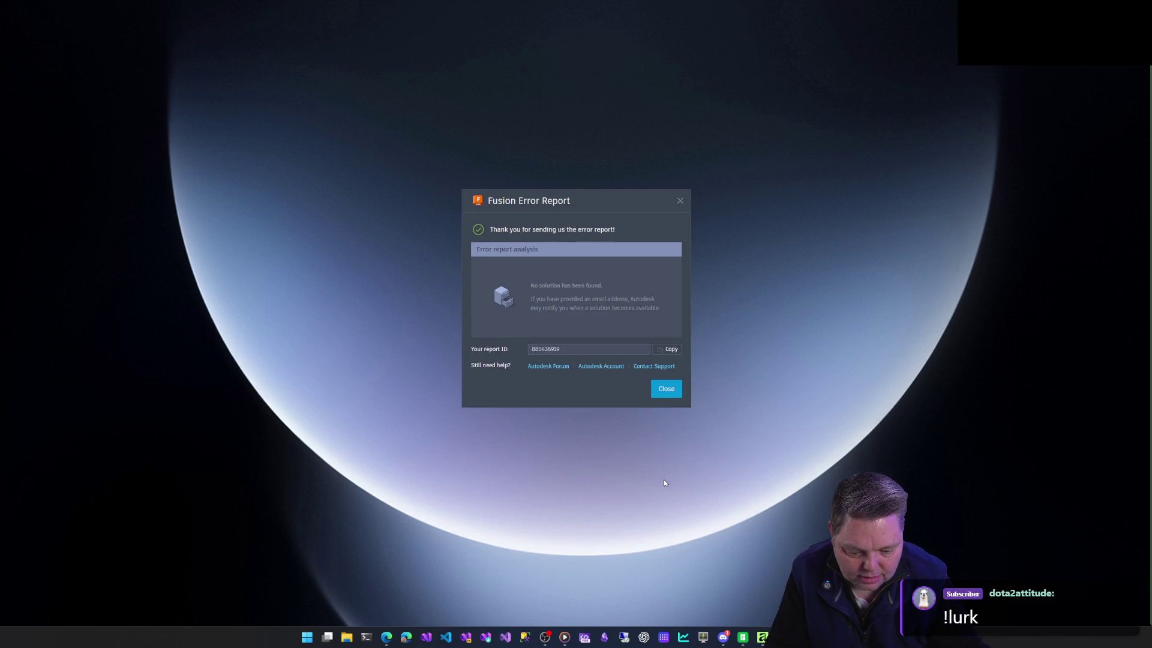
# Dismiss the report-sent confirmation and relaunch Autodesk Fusion from the Start menu.
pyautogui.click(667, 389)
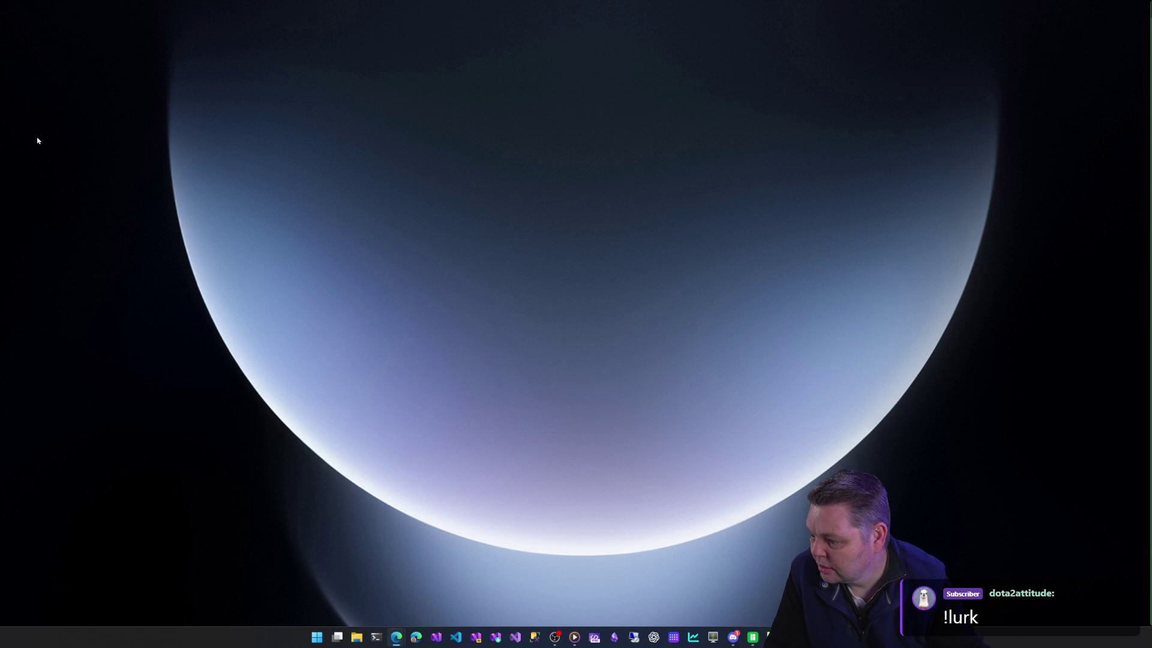
pyautogui.click(317, 637)
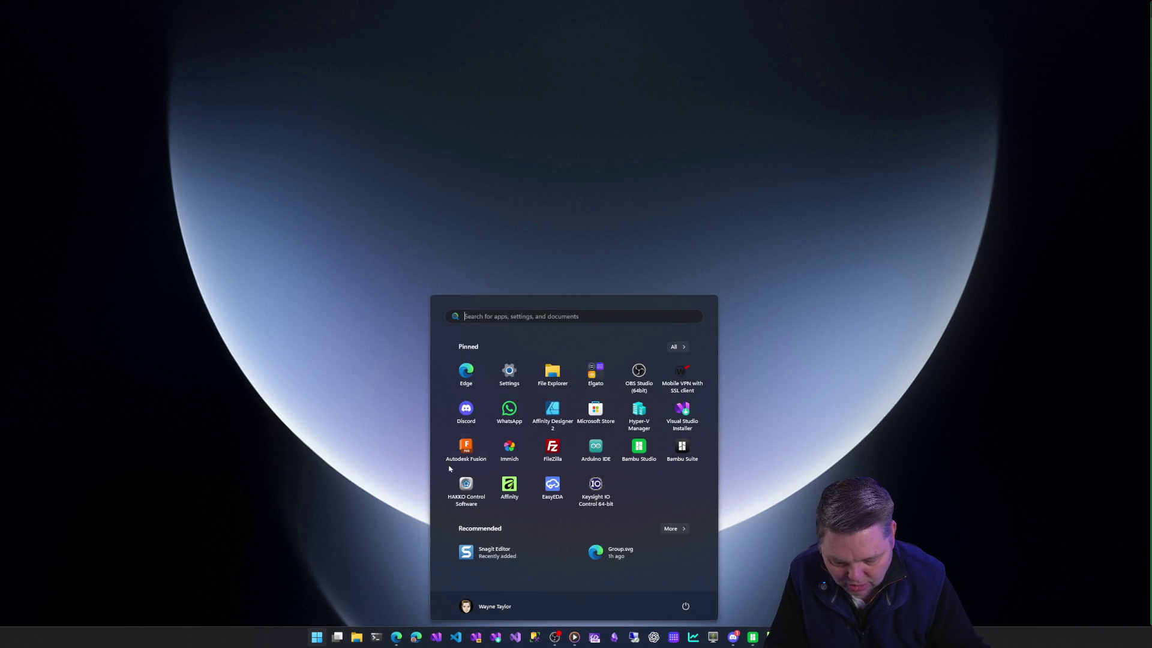
pyautogui.click(470, 452)
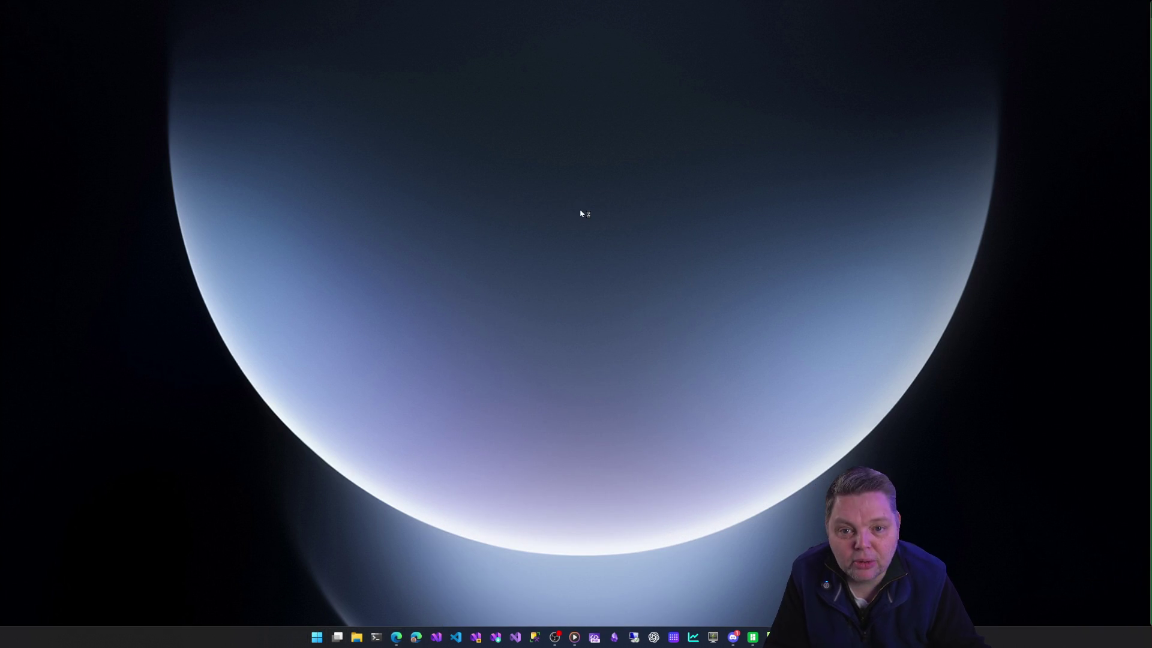
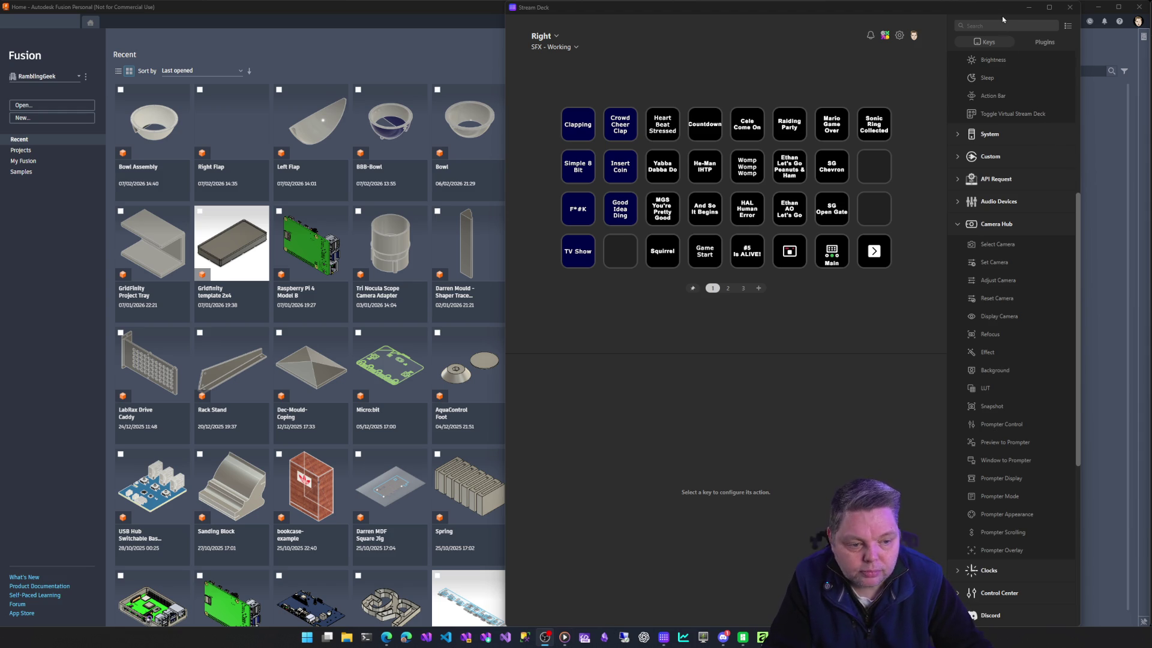
# Dismiss the Stream Deck configuration window to reveal the Fusion home screen.
pyautogui.click(1030, 8)
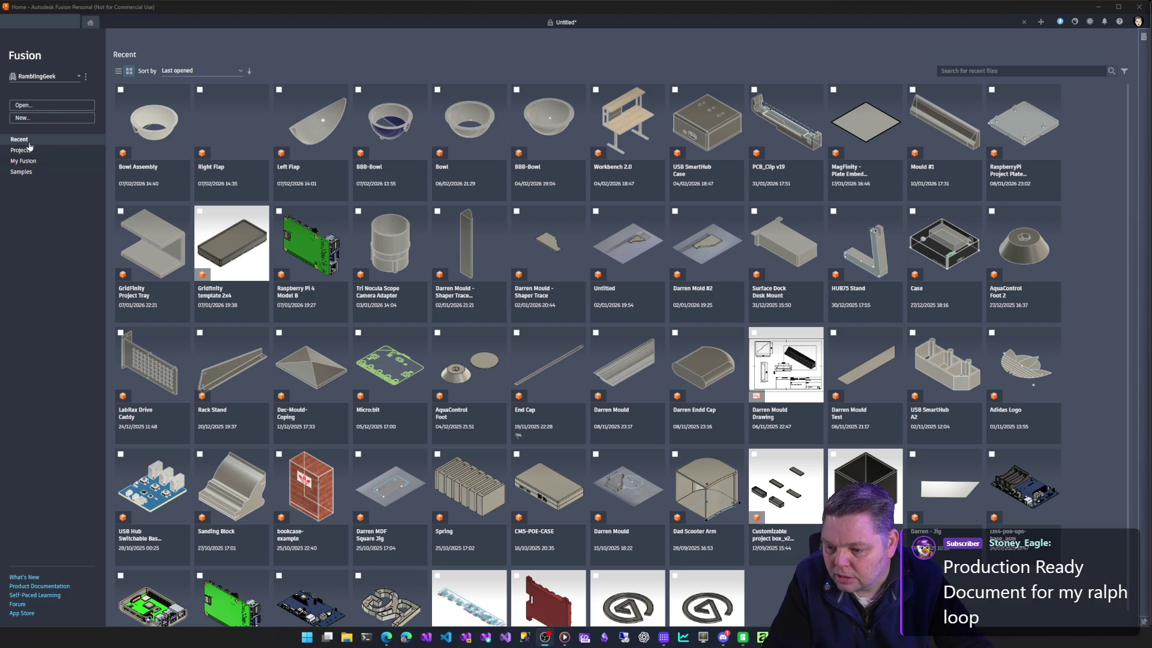
# Bring up and cancel the Open dialog twice without choosing a file.
pyautogui.click(31, 107)
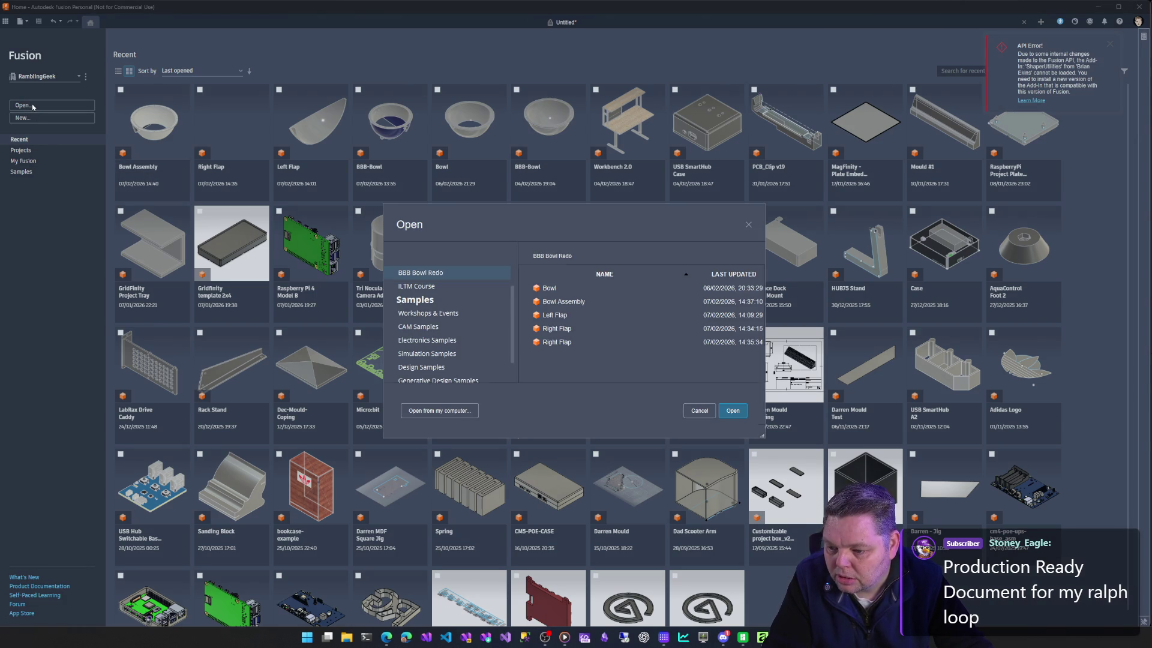
pyautogui.press('Escape')
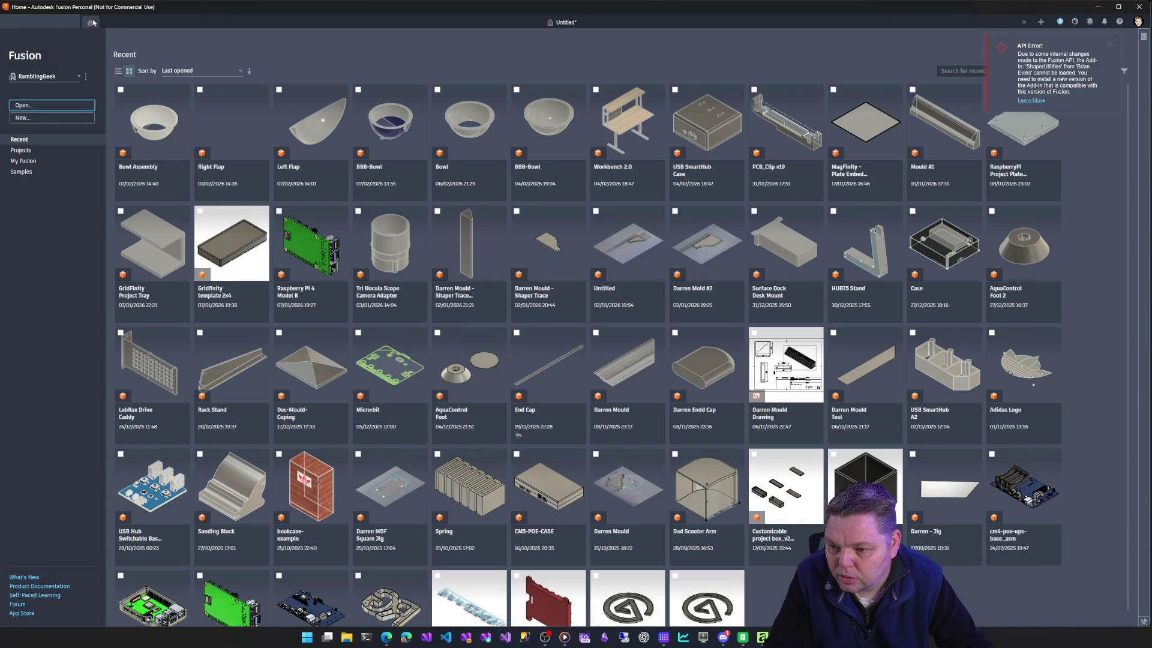
pyautogui.click(54, 105)
pyautogui.press('Escape')
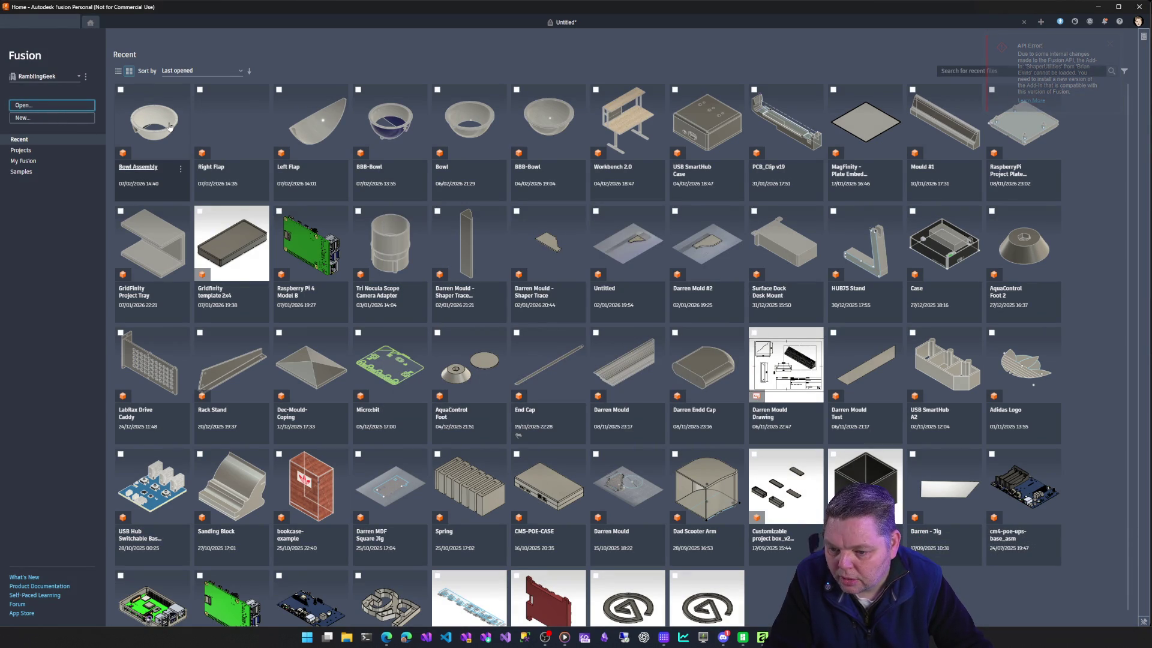
# Open the Bowl Assembly design from the Recent designs tiles.
pyautogui.click(150, 169)
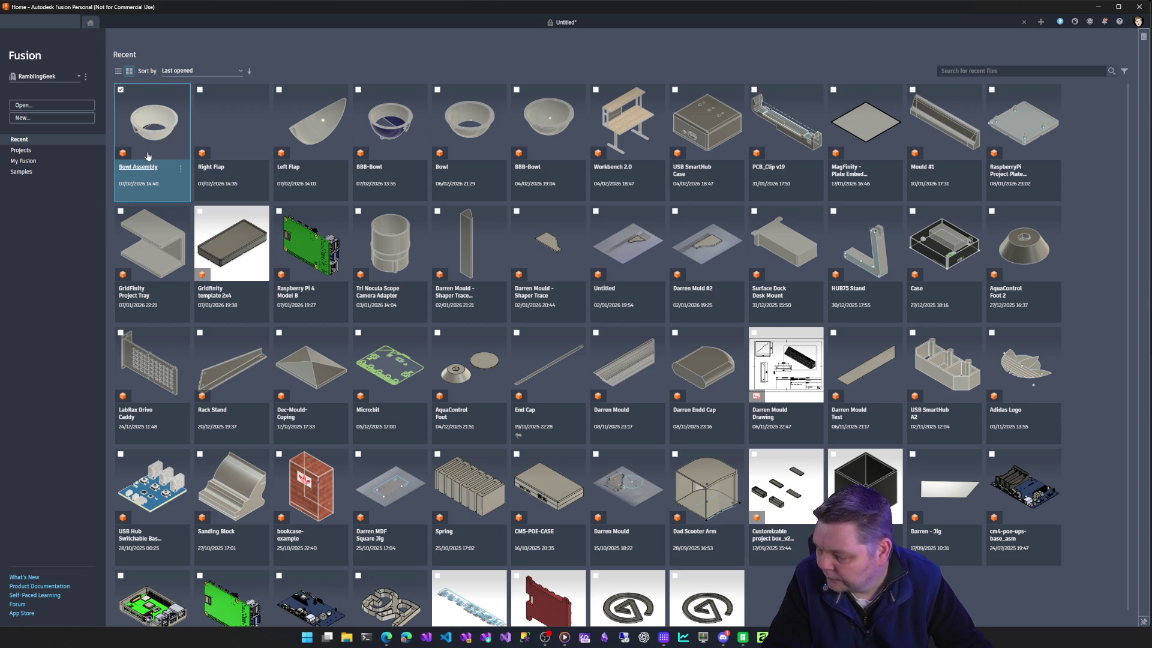
pyautogui.click(152, 185)
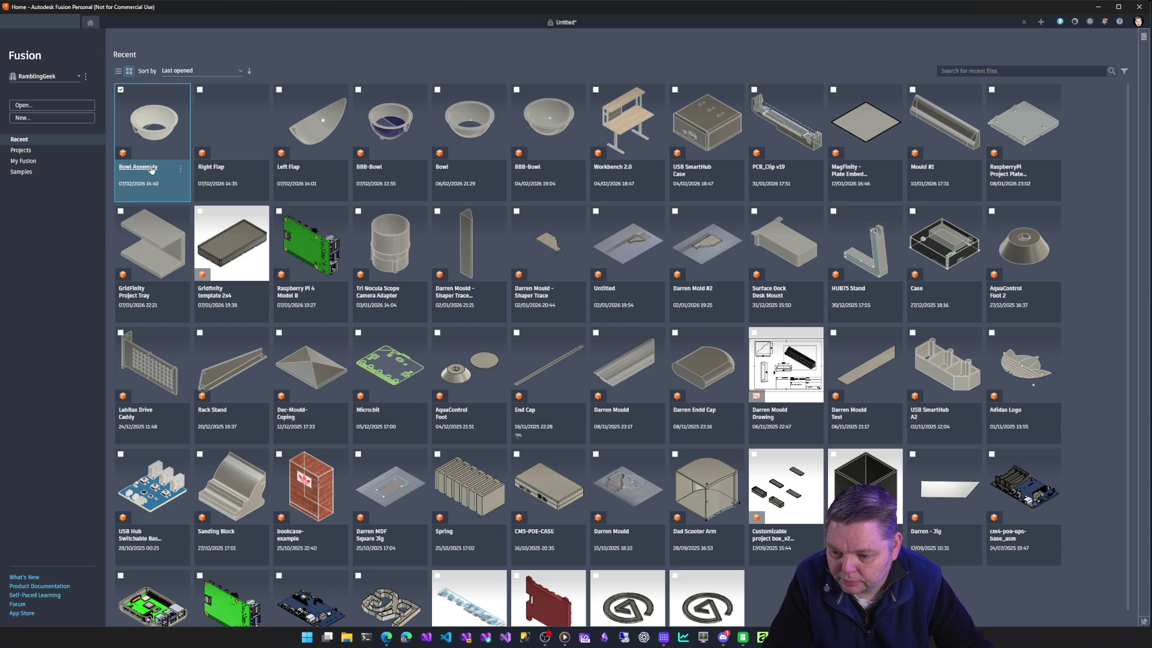
pyautogui.doubleClick(153, 126)
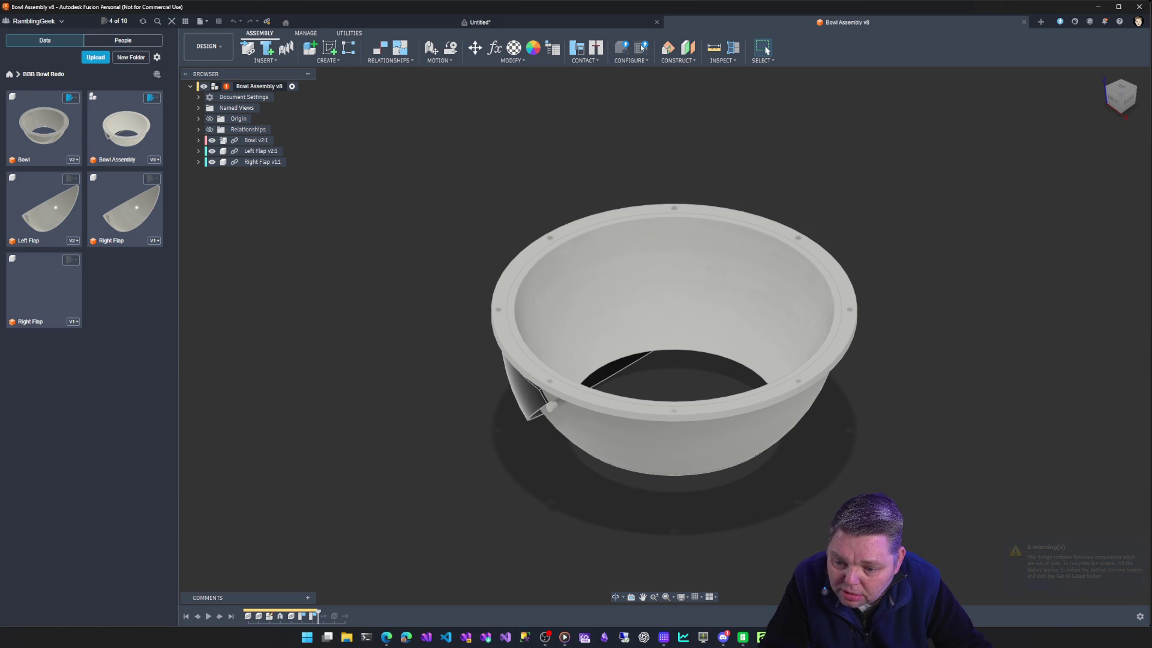
# Close the Untitled design tab, discarding its unsaved changes.
pyautogui.click(653, 24)
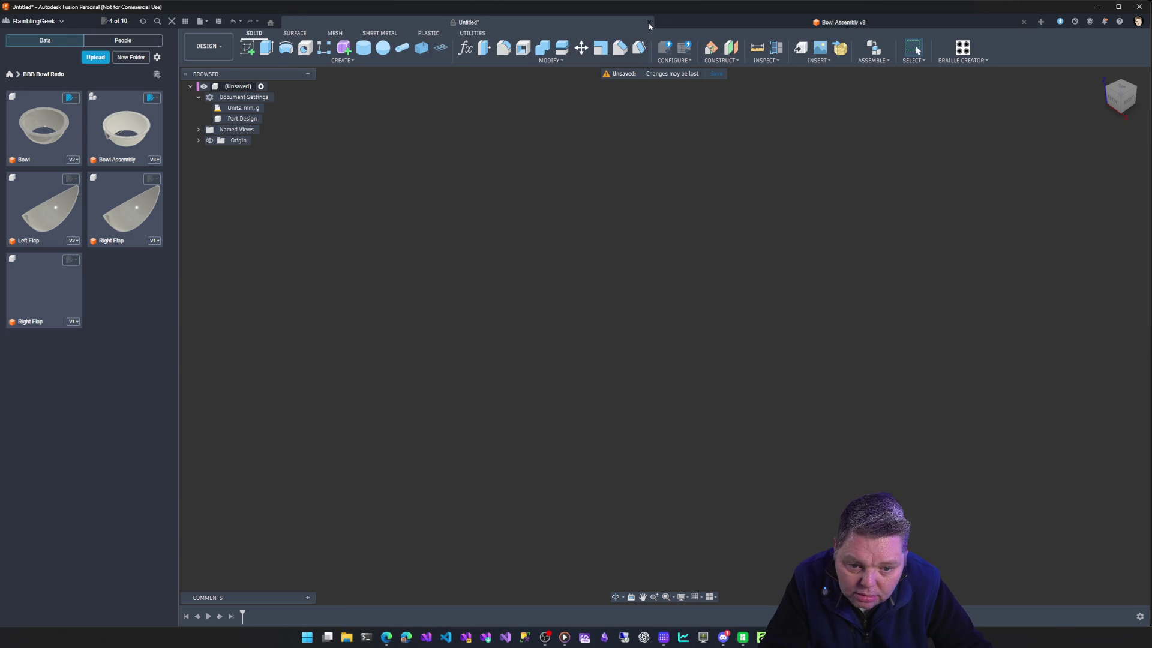
pyautogui.click(650, 26)
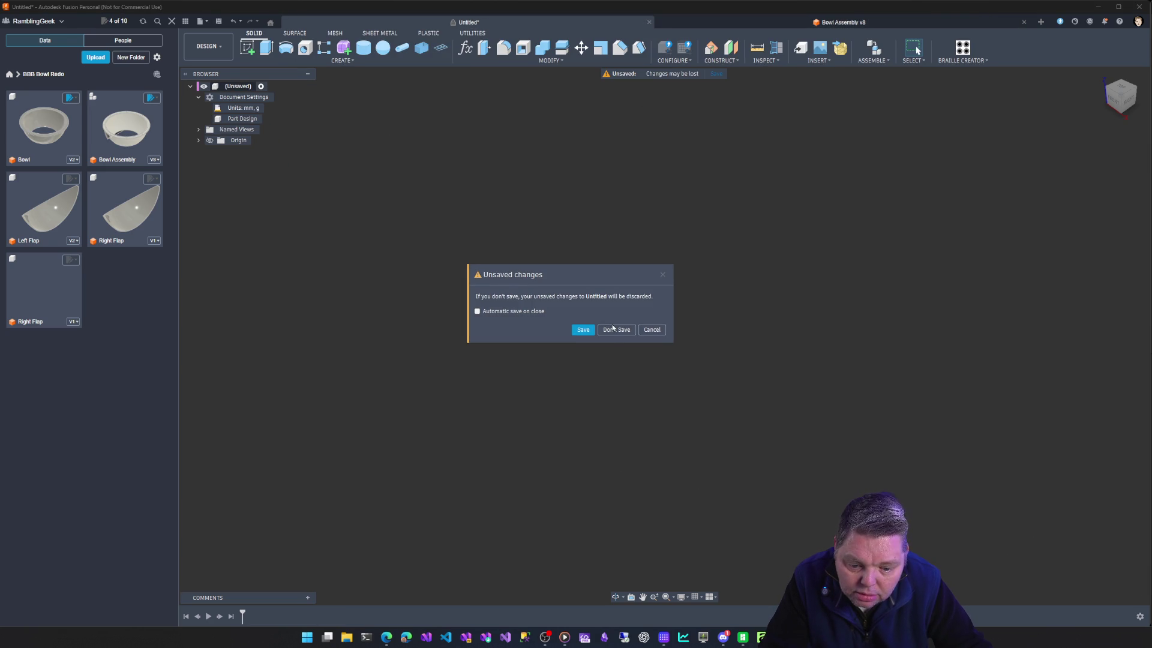
pyautogui.click(616, 329)
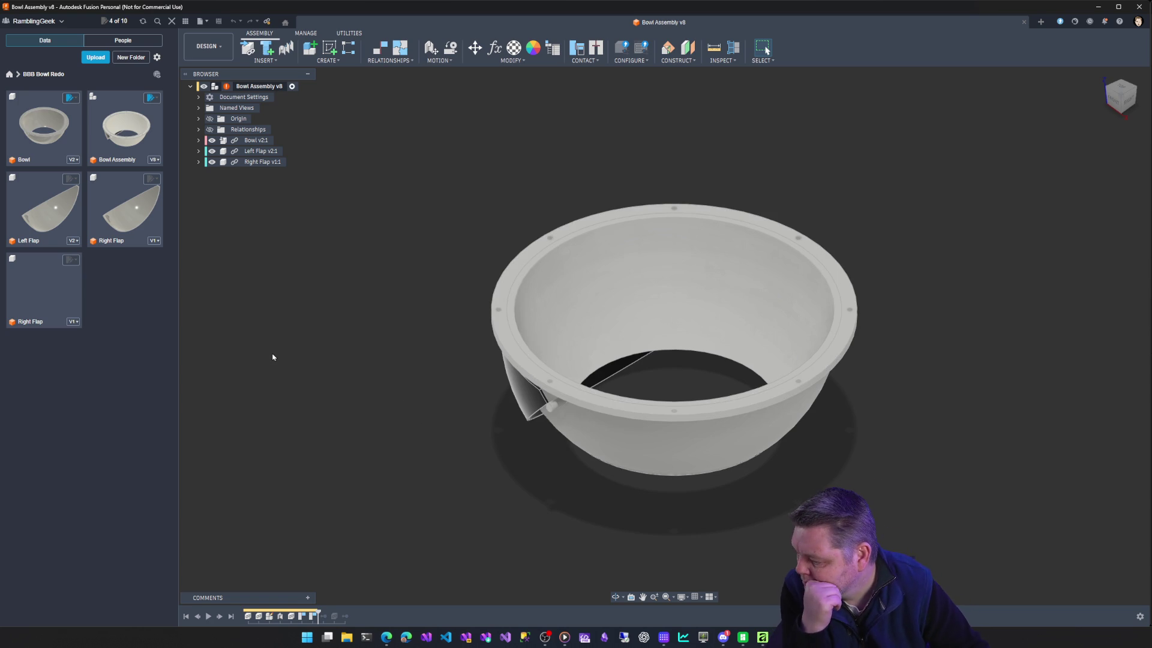
# Update the Bowl Assembly's external references and scrub the timeline back and forward.
pyautogui.rightClick(260, 86)
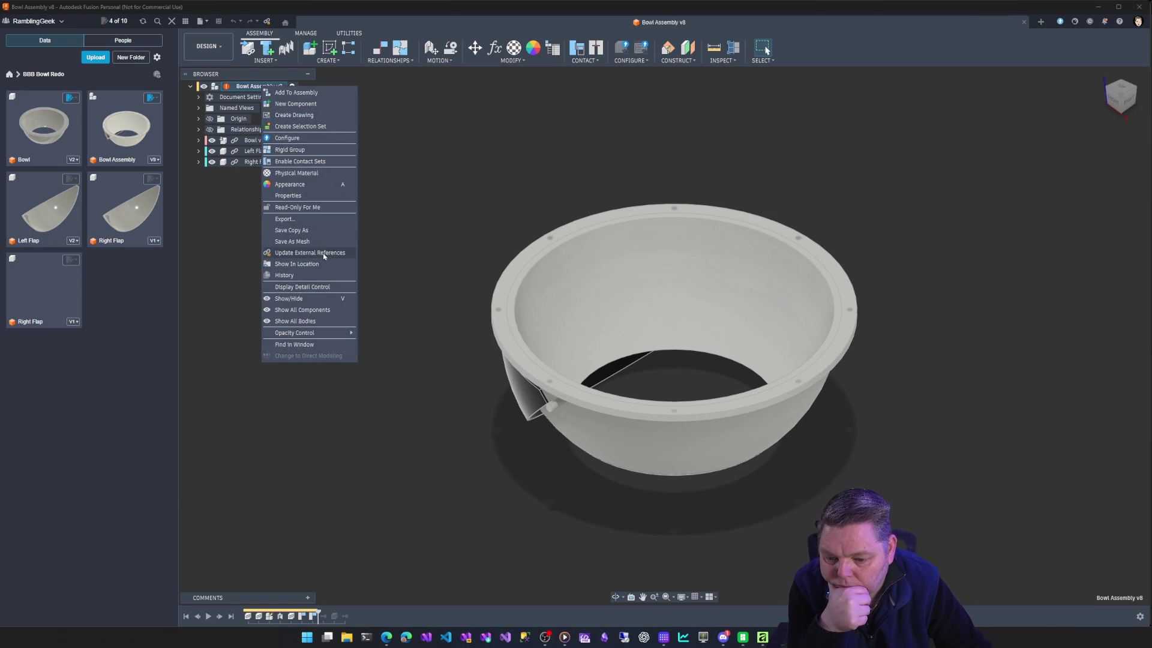
pyautogui.click(309, 264)
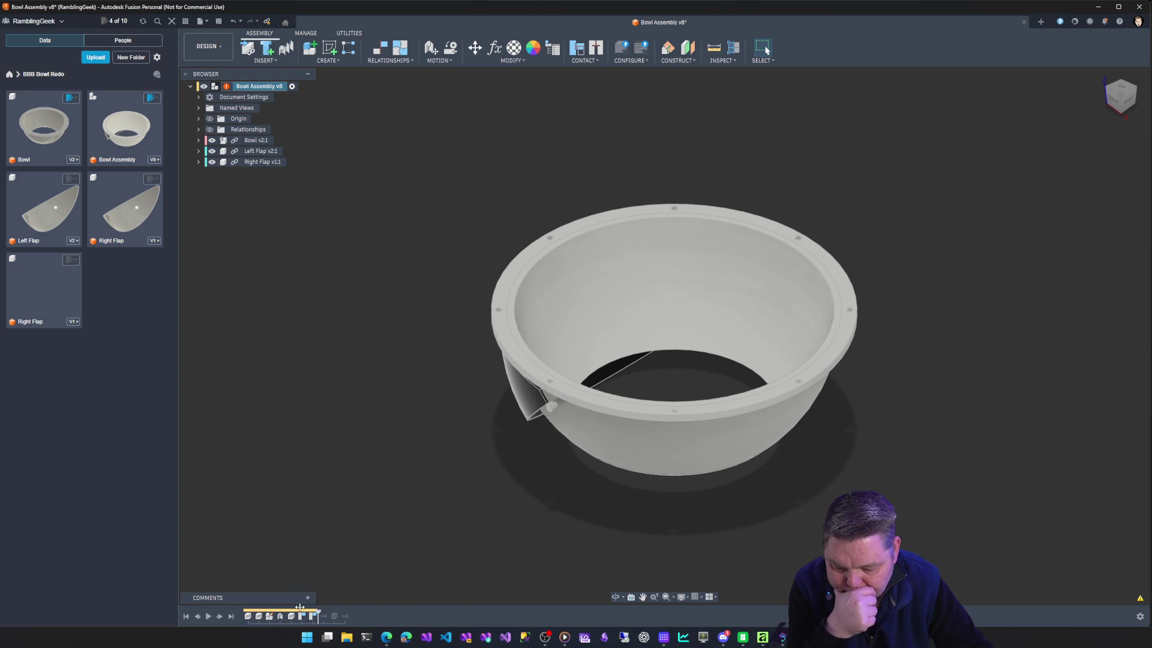
pyautogui.moveTo(317, 615); pyautogui.dragTo(284, 615)
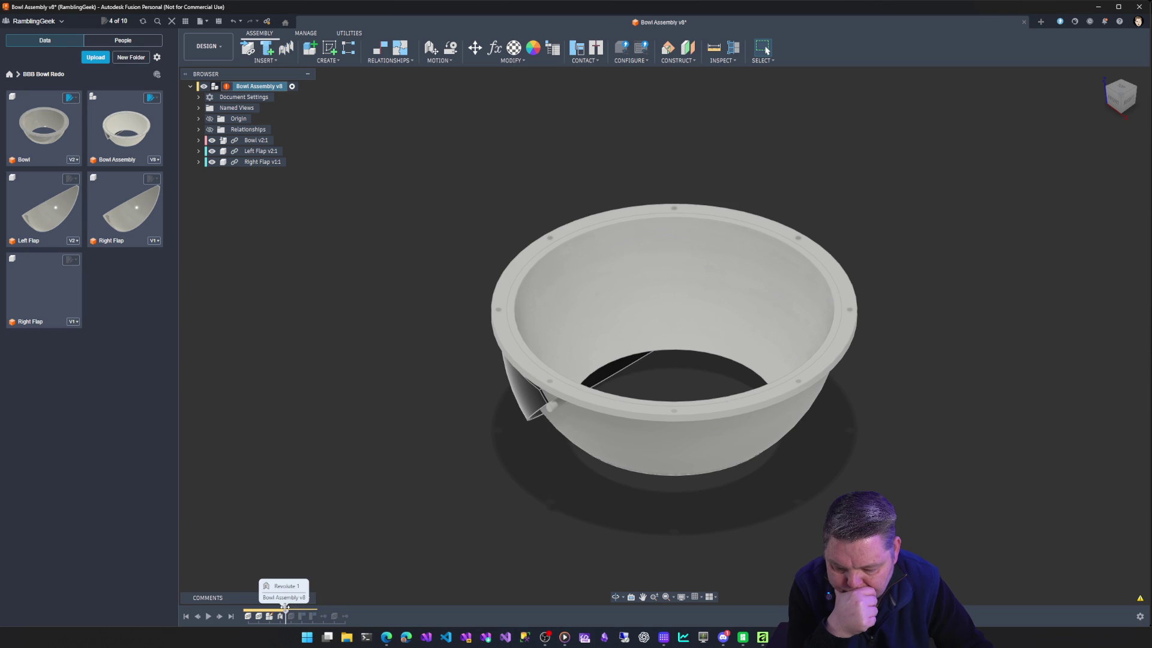
pyautogui.moveTo(285, 617); pyautogui.dragTo(349, 616)
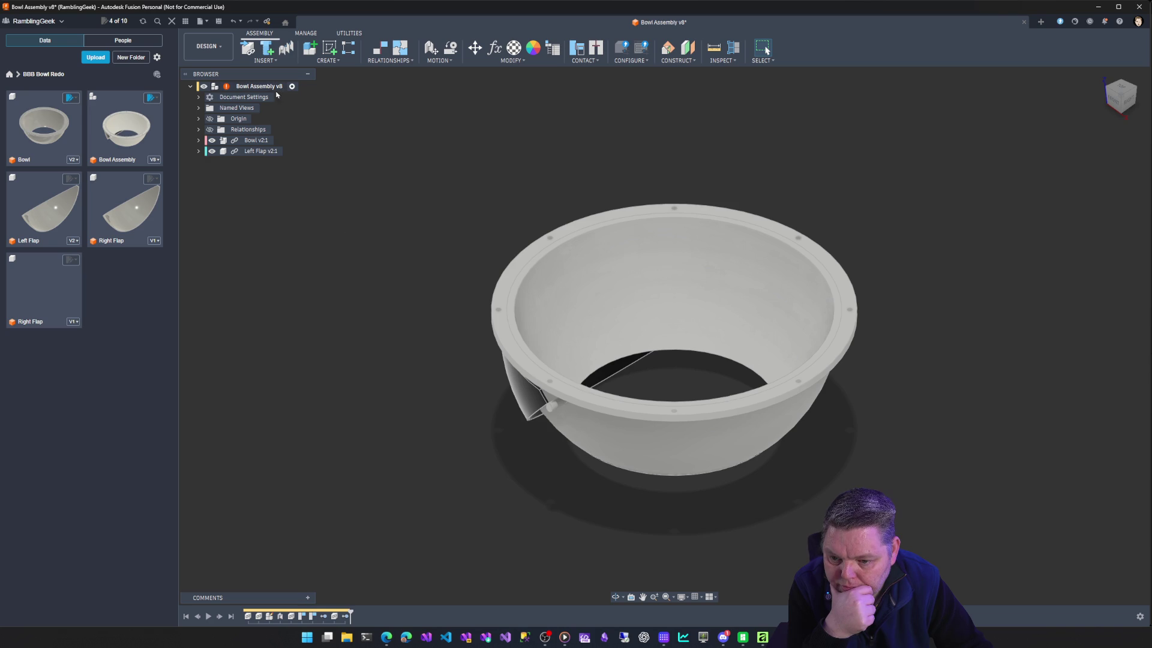
pyautogui.rightClick(259, 86)
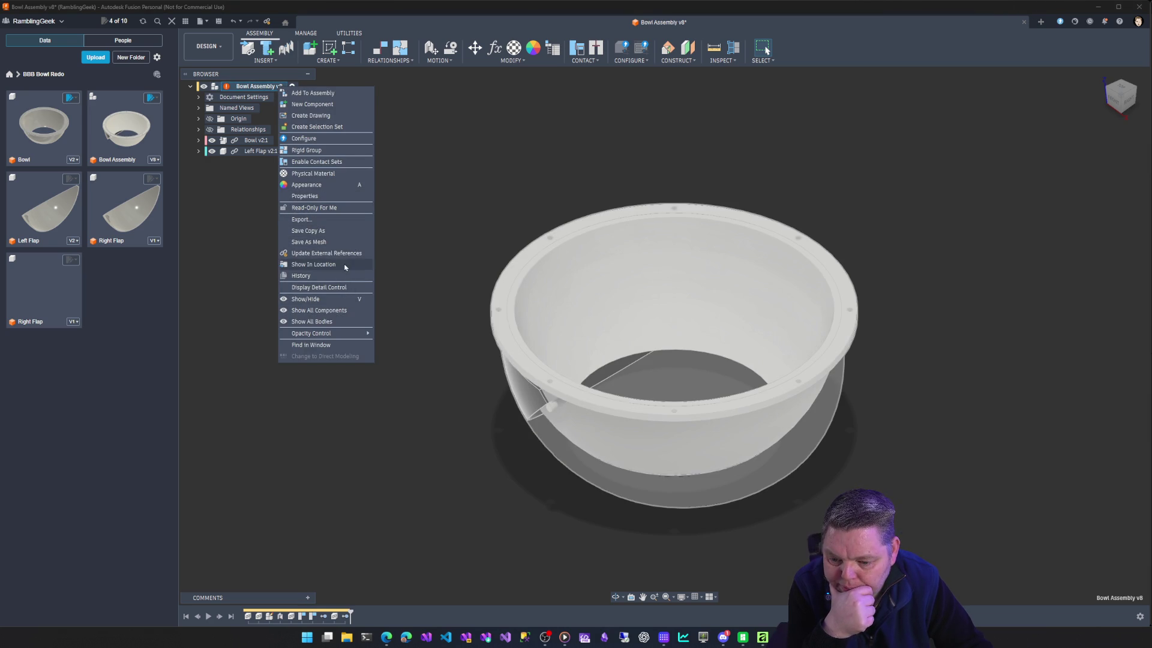
pyautogui.click(334, 253)
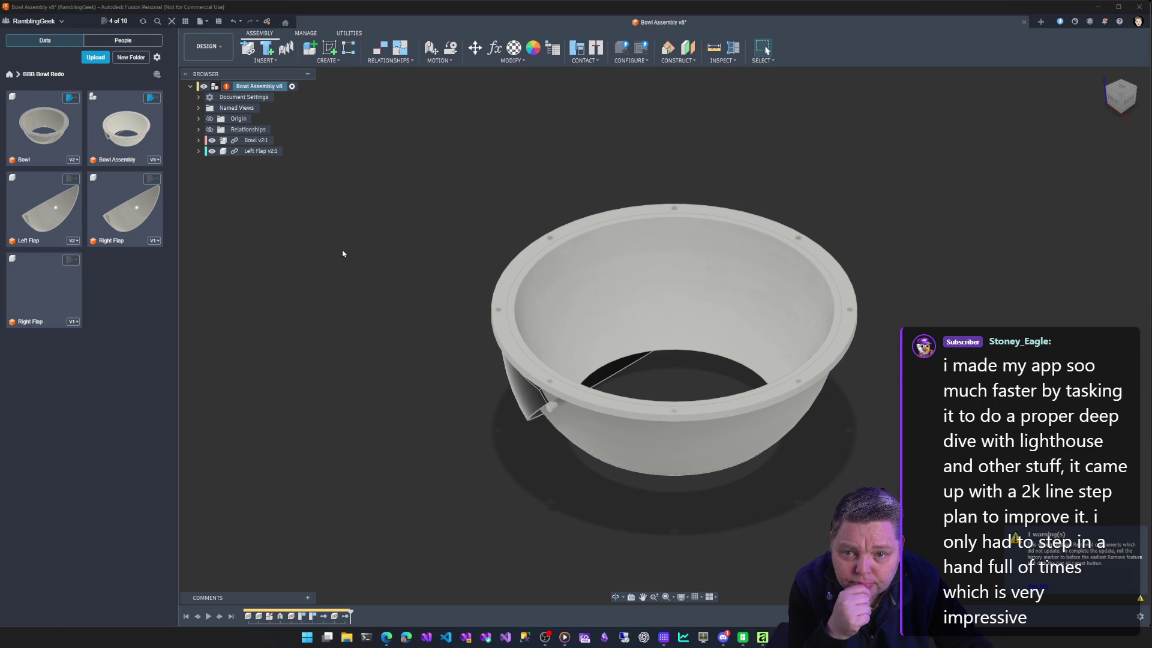
pyautogui.rightClick(342, 248)
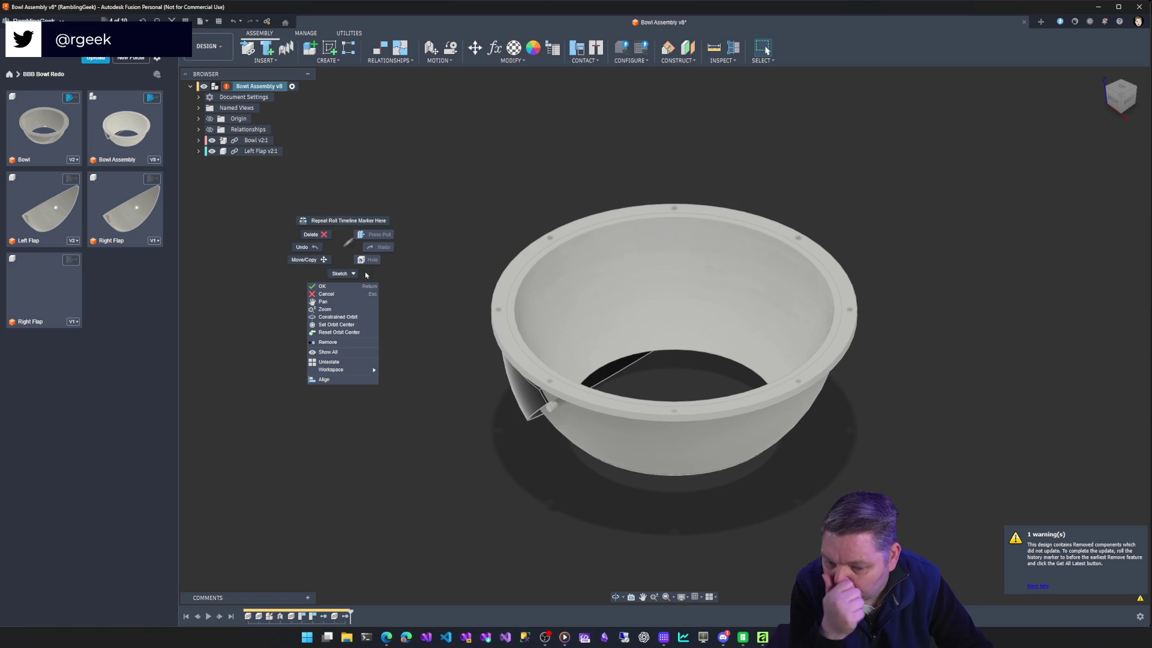
pyautogui.click(438, 147)
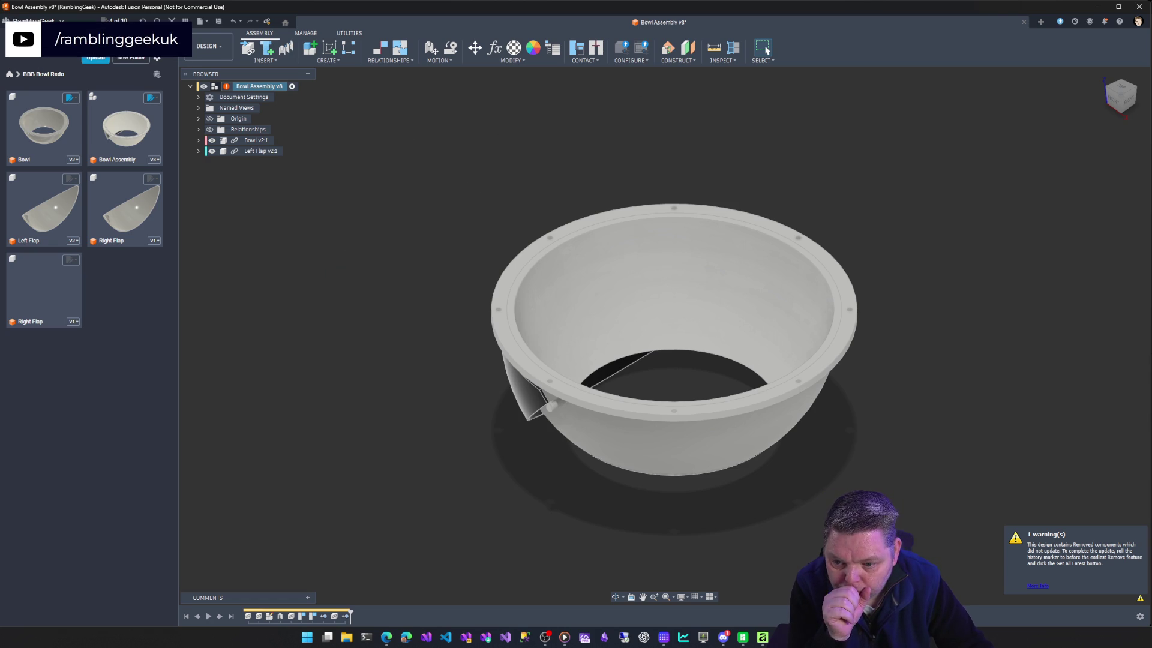
# Close the Bowl Assembly design without saving its changes.
pyautogui.click(1026, 22)
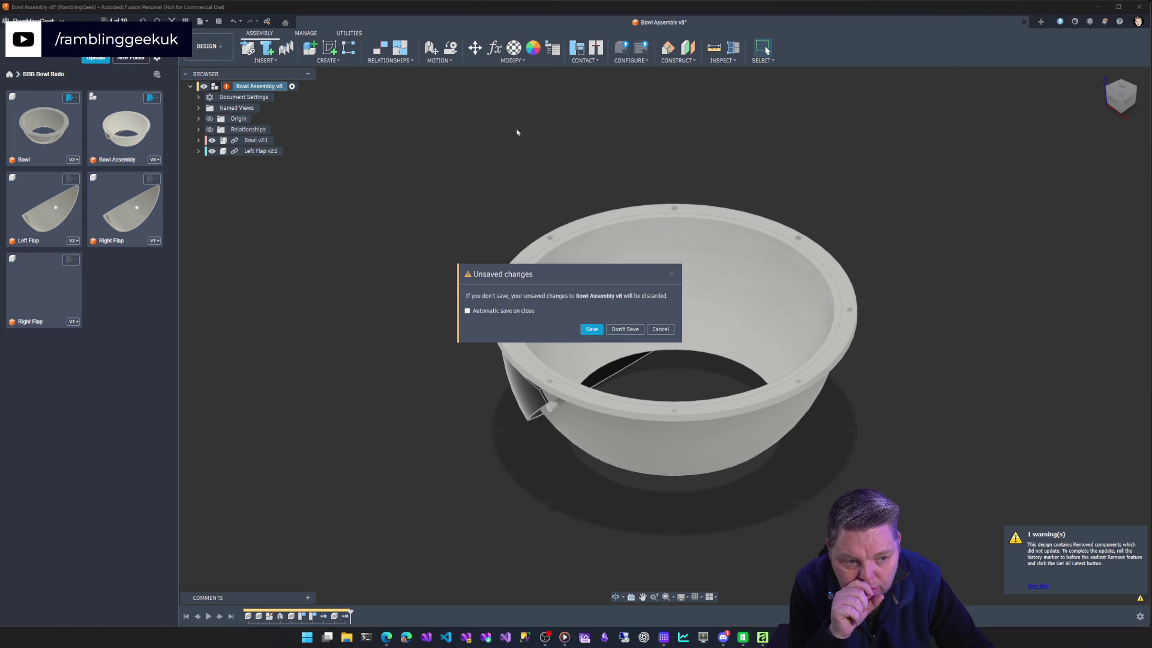
pyautogui.click(621, 332)
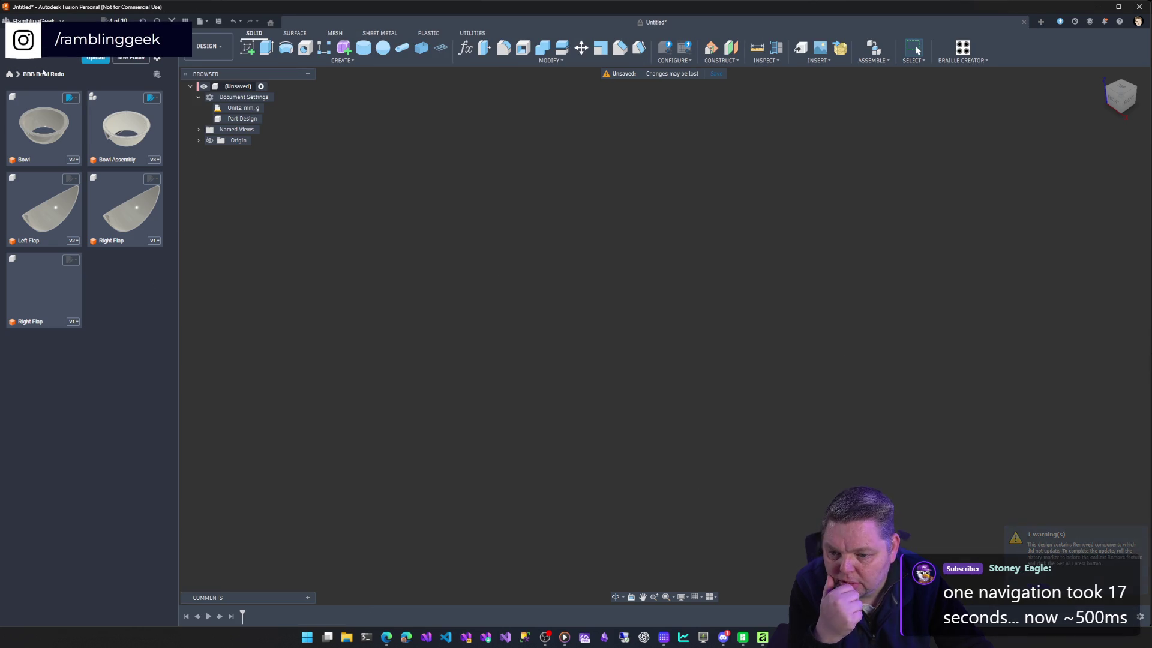
# Create a new project named 'Smart USB' from the All Projects list.
pyautogui.click(11, 74)
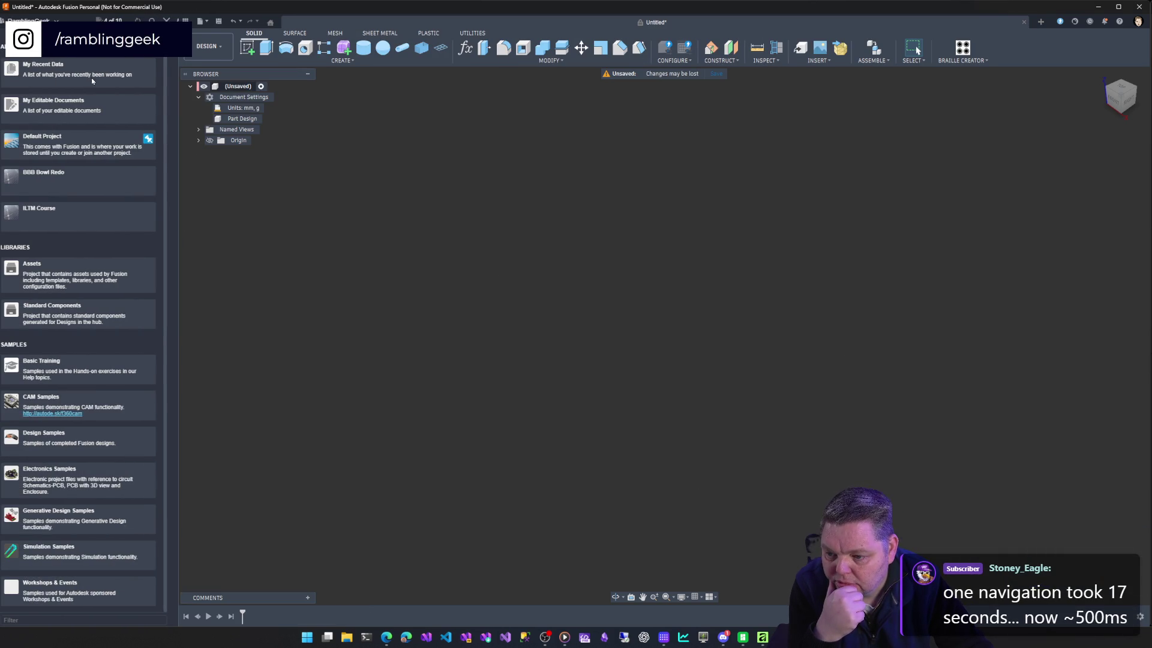
pyautogui.click(117, 63)
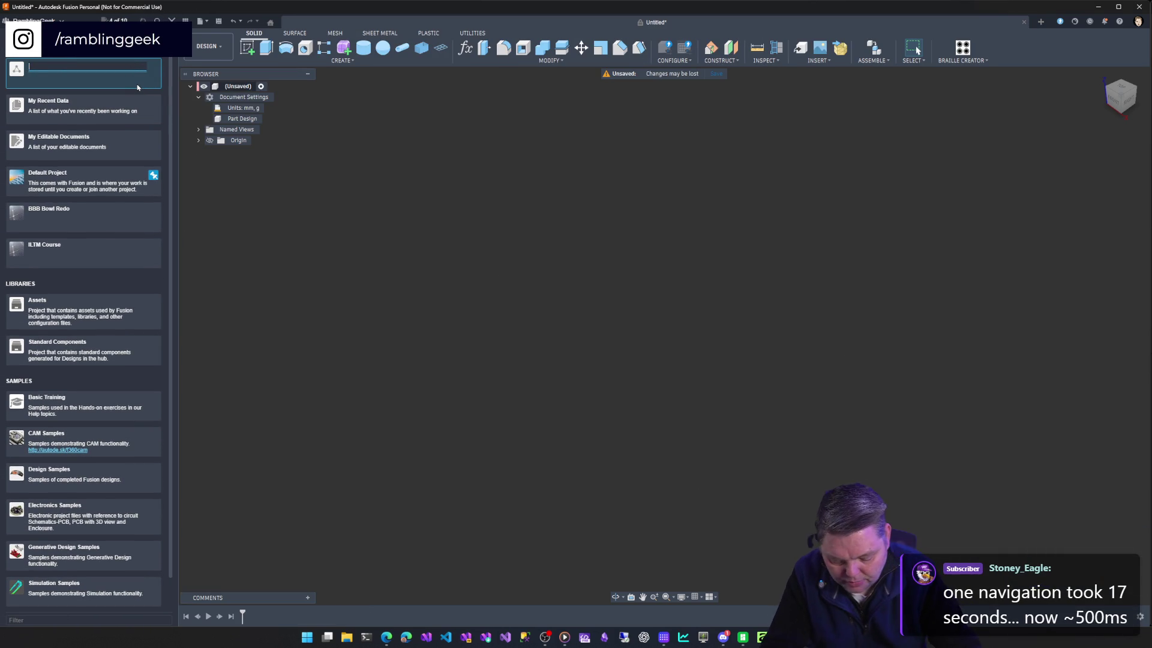
pyautogui.write('Sn')
pyautogui.write('art USB')
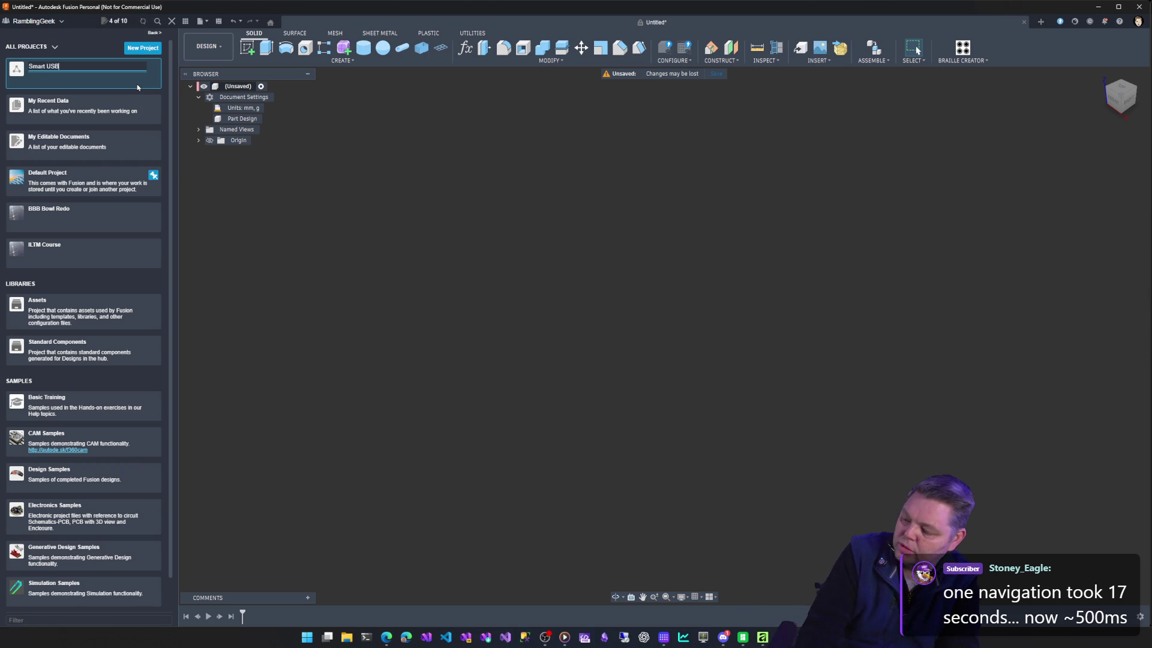
pyautogui.press('Return')
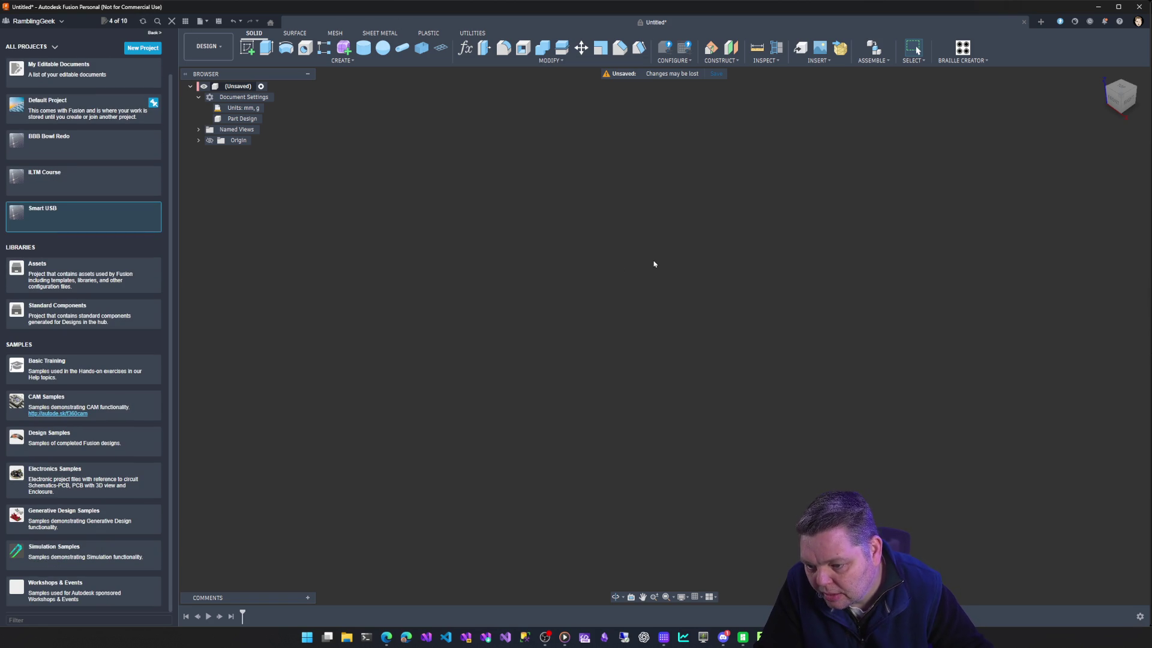
# Browse the Default Project's Components folder, then enter the SmartHub folder.
pyautogui.doubleClick(90, 108)
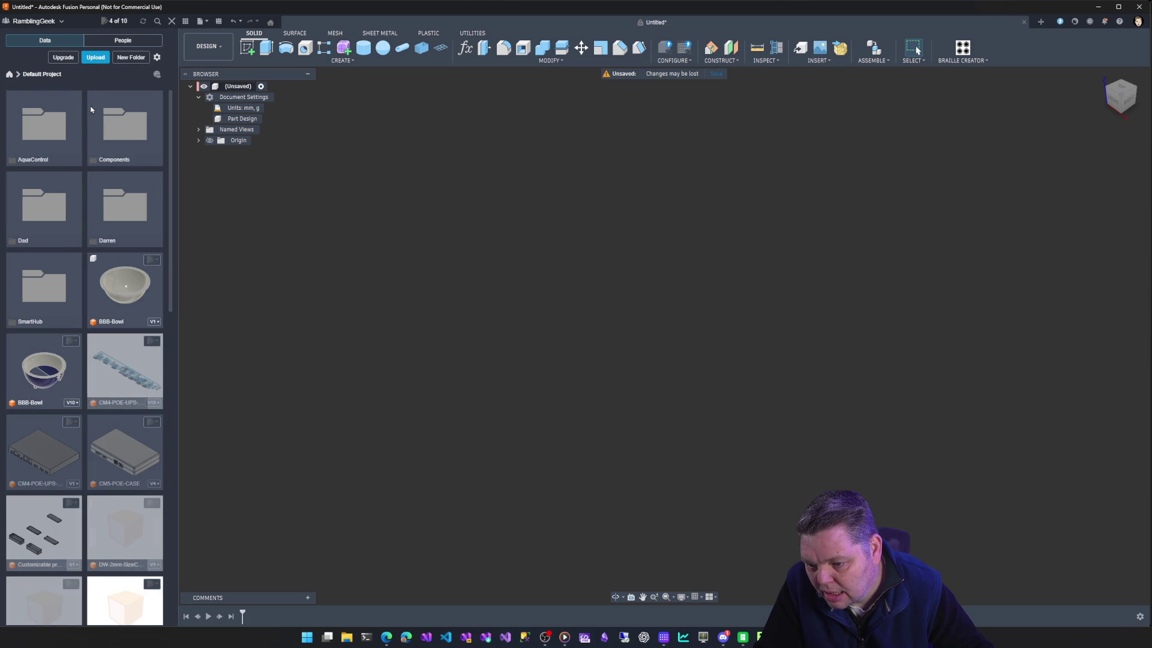
pyautogui.doubleClick(107, 126)
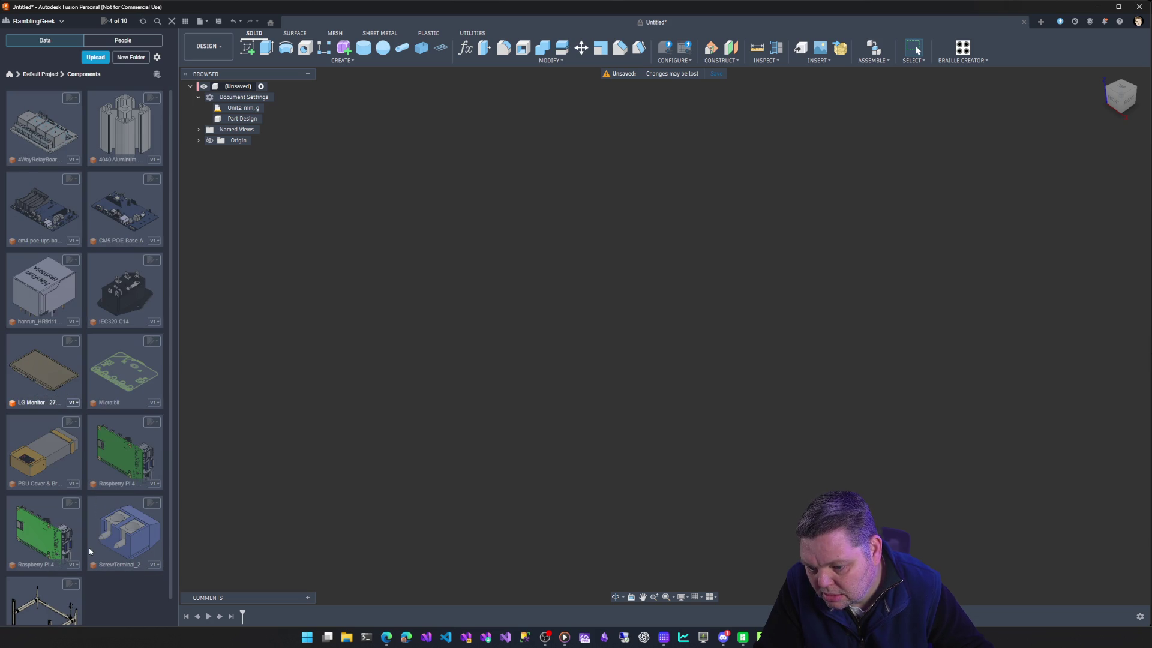
pyautogui.scroll(-1, 90, 552)
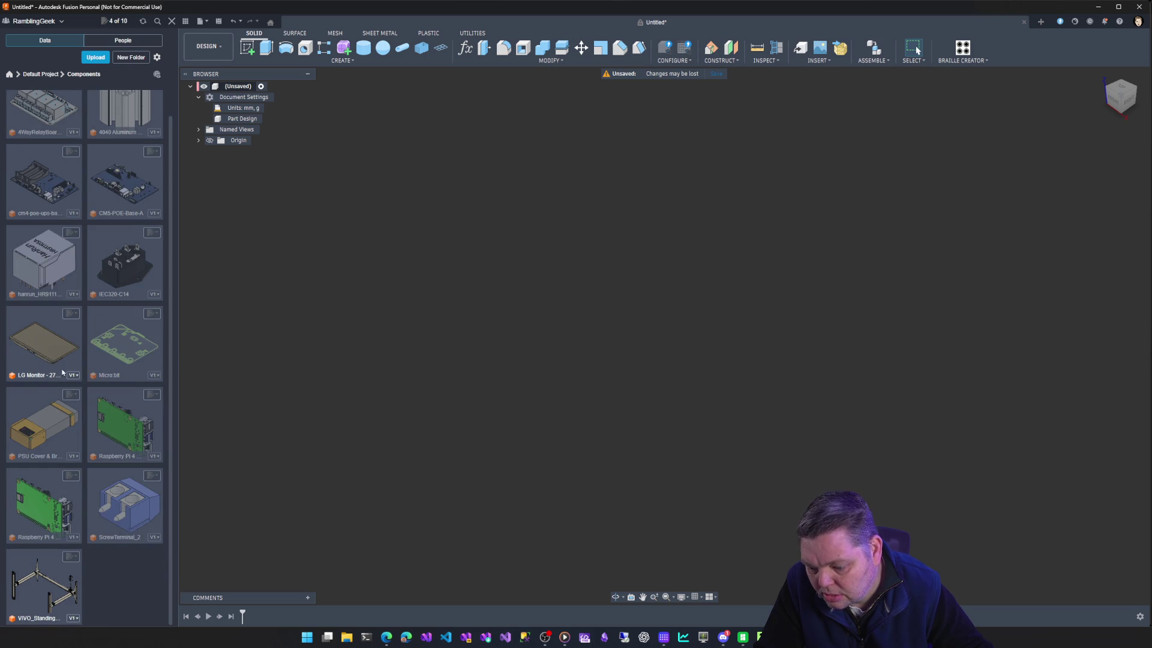
pyautogui.click(42, 74)
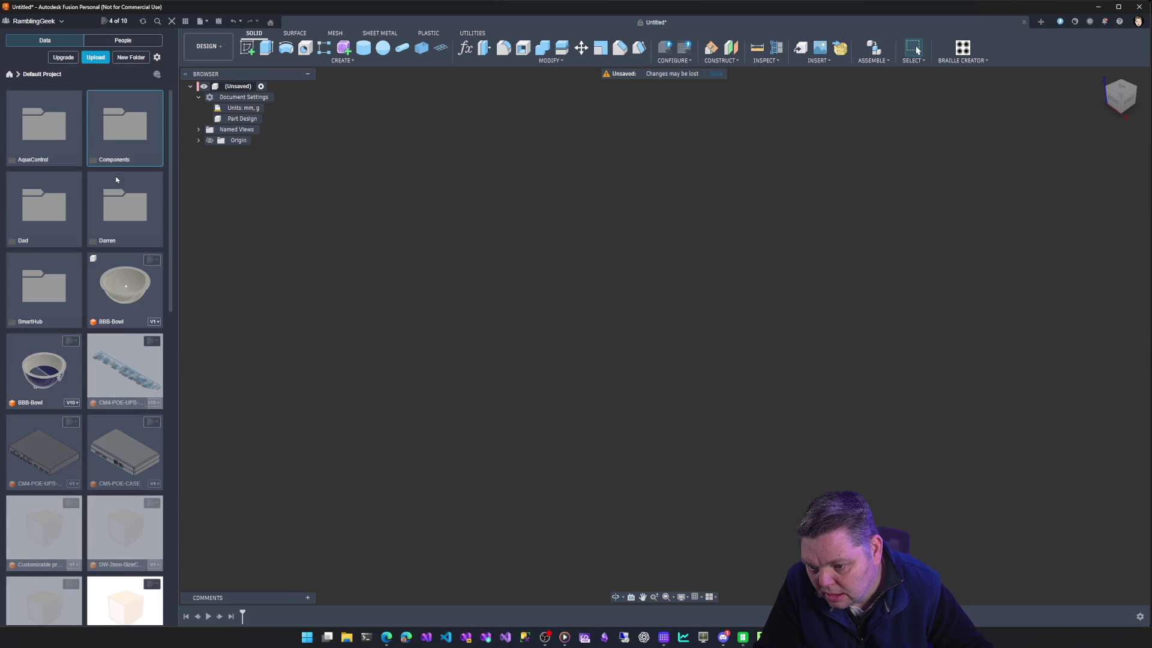
pyautogui.doubleClick(57, 291)
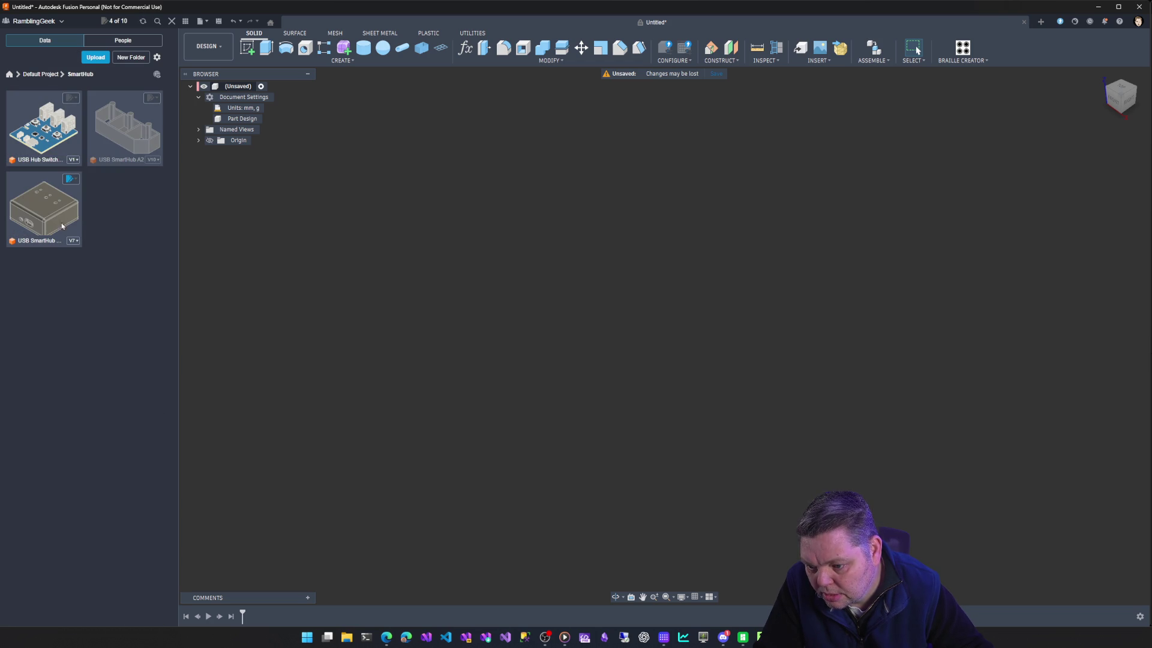
# Move the three selected SmartHub designs into the Smart USB project.
pyautogui.click(36, 105)
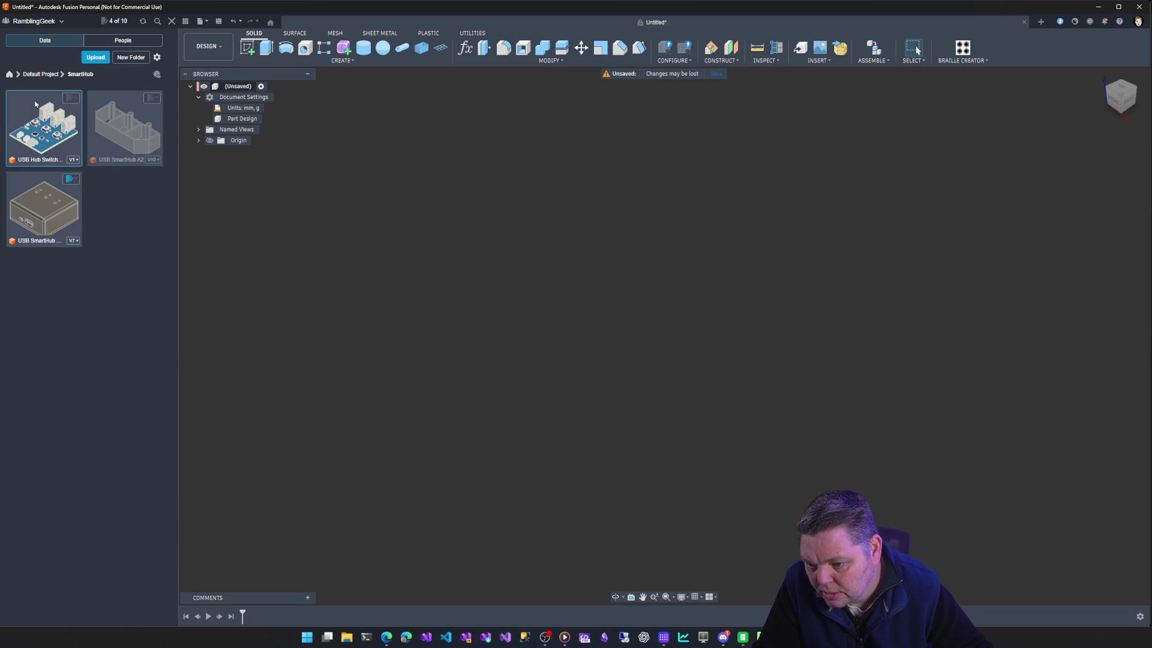
pyautogui.keyDown('ctrl'); pyautogui.click(107, 149); pyautogui.keyUp('ctrl')
pyautogui.keyDown('ctrl'); pyautogui.click(38, 182); pyautogui.keyUp('ctrl')
pyautogui.rightClick(40, 180)
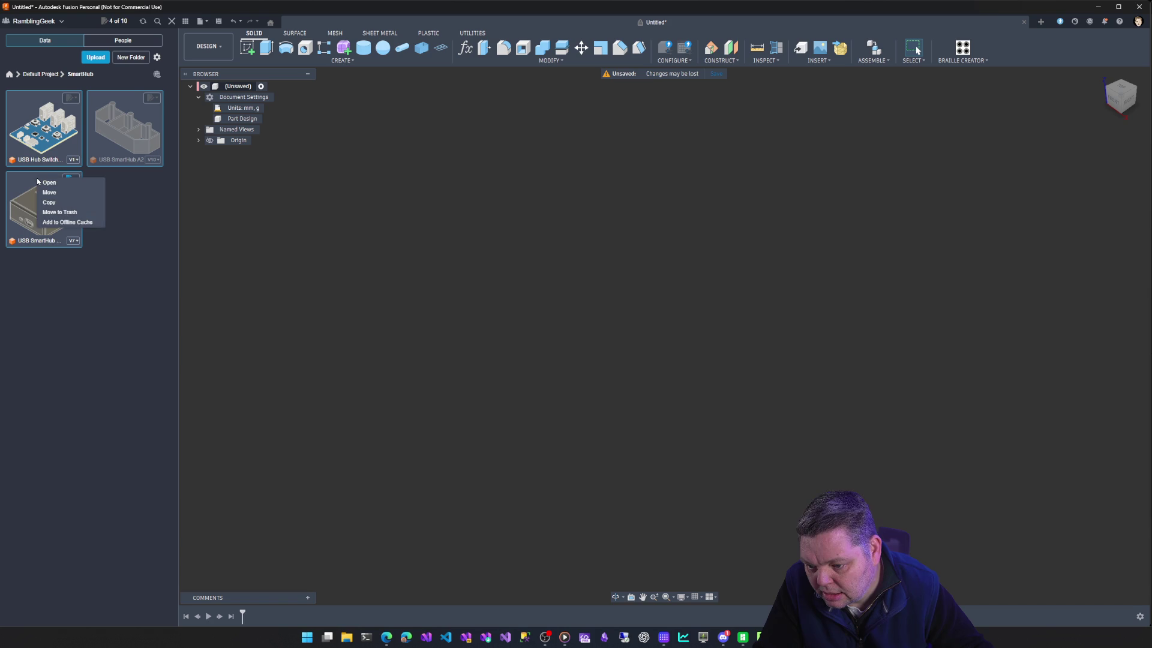
pyautogui.click(49, 192)
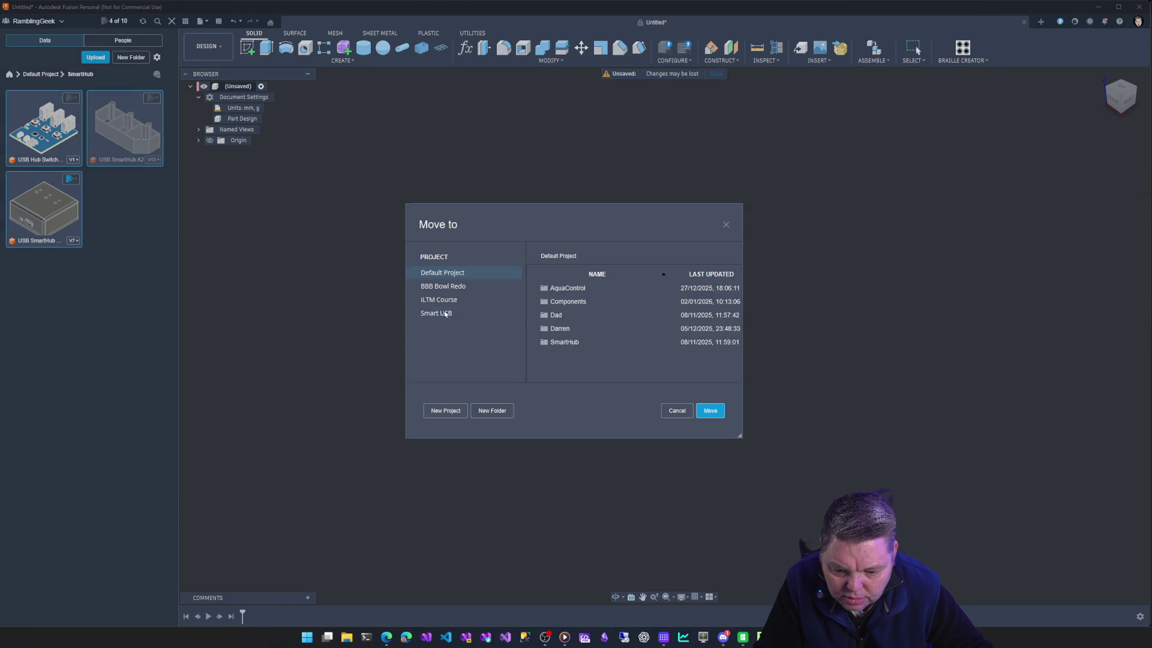
pyautogui.click(437, 314)
pyautogui.click(710, 411)
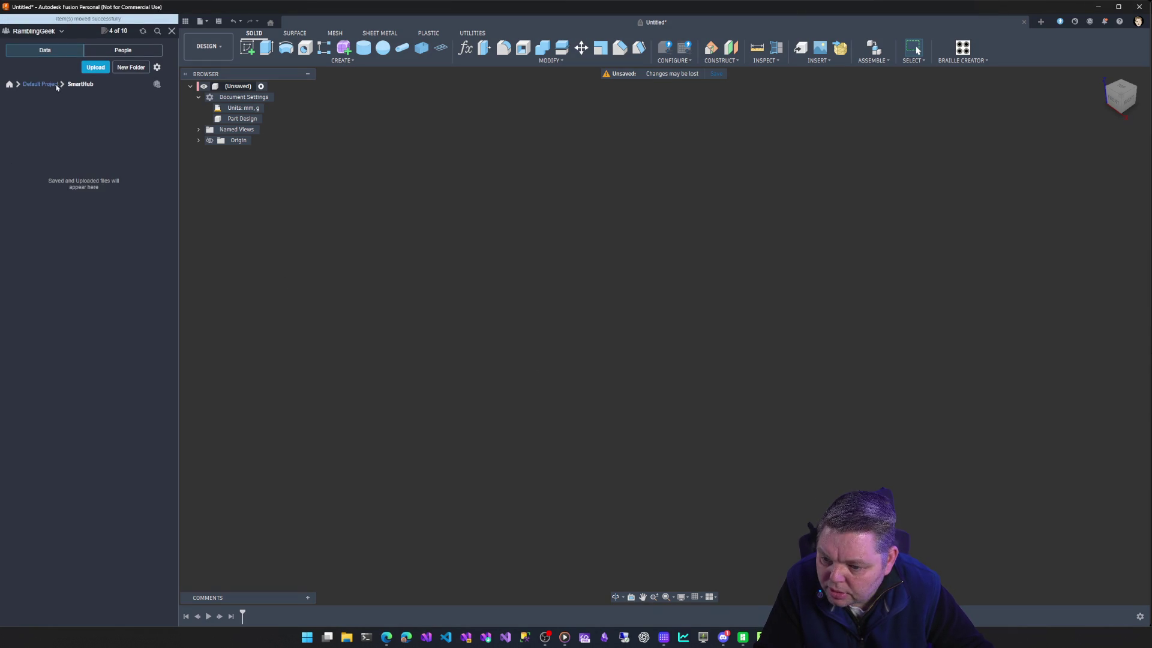
# Send the emptied SmartHub folder in Default Project to the trash.
pyautogui.click(40, 84)
pyautogui.rightClick(59, 290)
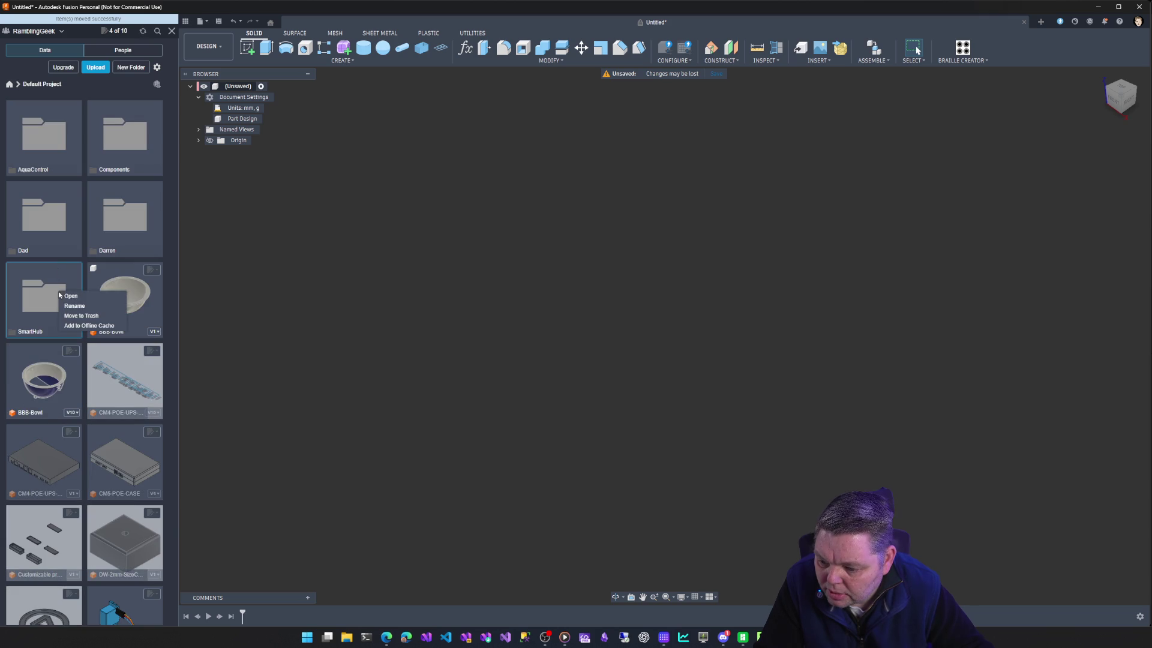
pyautogui.click(81, 315)
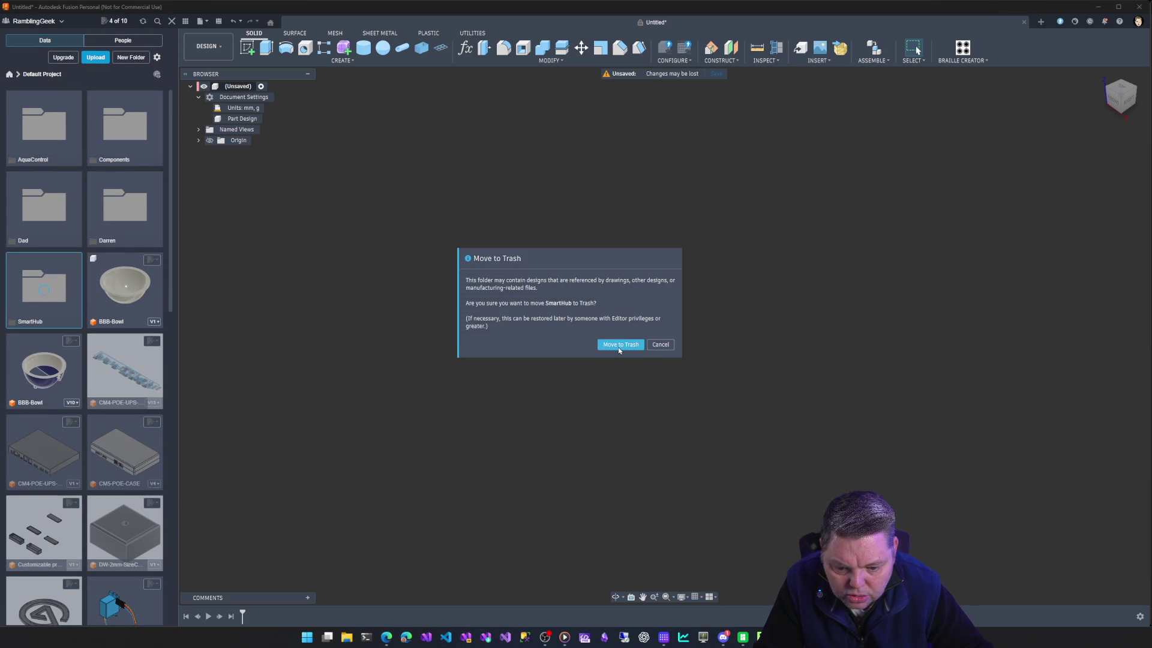
pyautogui.click(618, 347)
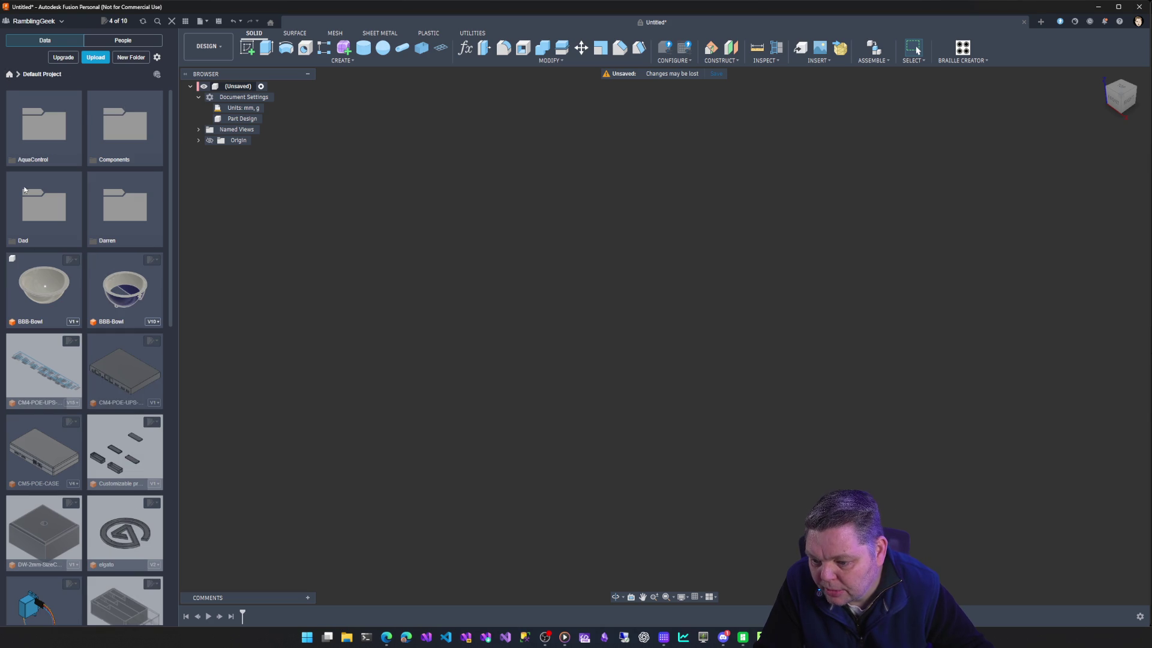
pyautogui.scroll(-3, 72, 321)
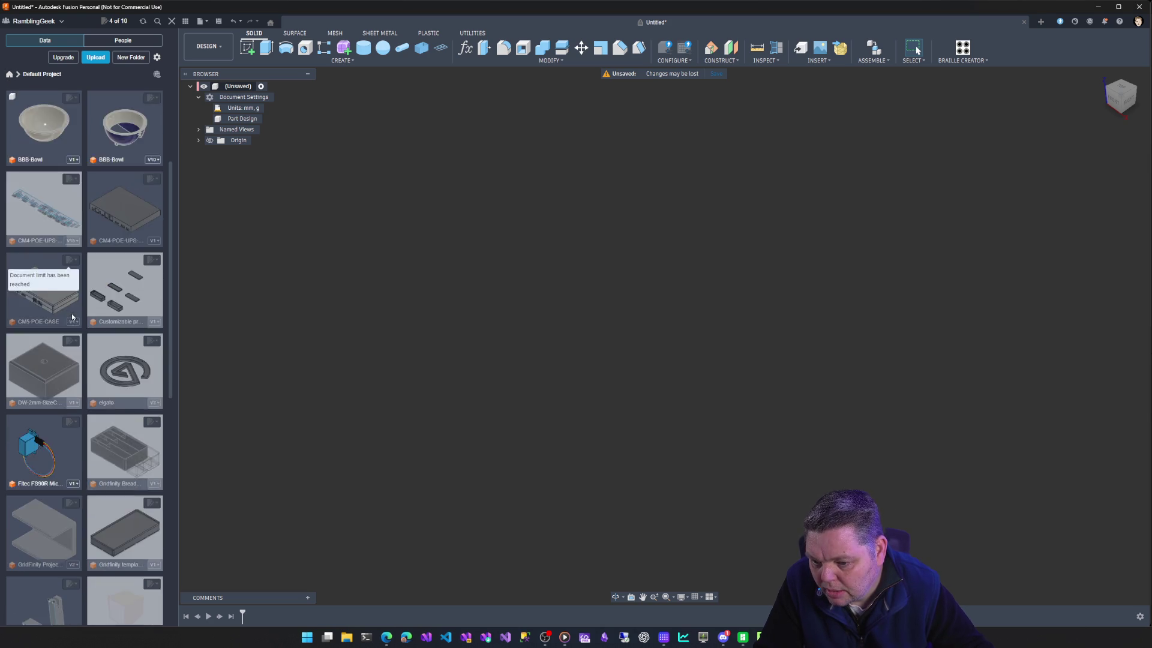
pyautogui.scroll(-5, 72, 320)
pyautogui.scroll(-3, 72, 321)
pyautogui.scroll(-2, 73, 317)
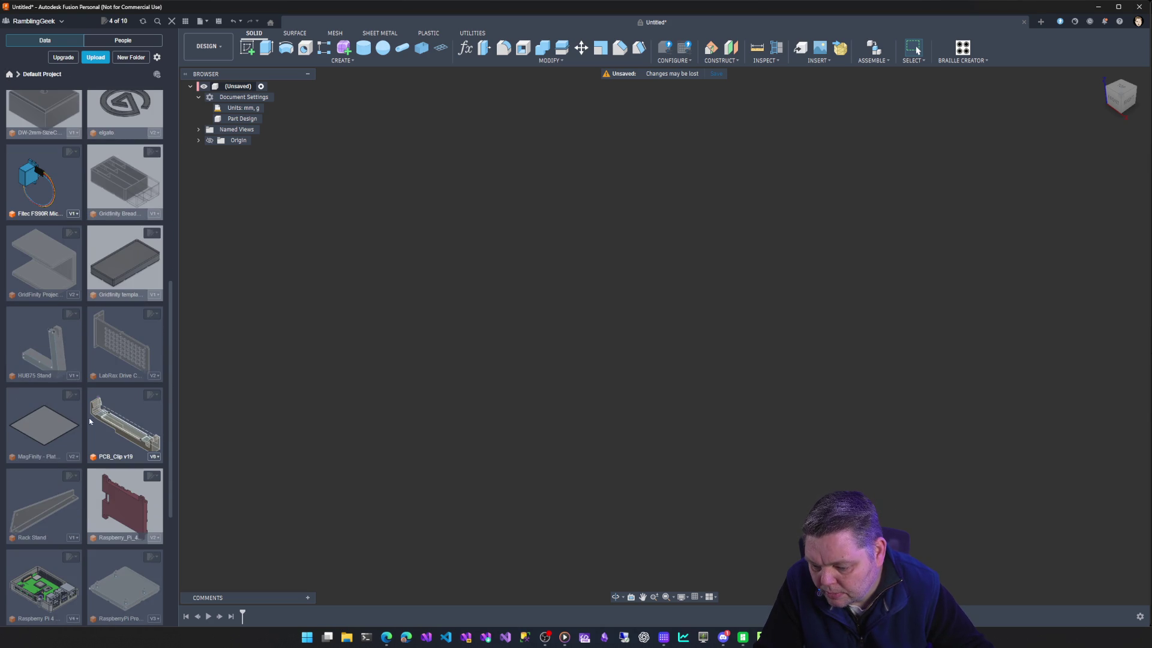
# Copy the PCB_Clip v19 design into the Smart USB project.
pyautogui.rightClick(120, 409)
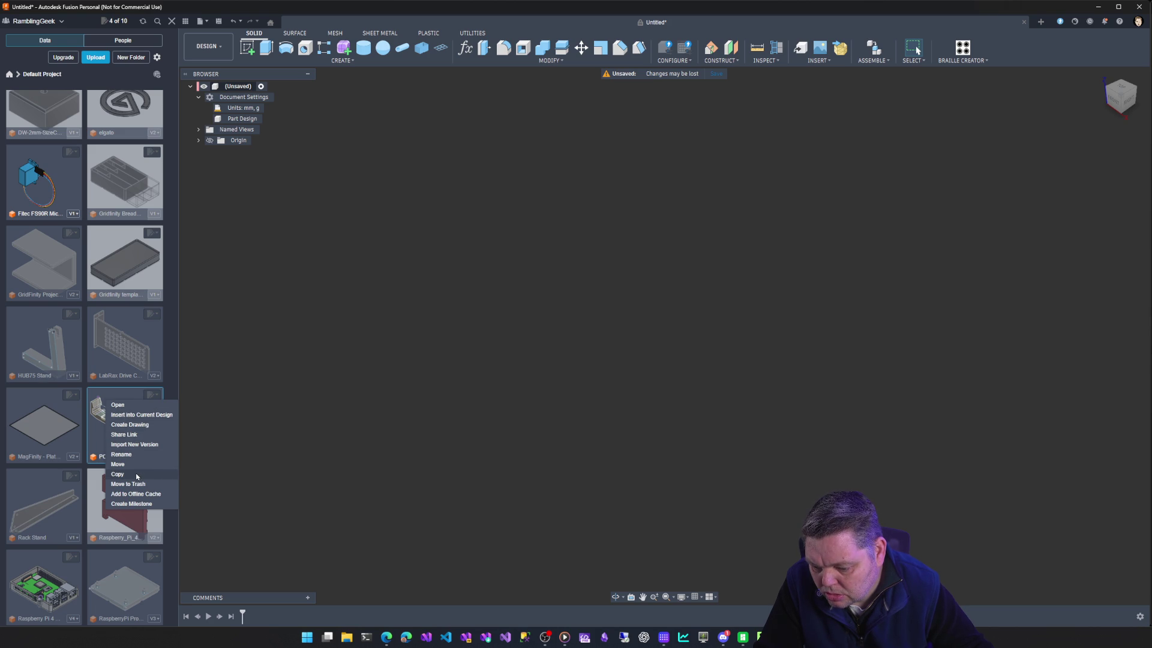
pyautogui.click(118, 474)
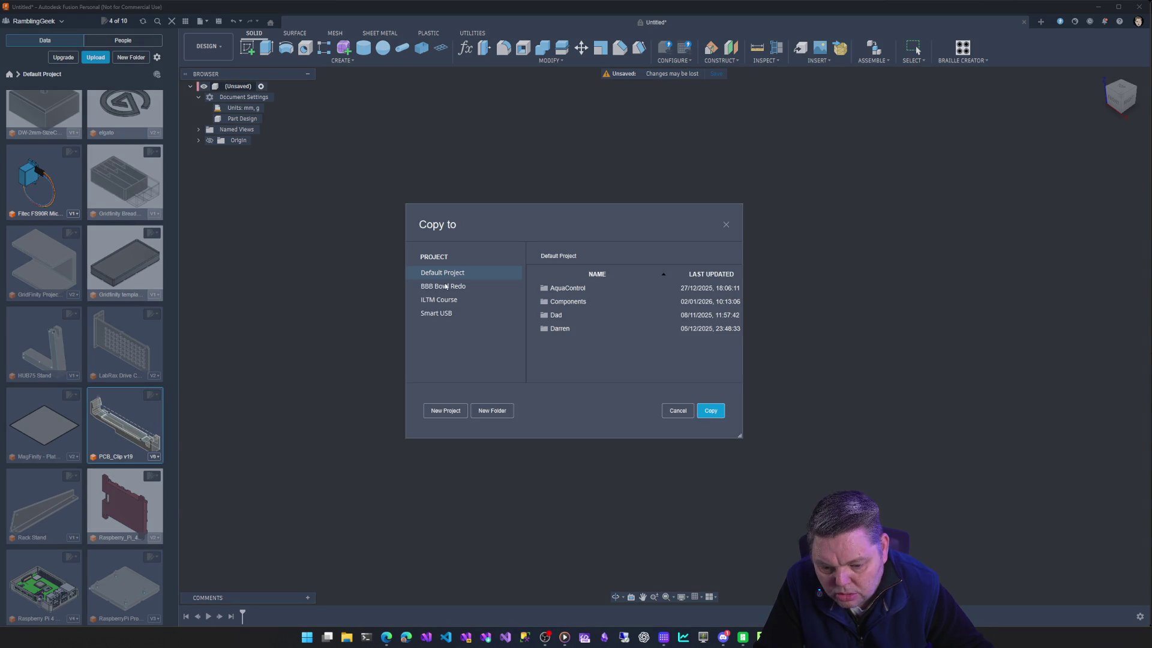
pyautogui.click(460, 314)
pyautogui.click(720, 412)
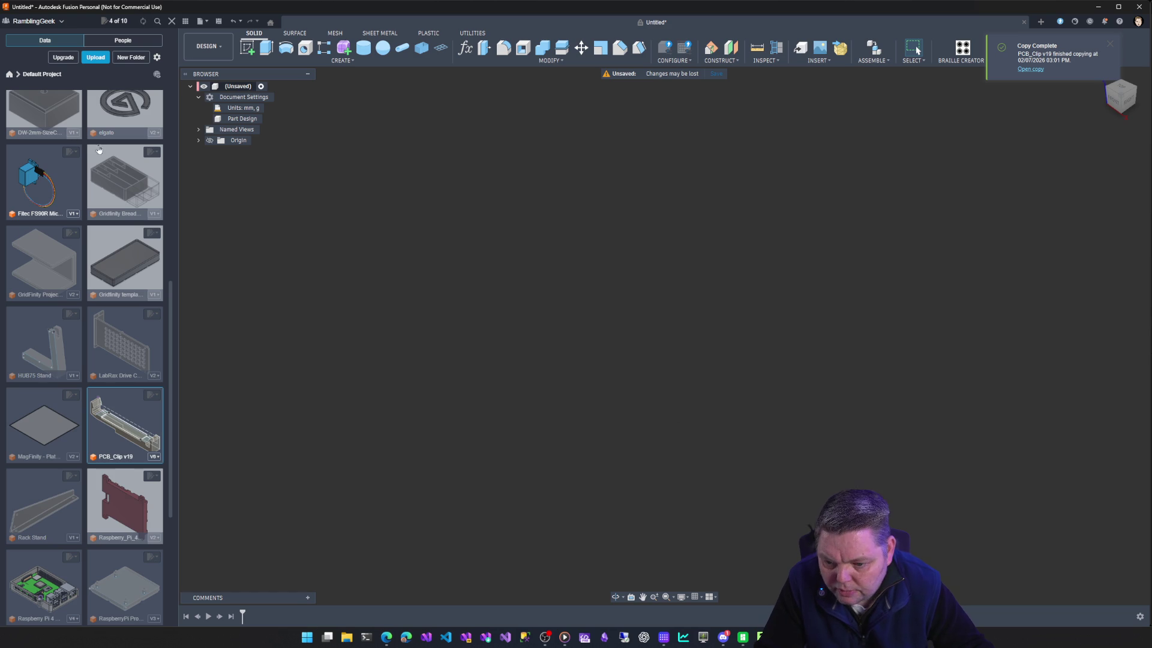
pyautogui.moveTo(124, 423)
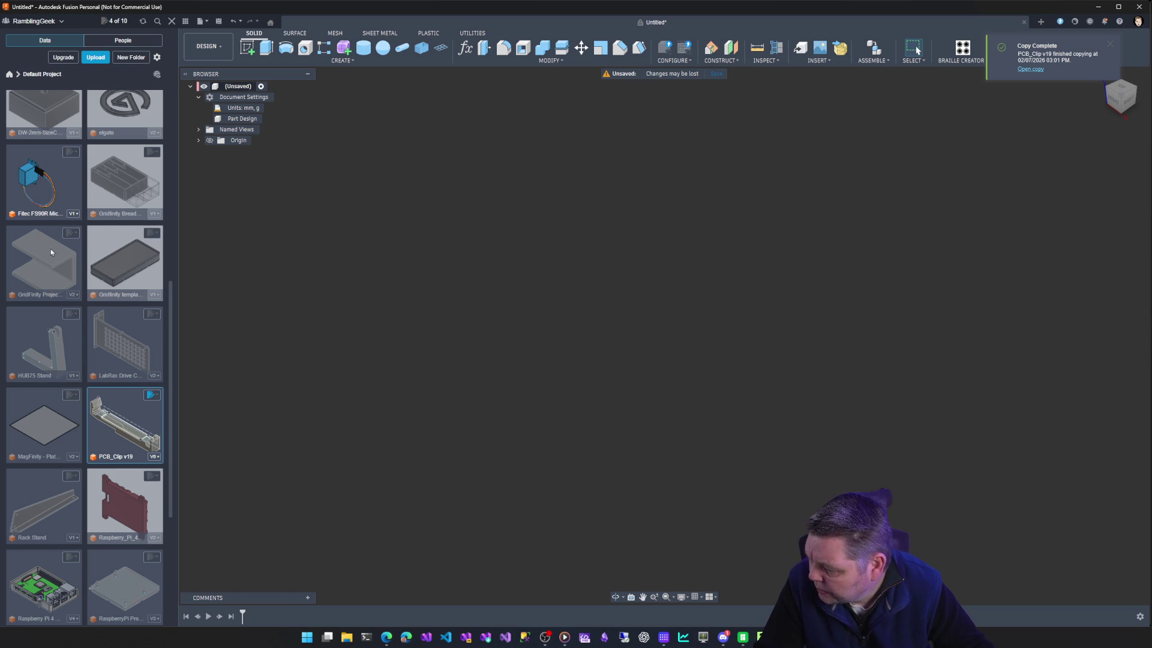
pyautogui.scroll(3, 51, 248)
# Return to the projects list and enter the Smart USB project.
pyautogui.click(9, 74)
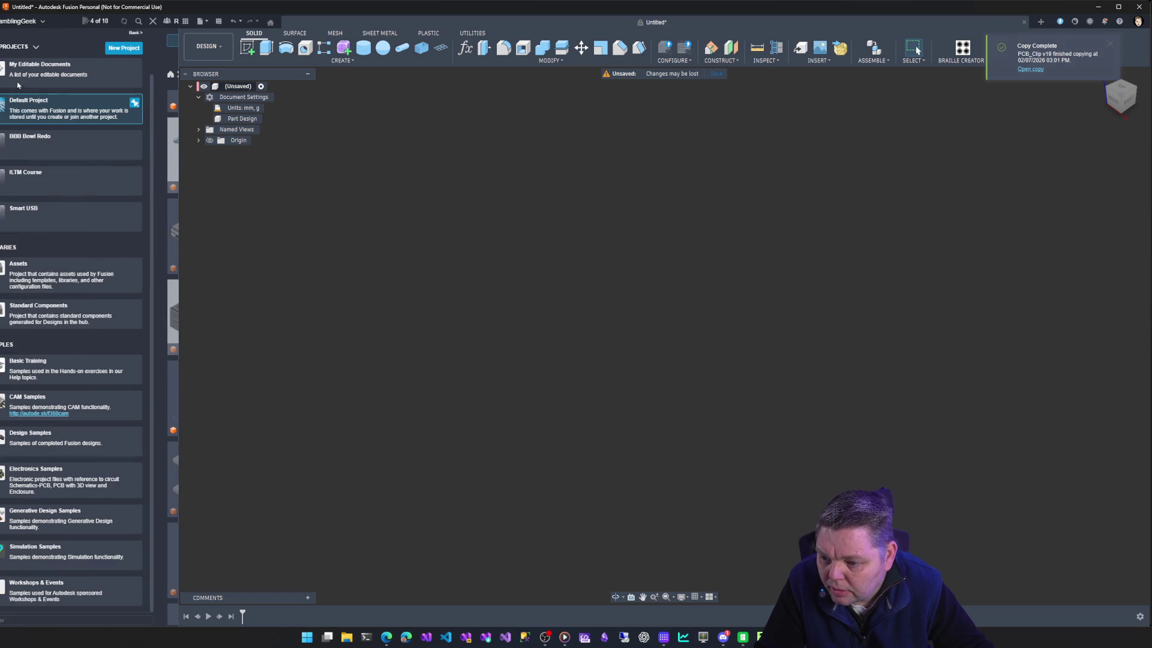
pyautogui.scroll(1, 75, 179)
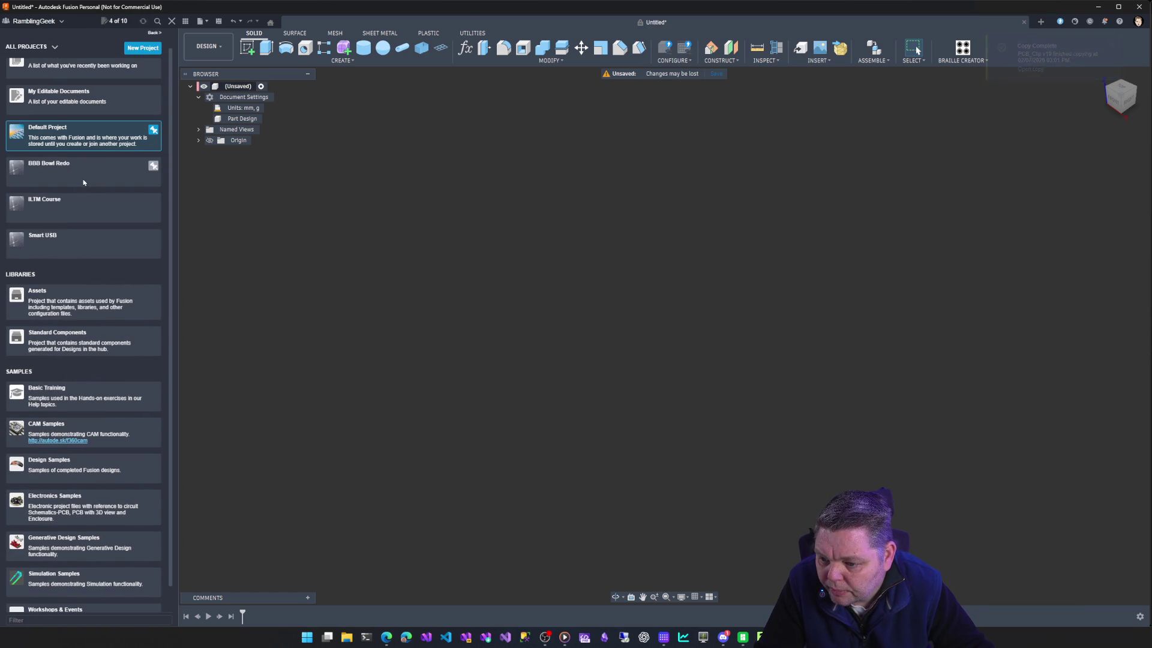
pyautogui.click(77, 251)
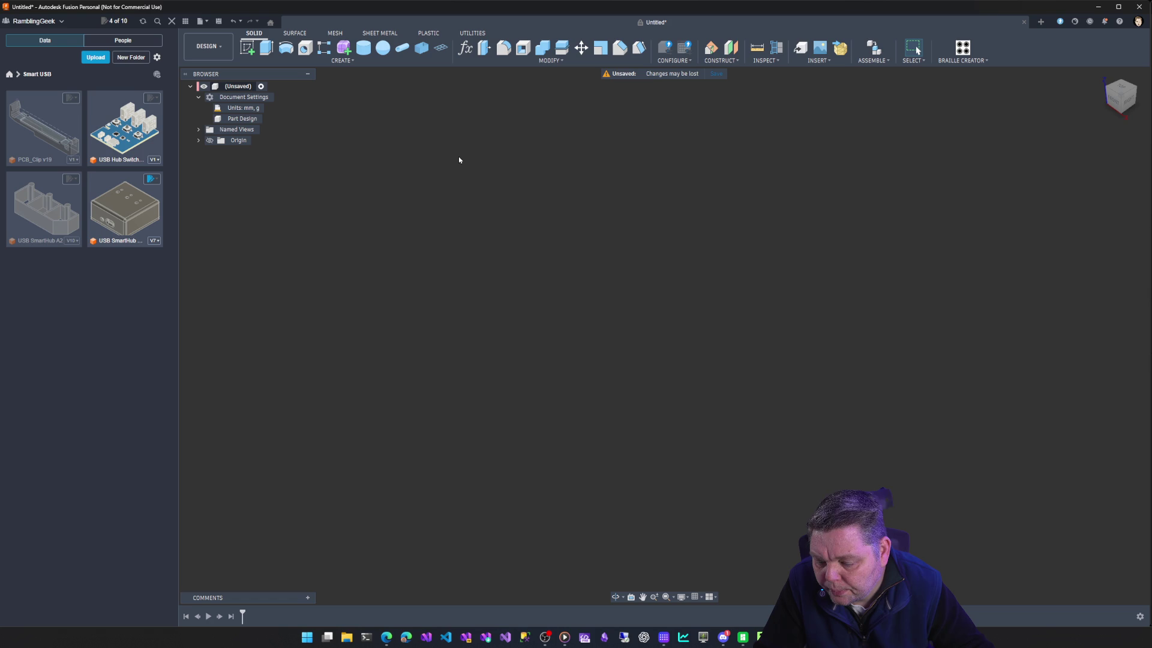
# Make the SmartHub case design read-only, leaving USB SmartHub A2 unchanged.
pyautogui.click(152, 184)
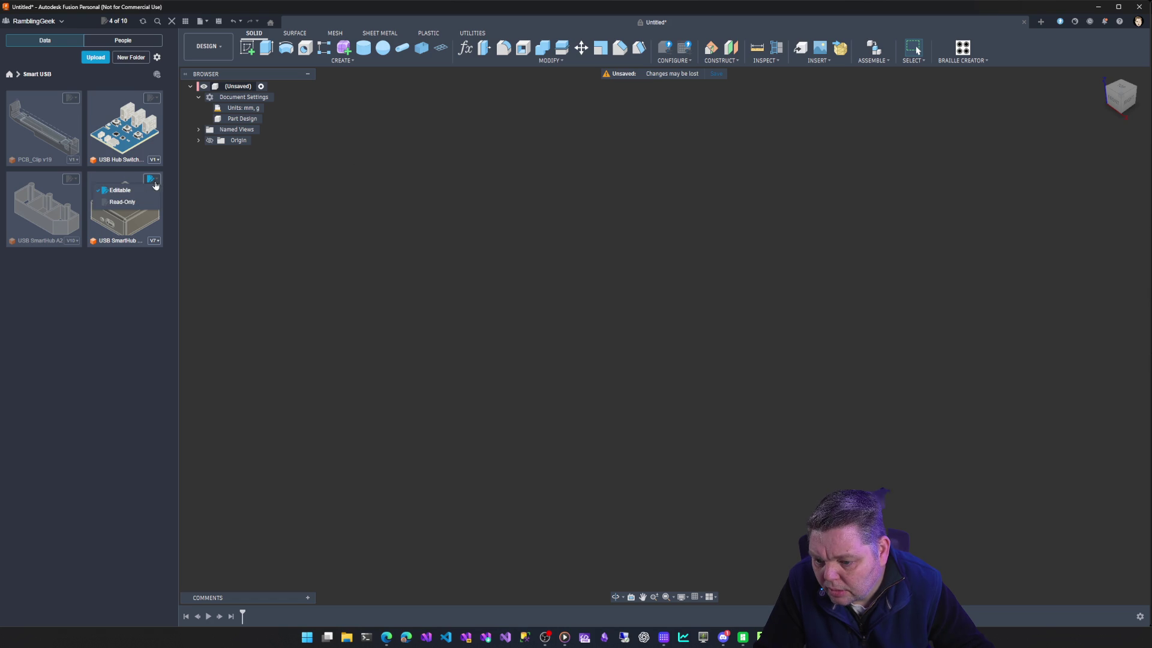
pyautogui.click(143, 202)
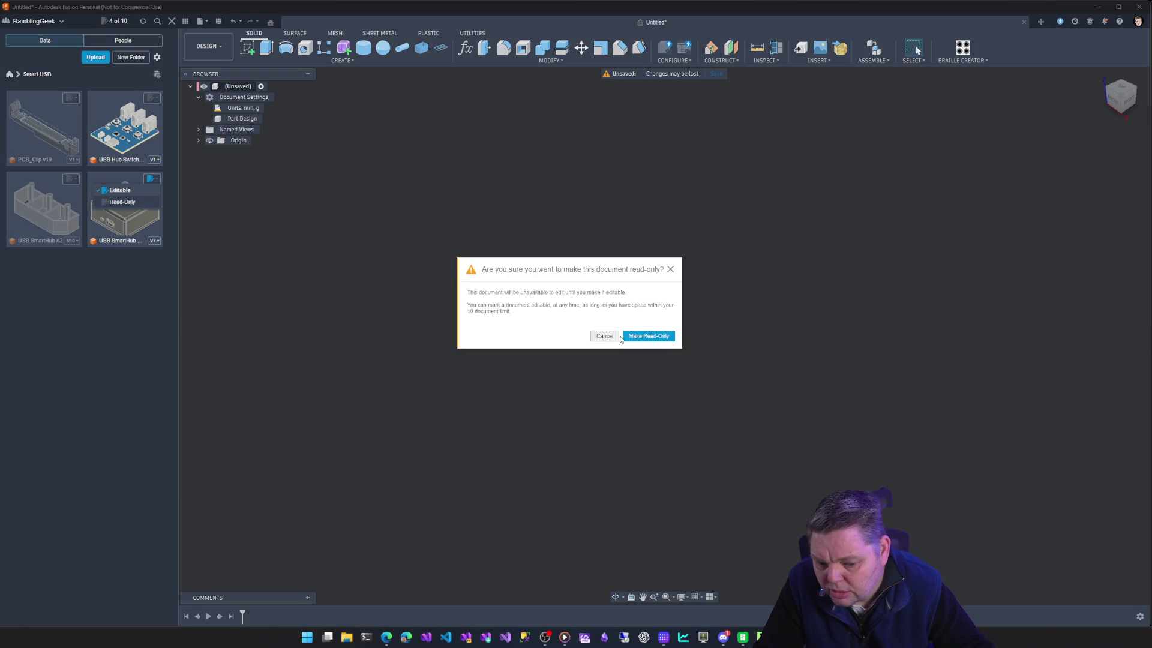
pyautogui.click(648, 336)
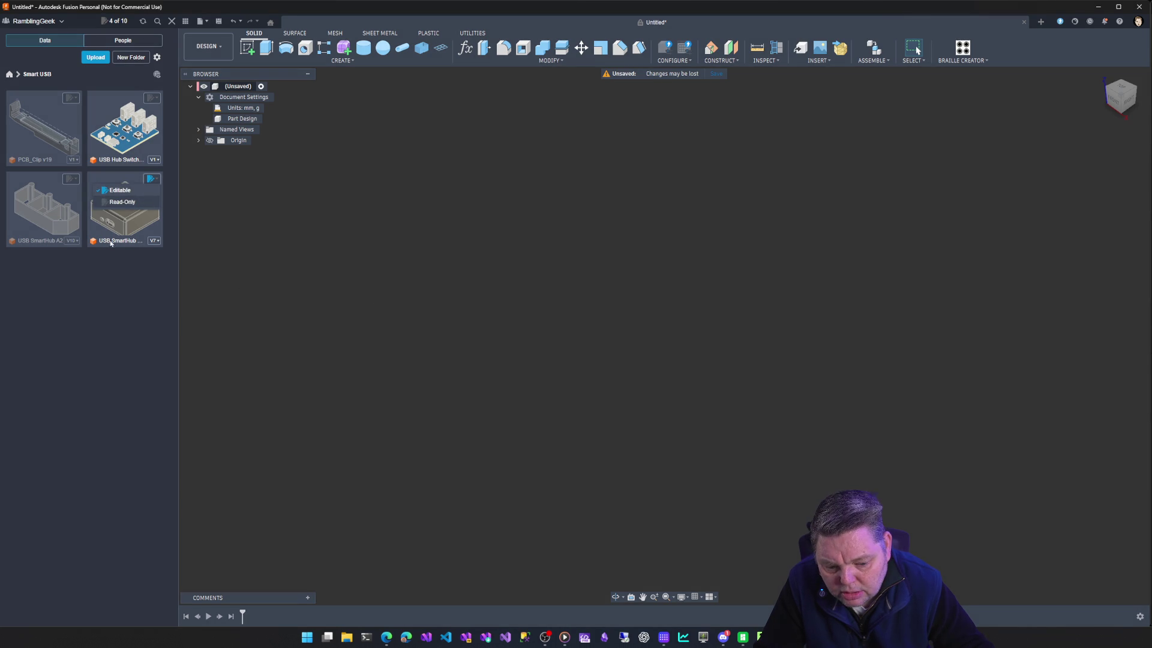
pyautogui.click(73, 183)
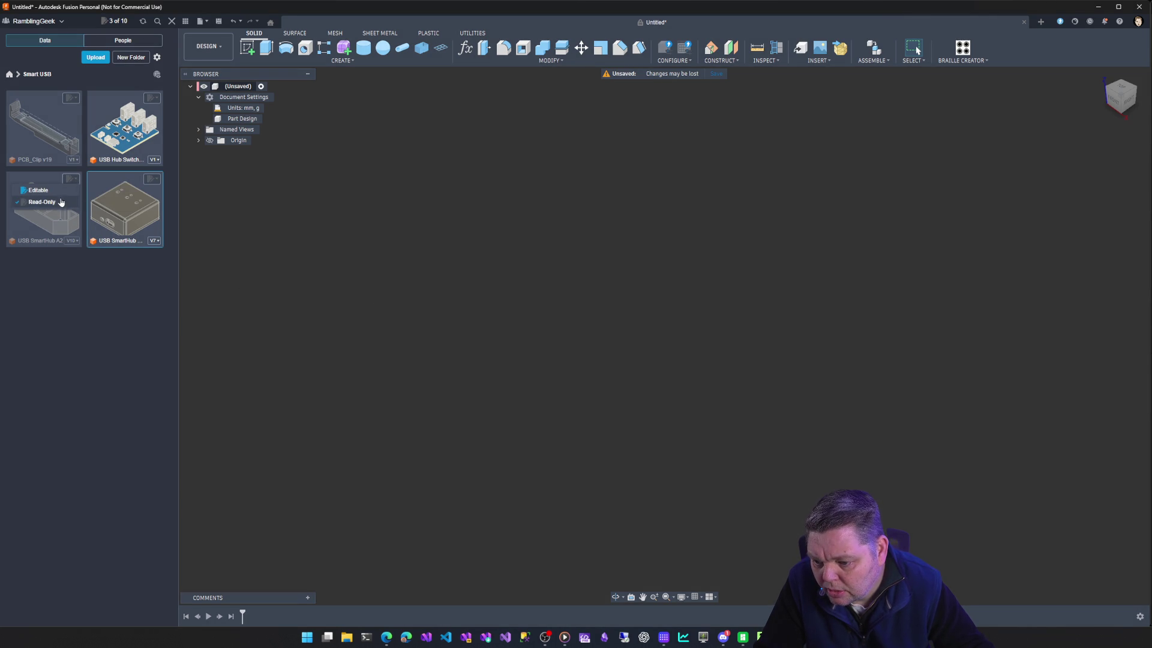
pyautogui.click(62, 203)
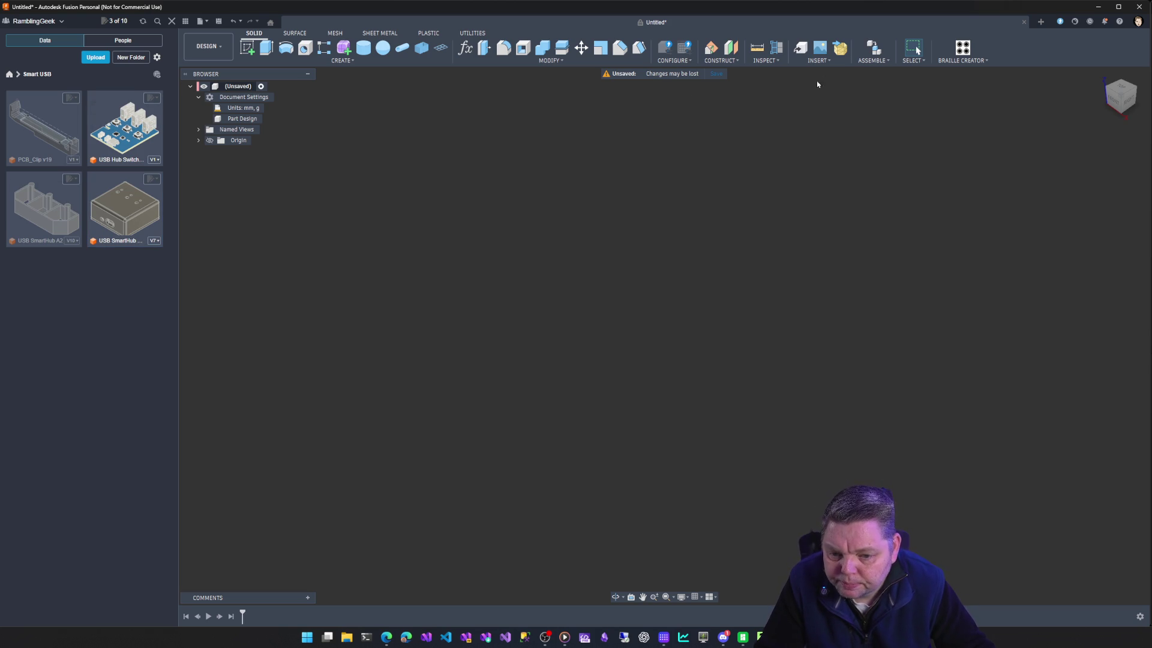
# Create a new blank Part Design from the new-design chooser.
pyautogui.click(202, 21)
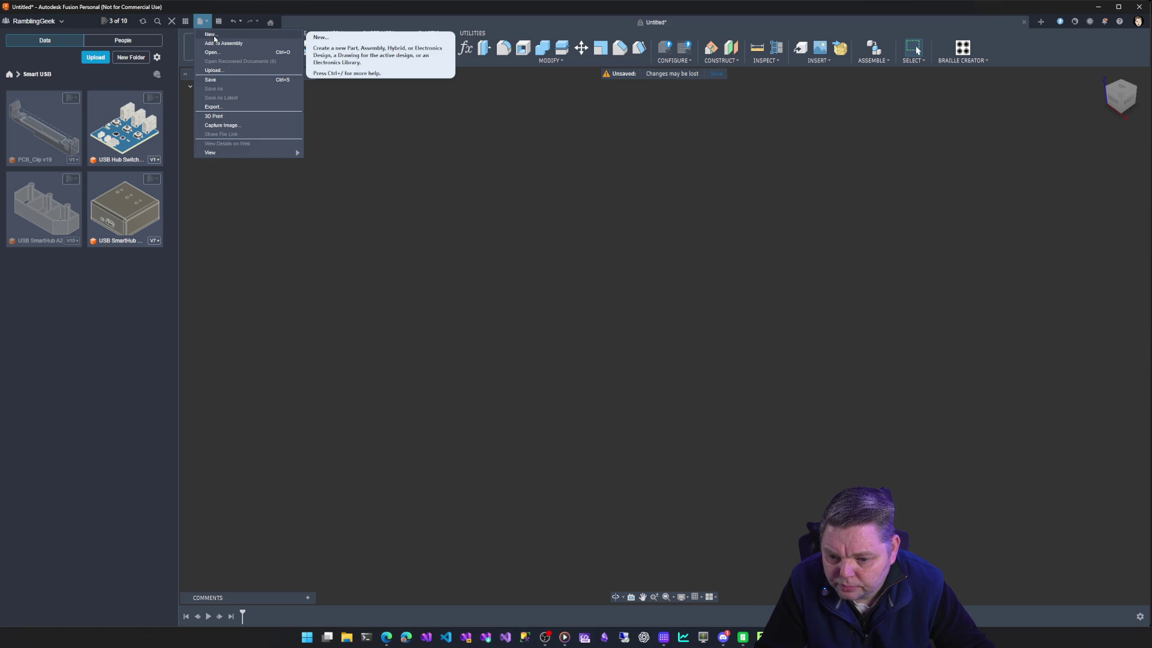
pyautogui.click(214, 35)
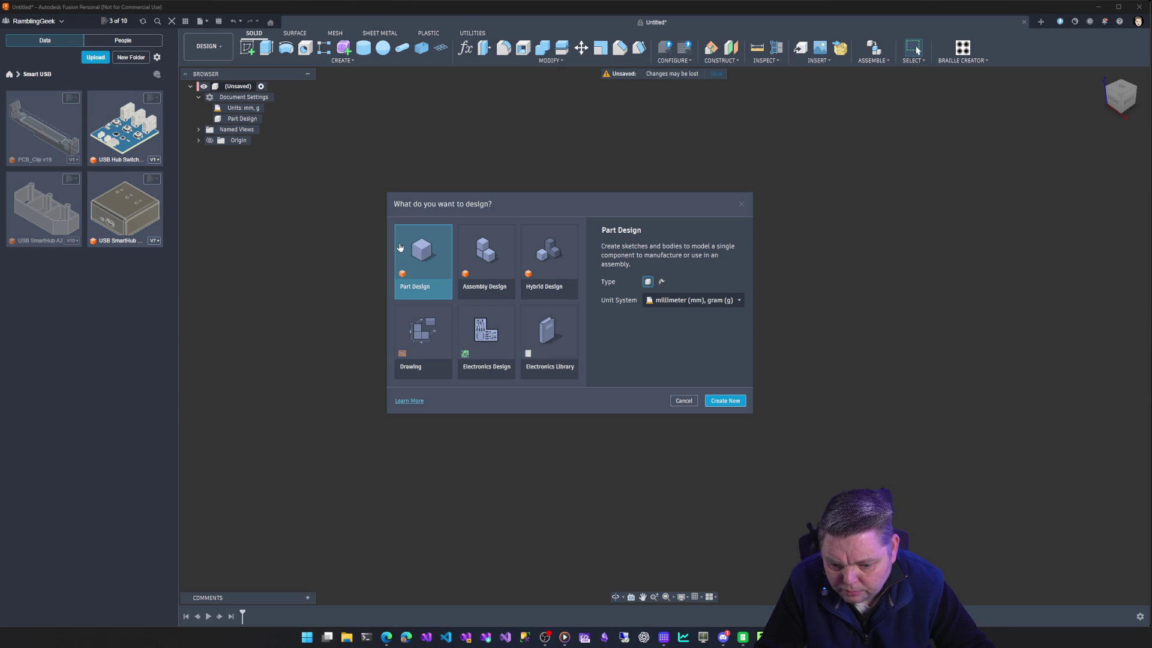
pyautogui.click(726, 401)
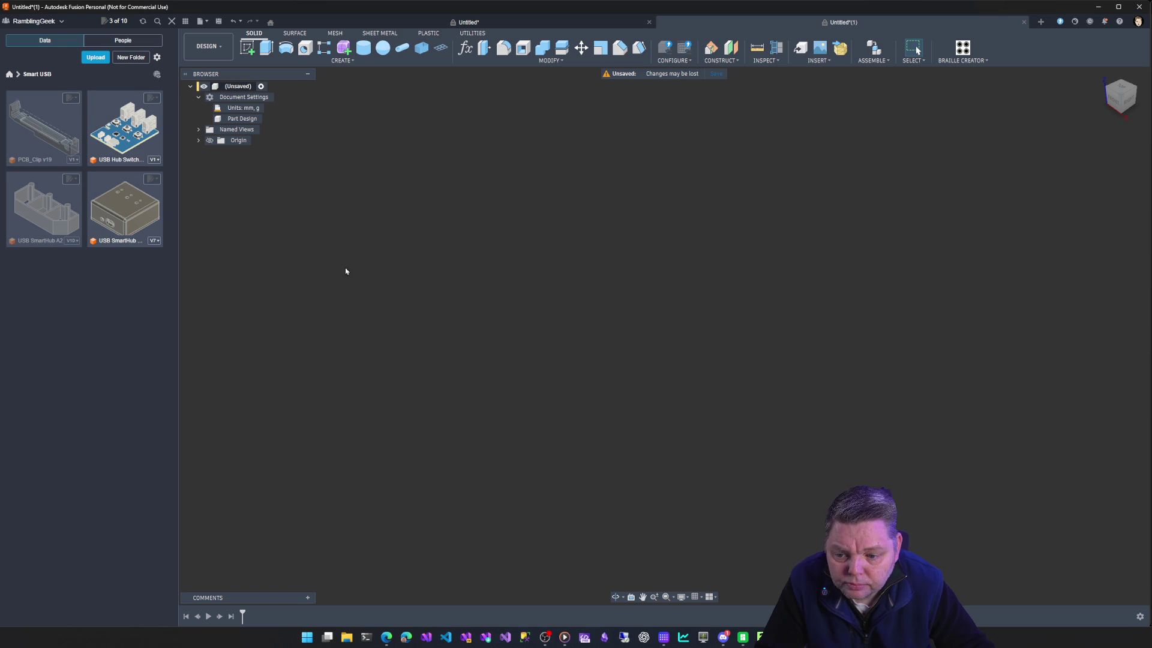
# Insert the USB Hub Switchable PCB as a new assembly and begin saving it.
pyautogui.moveTo(126, 130)
pyautogui.mouseDown()
pyautogui.moveTo(211, 149)
pyautogui.moveTo(262, 90)
pyautogui.mouseUp()
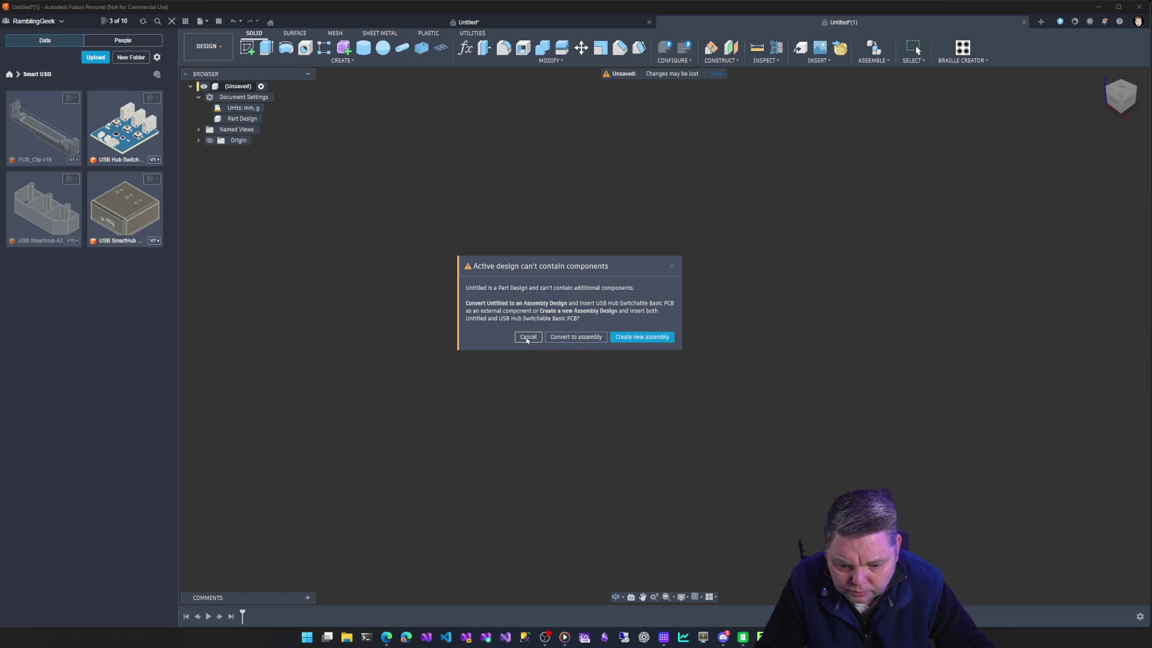
pyautogui.click(526, 338)
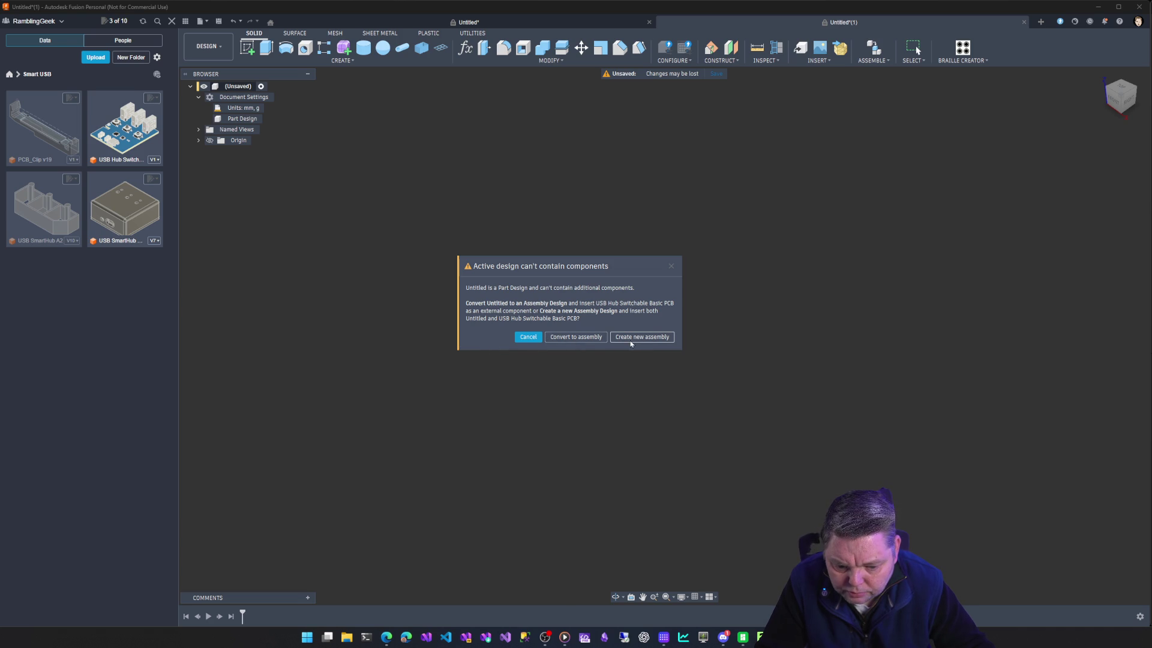
pyautogui.click(631, 340)
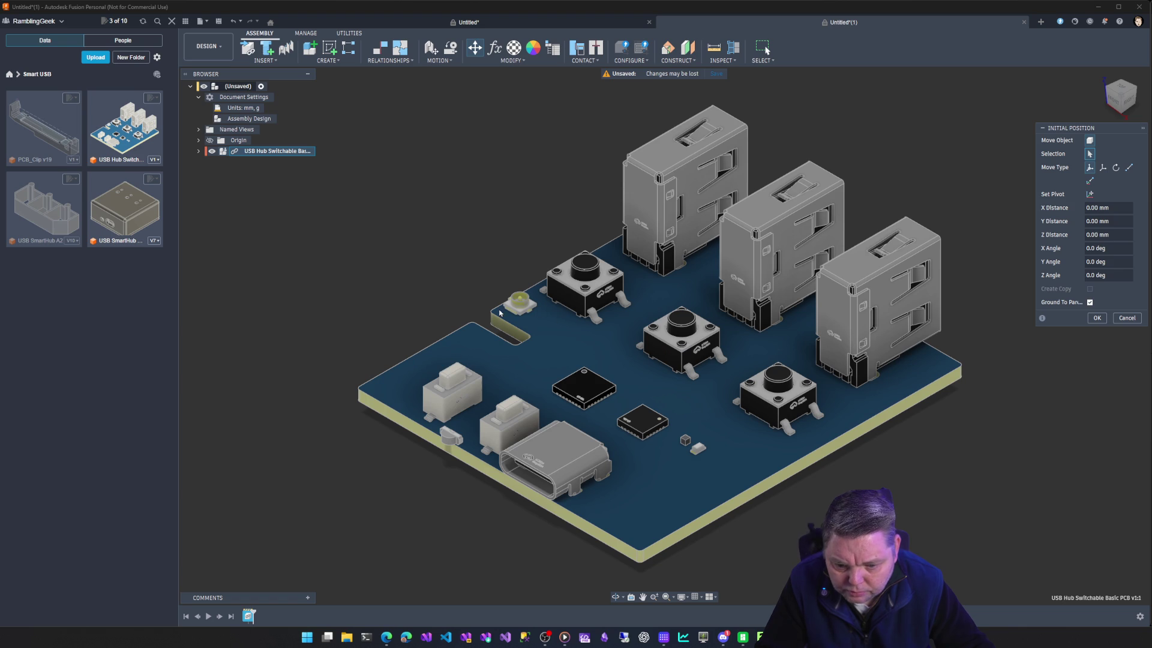
pyautogui.scroll(-3, 500, 312)
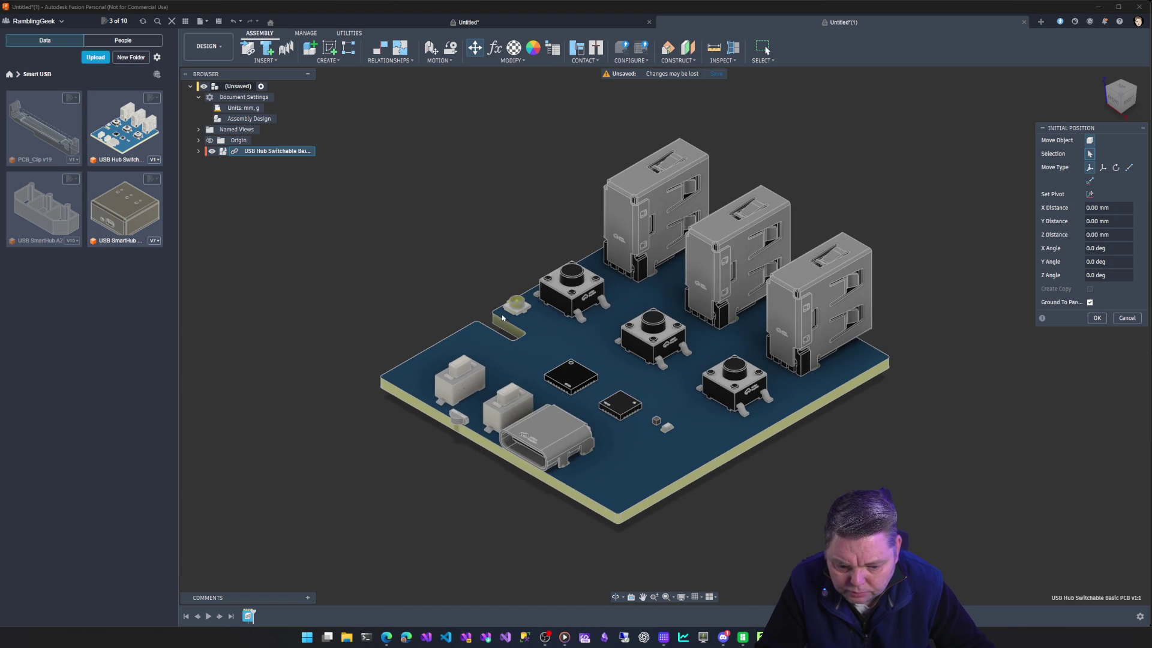
pyautogui.click(200, 152)
pyautogui.click(200, 151)
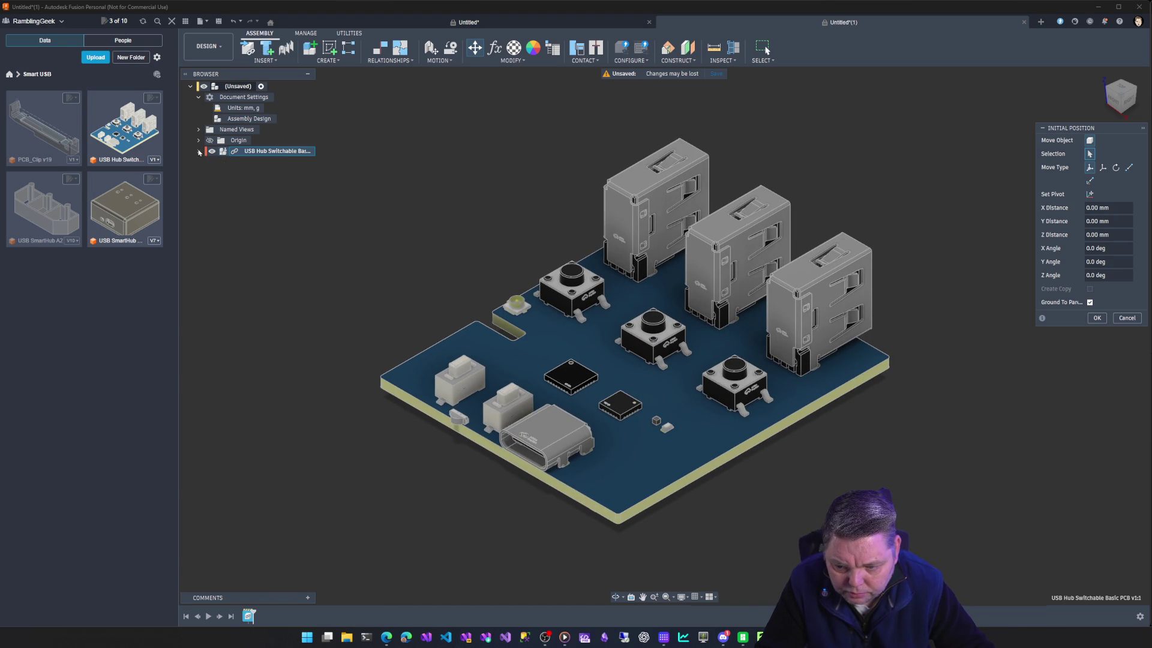
pyautogui.click(219, 21)
pyautogui.write('Smar')
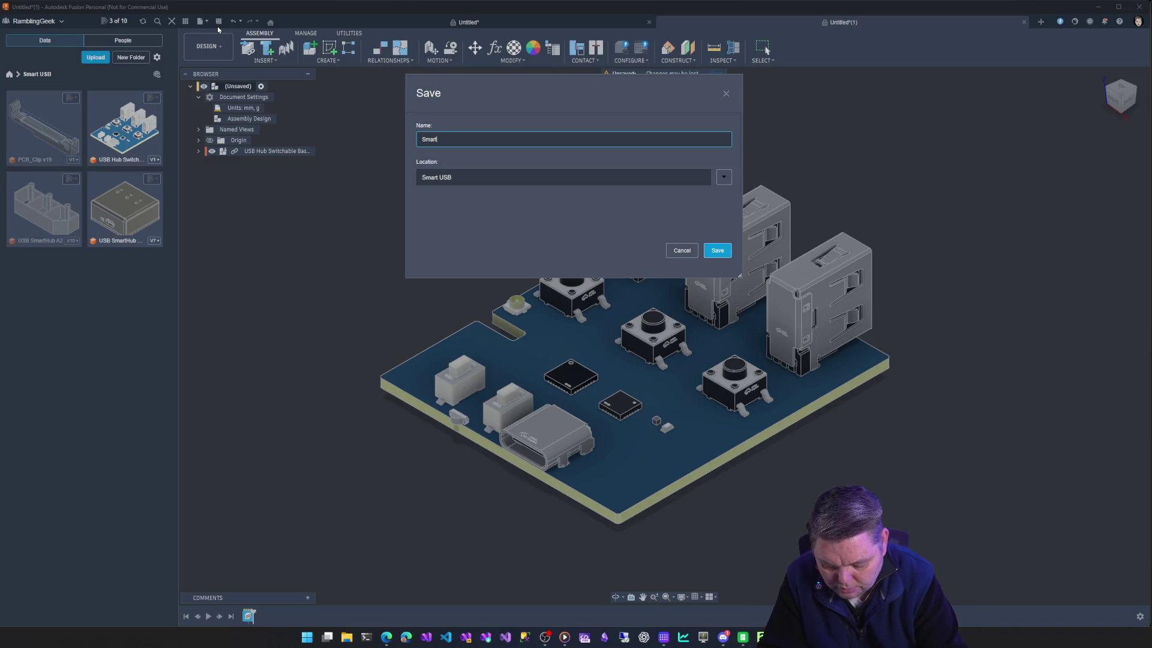
pyautogui.write('tH')
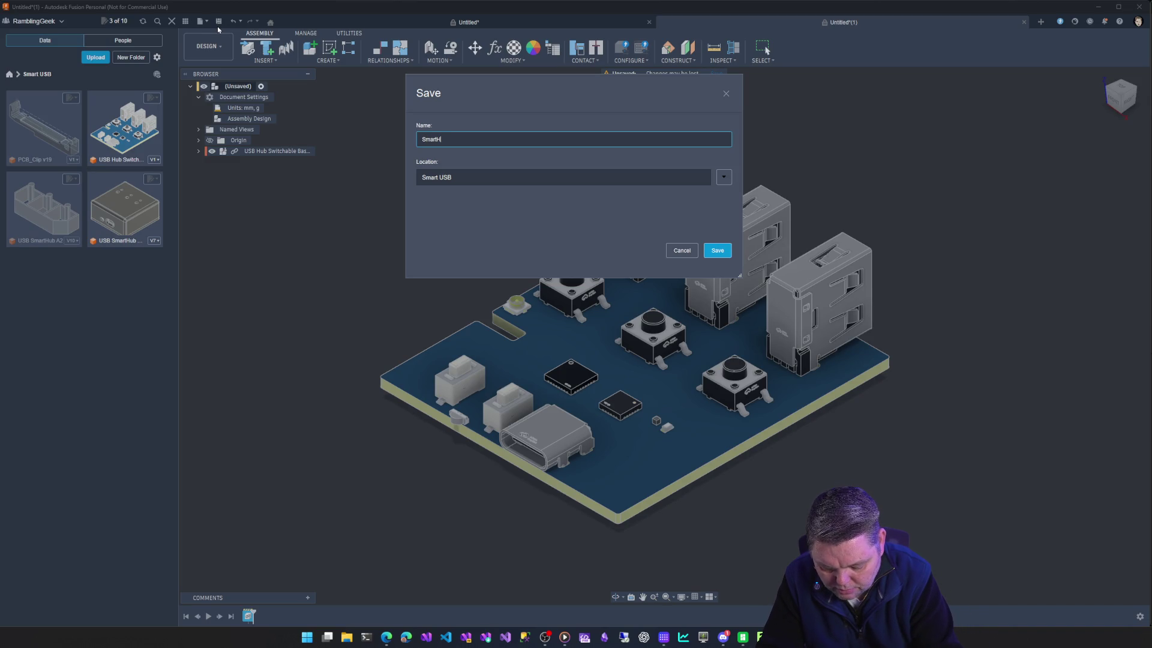
pyautogui.write('ub Ass')
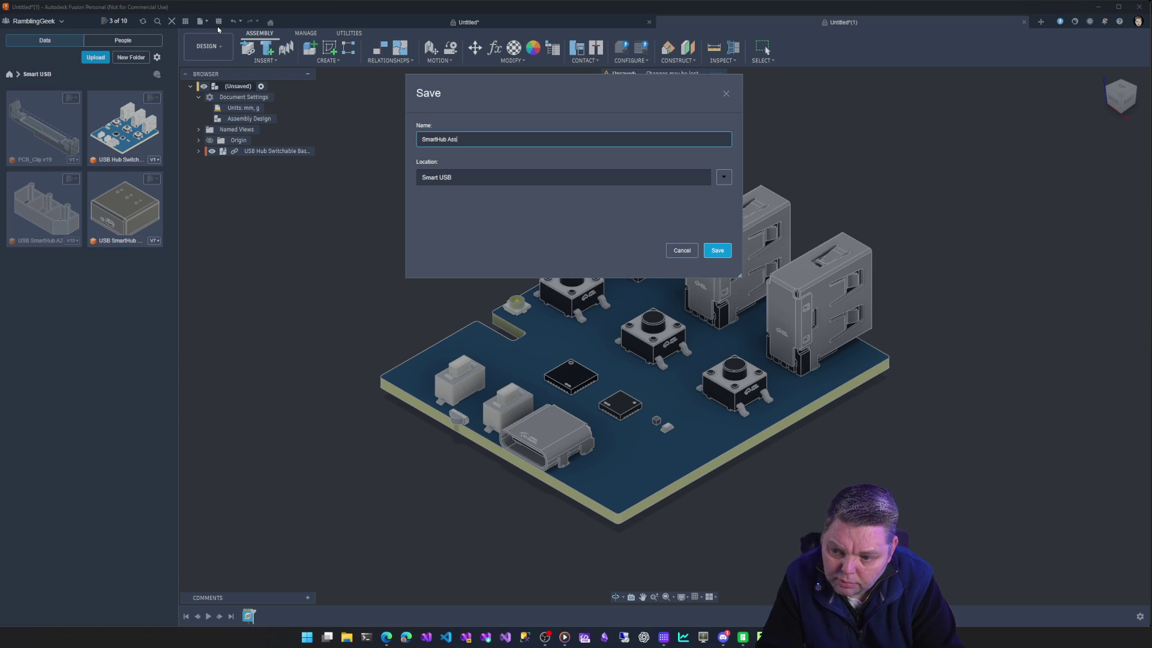
# Confirm saving the assembly as 'SmartHub Ass' in the Smart USB project.
pyautogui.press('Return')
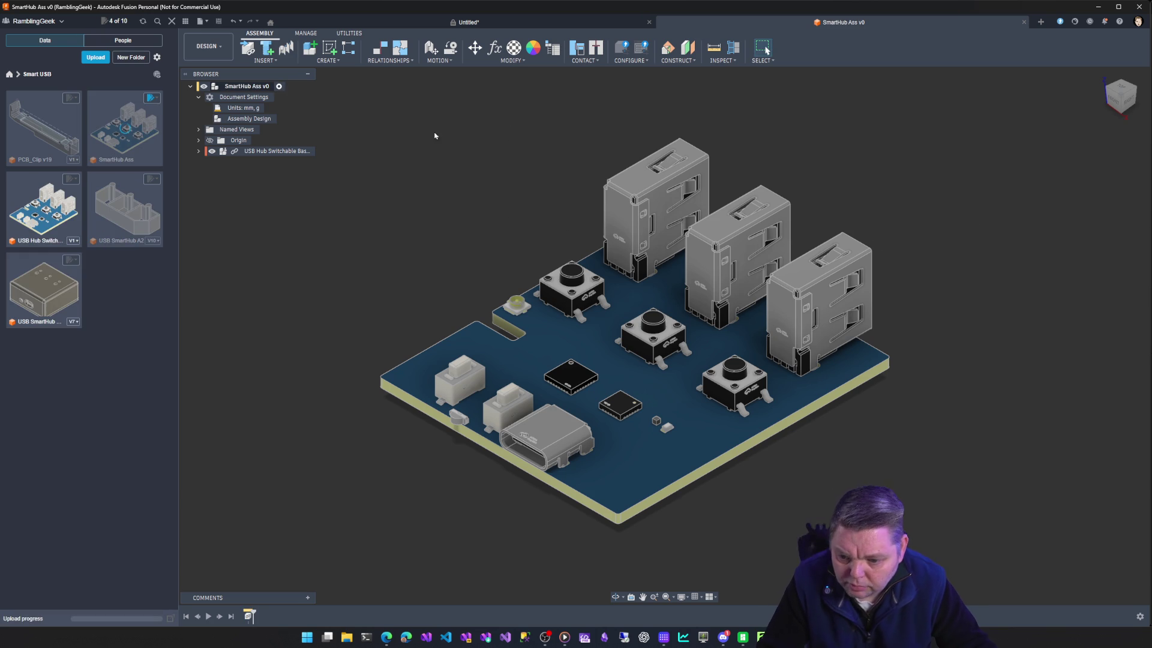
# Create a new component named 'Case Bottom' under the SmartHub Ass root and activate it for in-place editing.
pyautogui.rightClick(242, 86)
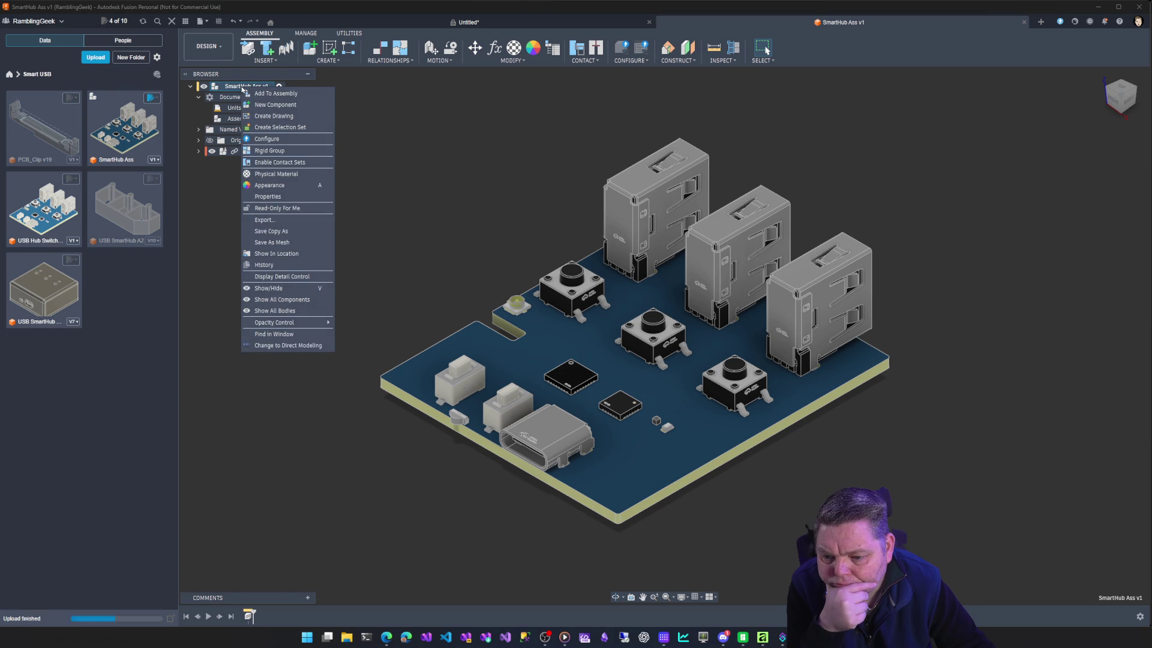
pyautogui.click(303, 103)
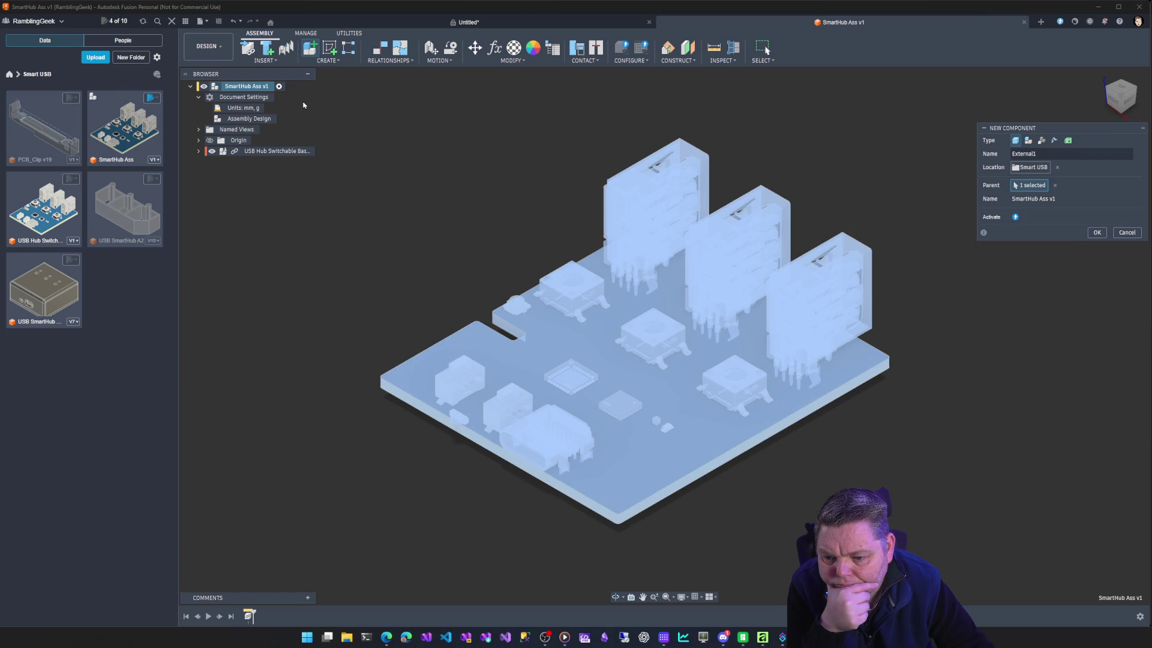
pyautogui.click(1062, 153)
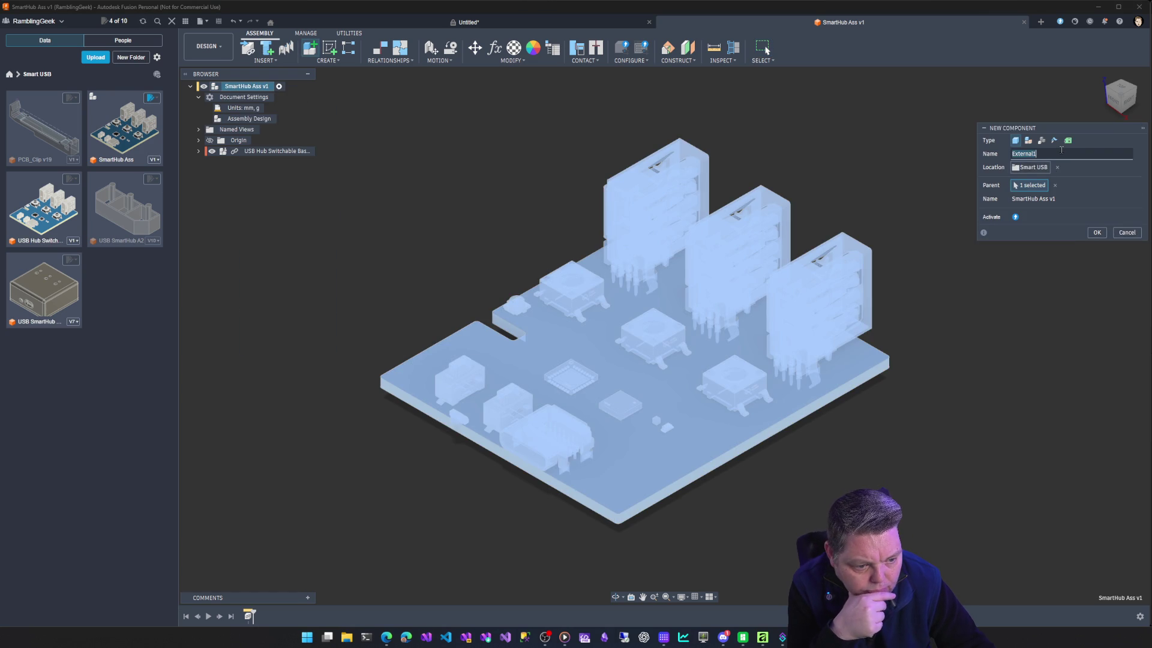
pyautogui.press('BackSpace')
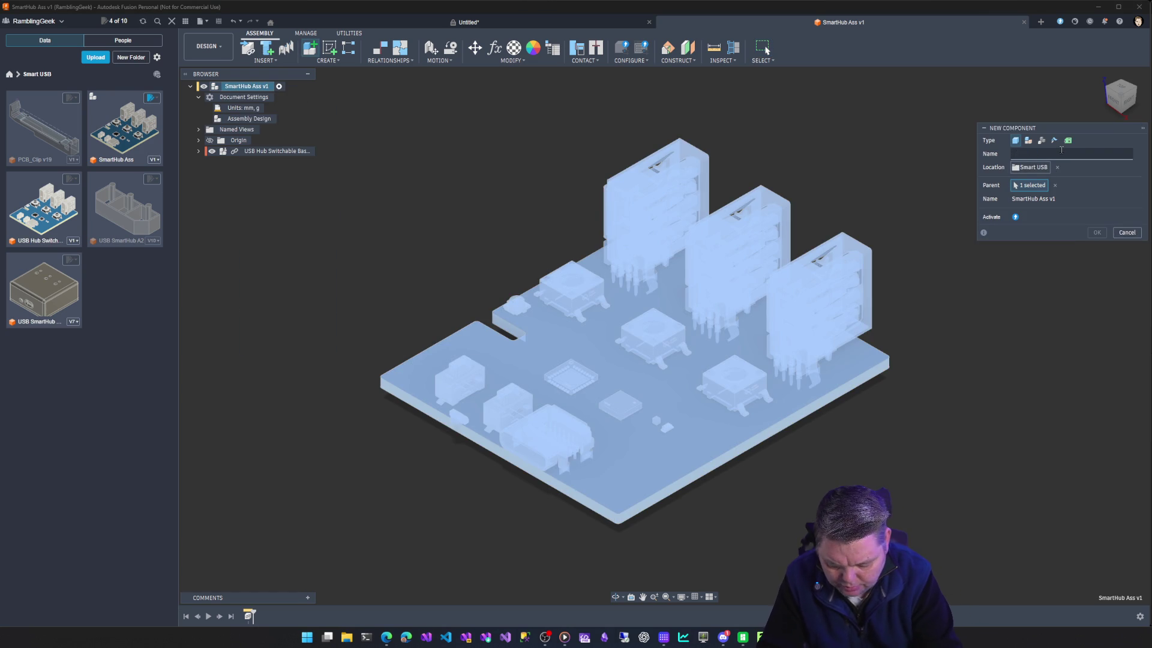
pyautogui.write('C')
pyautogui.write('ase B')
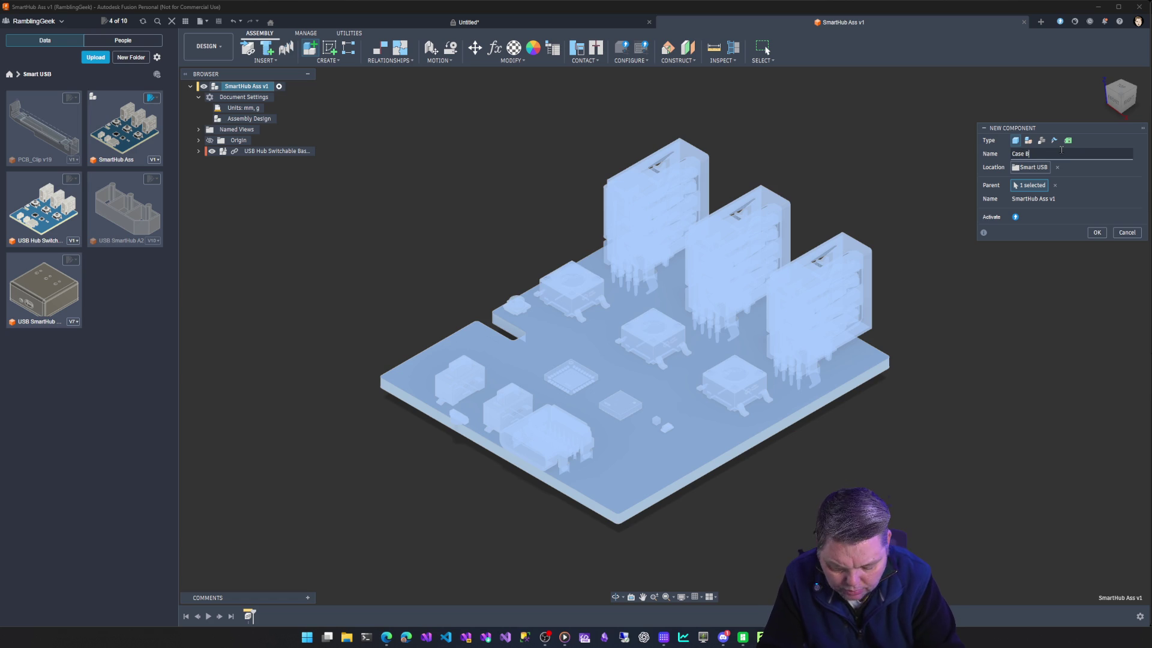
pyautogui.write('ottom')
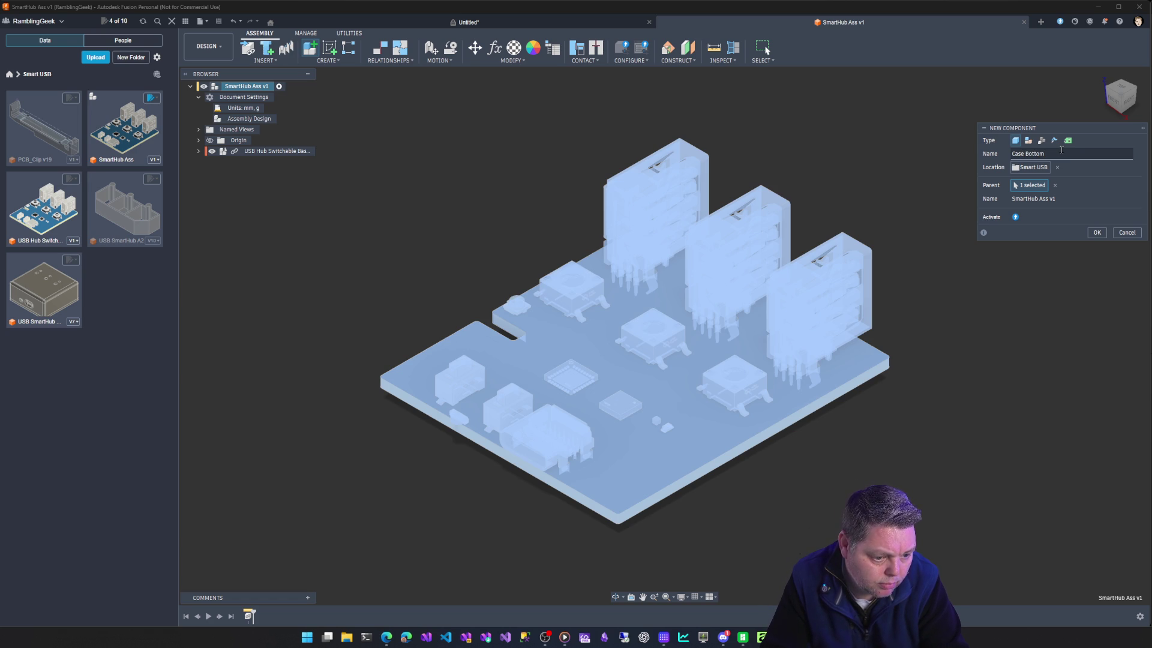
pyautogui.press('Return')
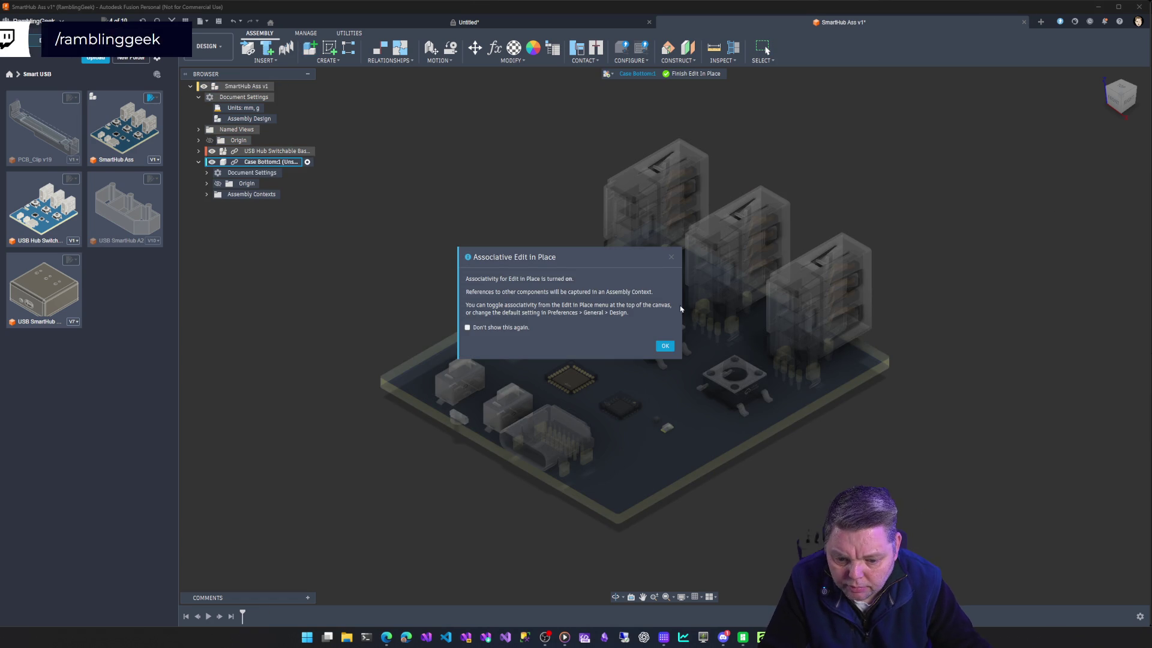
# Dismiss the Associative Edit In Place notice and inspect the PCB from side, top and front views.
pyautogui.click(665, 346)
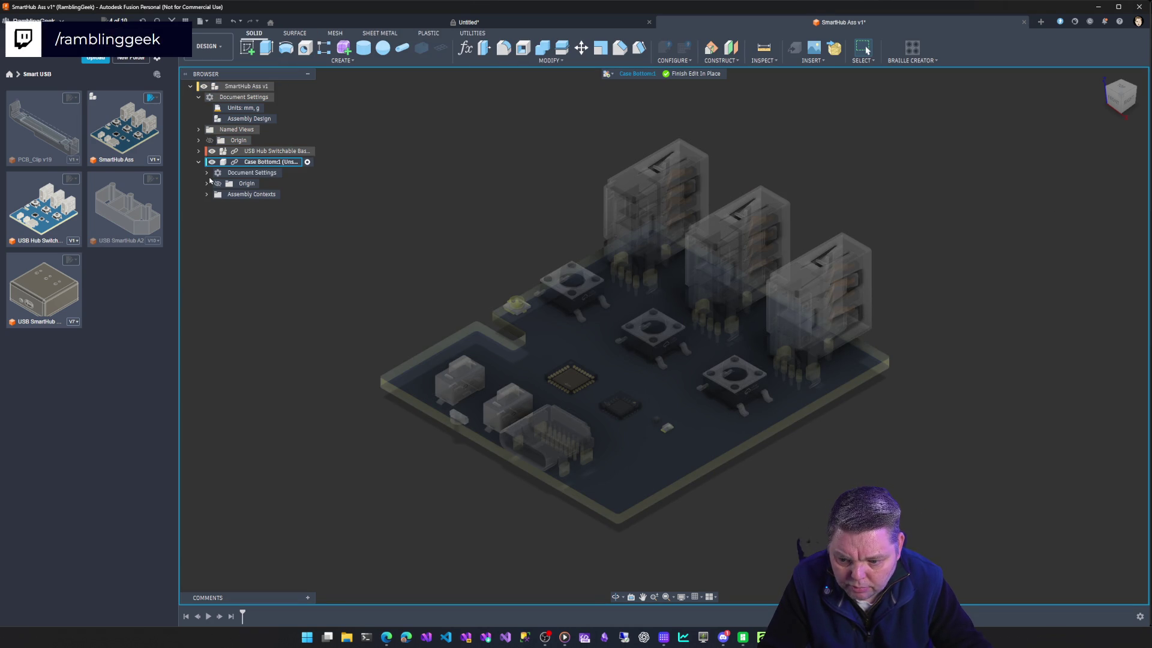
pyautogui.keyDown('shift'); pyautogui.moveTo(492, 205); pyautogui.dragTo(764, 232, button='middle'); pyautogui.keyUp('shift')
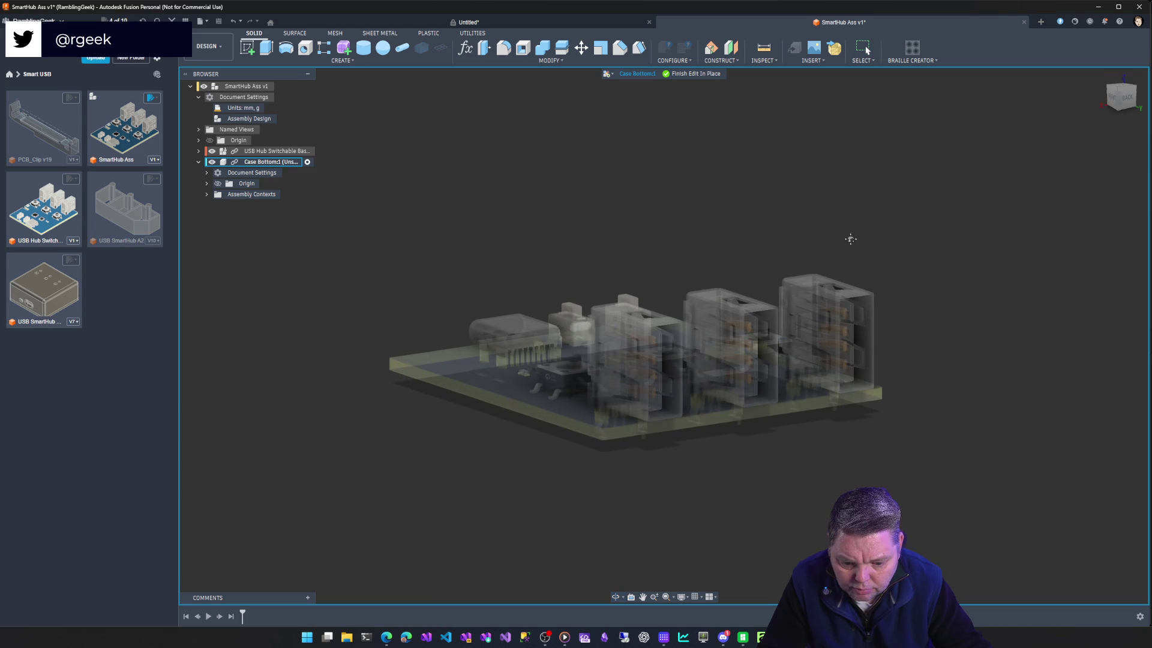
pyautogui.moveTo(765, 232)
pyautogui.keyDown('shift'); pyautogui.mouseDown(button='middle')
pyautogui.moveTo(885, 213)
pyautogui.moveTo(1118, 78)
pyautogui.mouseUp(button='middle'); pyautogui.keyUp('shift')
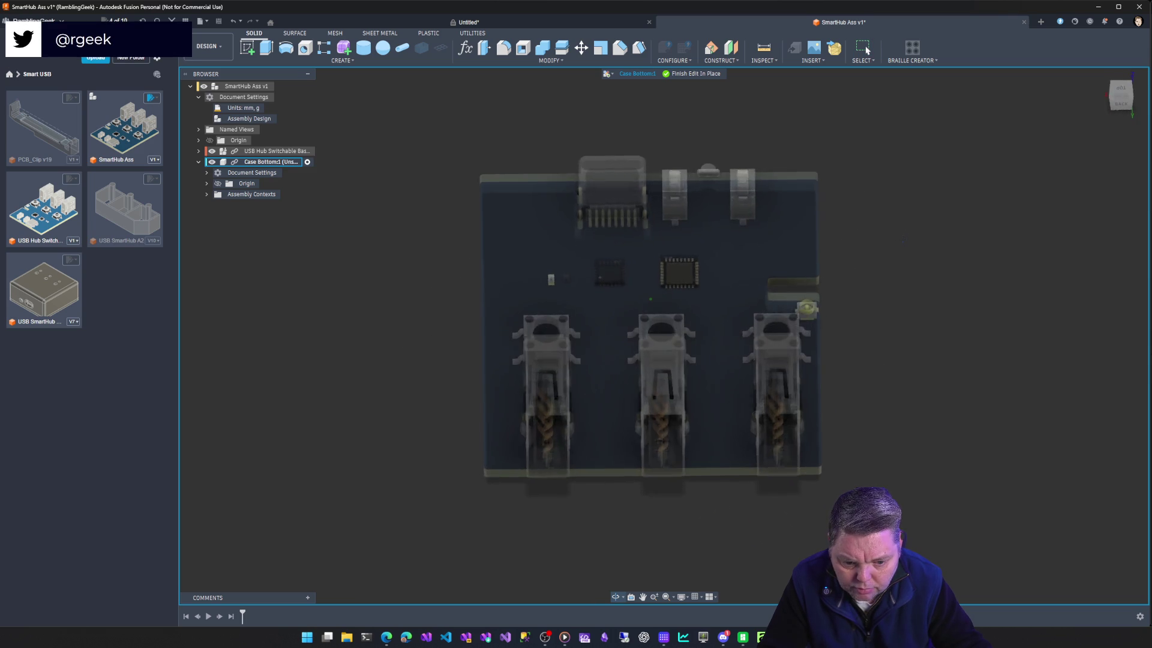
pyautogui.click(1102, 74)
pyautogui.moveTo(1121, 92)
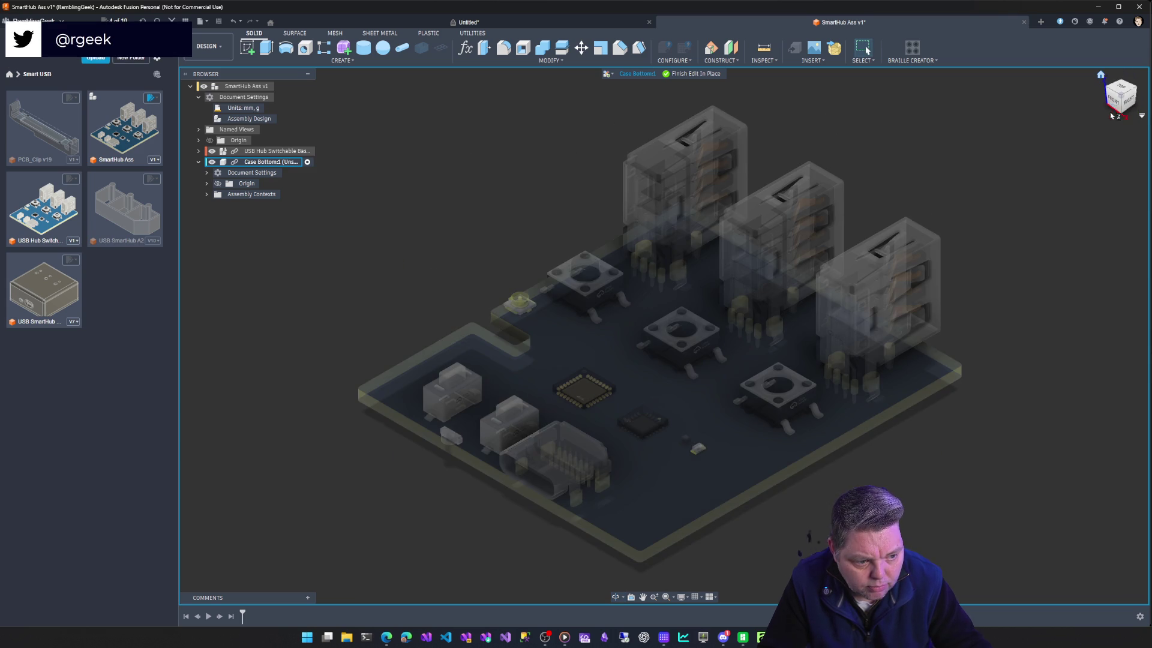
pyautogui.click(1125, 86)
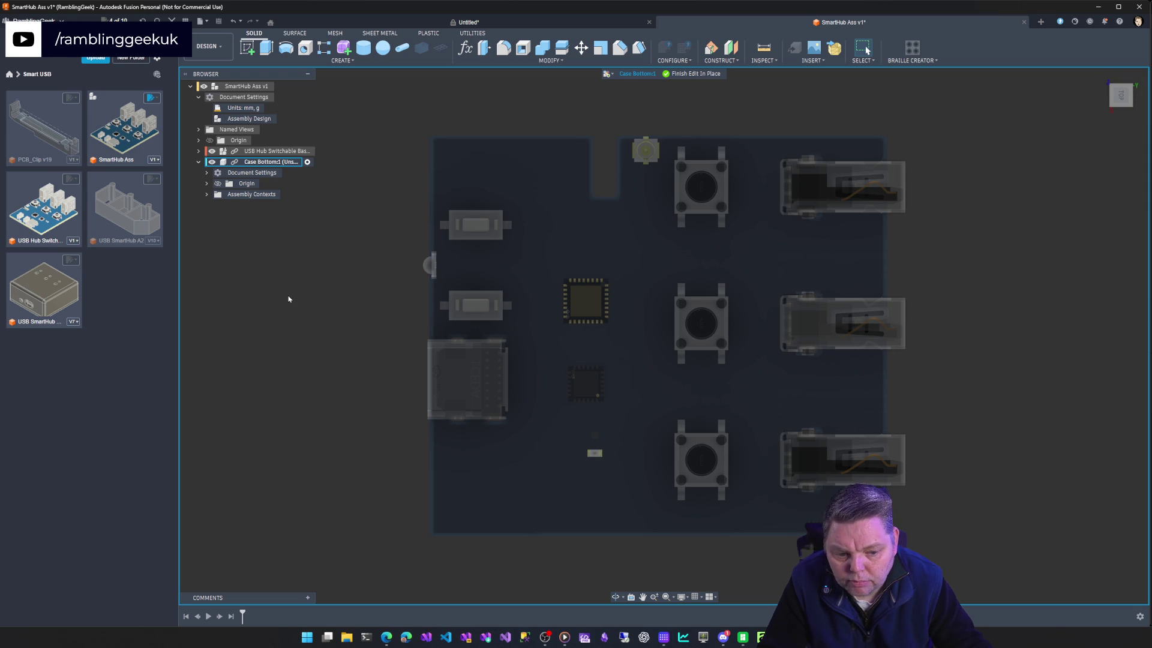
pyautogui.keyDown('shift'); pyautogui.moveTo(837, 324); pyautogui.dragTo(684, 270, button='middle'); pyautogui.keyUp('shift')
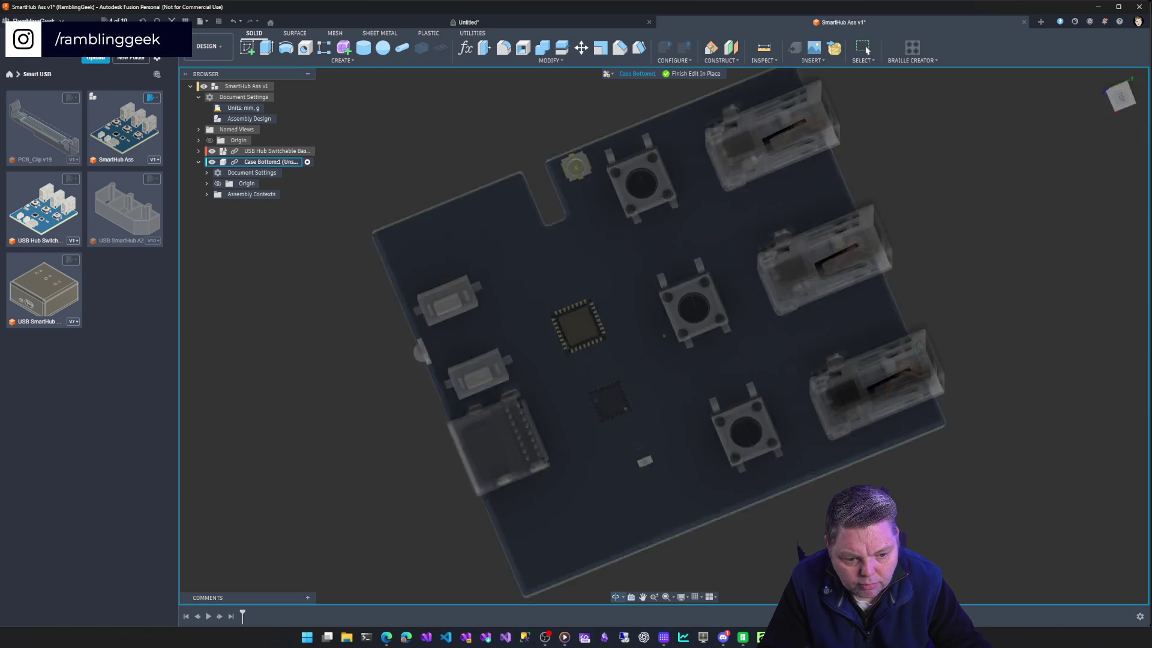
pyautogui.moveTo(901, 300)
pyautogui.keyDown('shift'); pyautogui.mouseDown(button='middle')
pyautogui.moveTo(909, 267)
pyautogui.moveTo(630, 270)
pyautogui.moveTo(1051, 272)
pyautogui.mouseUp(button='middle'); pyautogui.keyUp('shift')
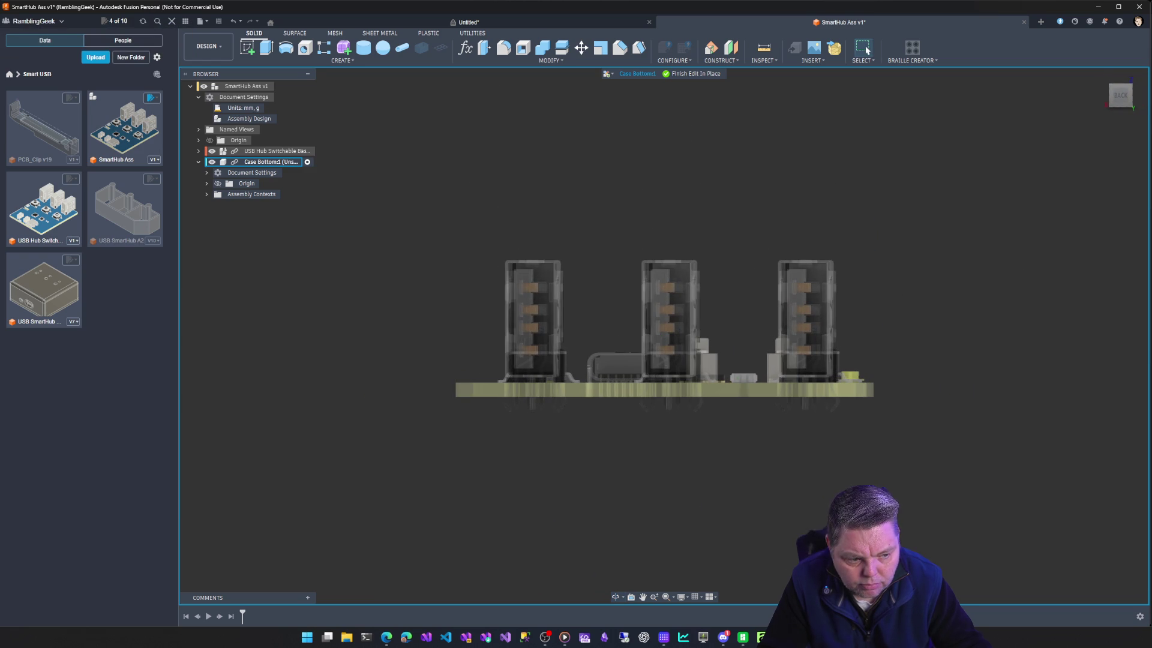
pyautogui.click(1121, 96)
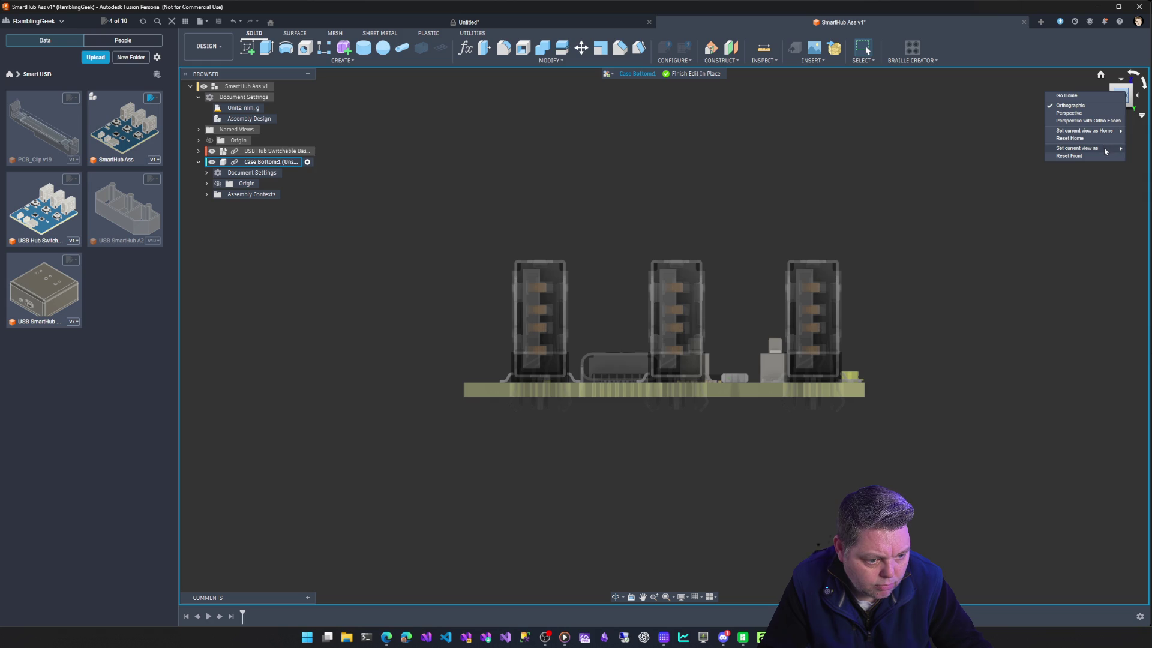
pyautogui.moveTo(1080, 148)
pyautogui.click(1139, 148)
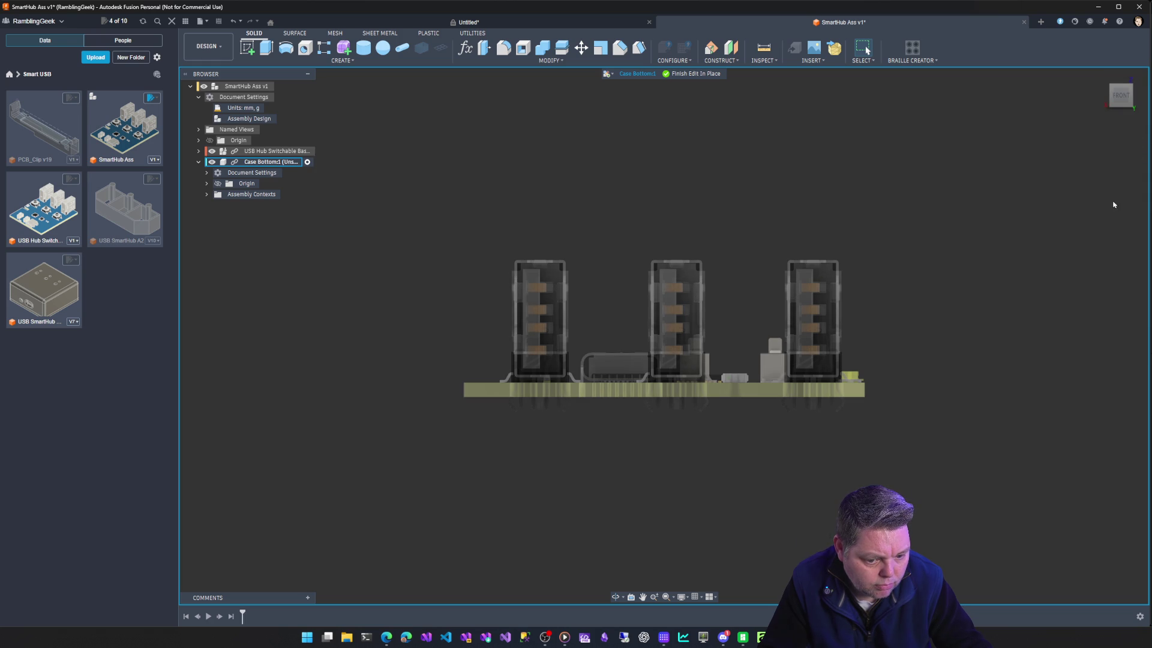
# Orbit to check the board's underside and low side, then look straight down on it.
pyautogui.moveTo(924, 230)
pyautogui.keyDown('shift'); pyautogui.mouseDown(button='middle')
pyautogui.moveTo(991, 270)
pyautogui.moveTo(991, 342)
pyautogui.mouseUp(button='middle'); pyautogui.keyUp('shift')
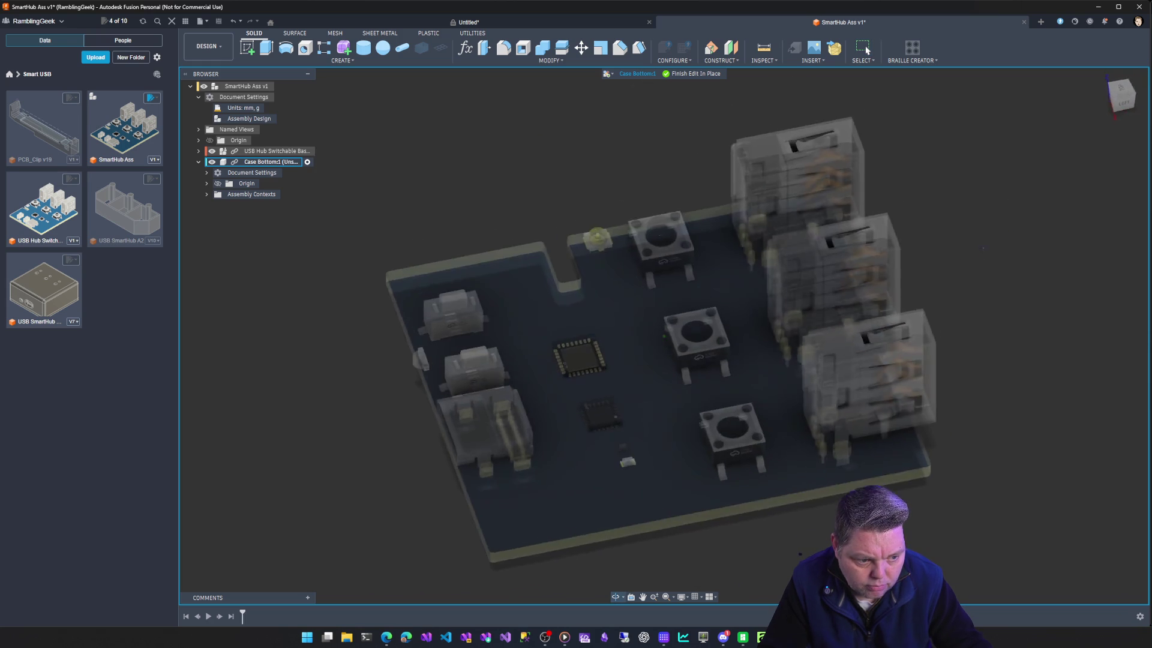
pyautogui.moveTo(990, 343)
pyautogui.keyDown('shift'); pyautogui.mouseDown(button='middle')
pyautogui.moveTo(991, 415)
pyautogui.moveTo(991, 342)
pyautogui.mouseUp(button='middle'); pyautogui.keyUp('shift')
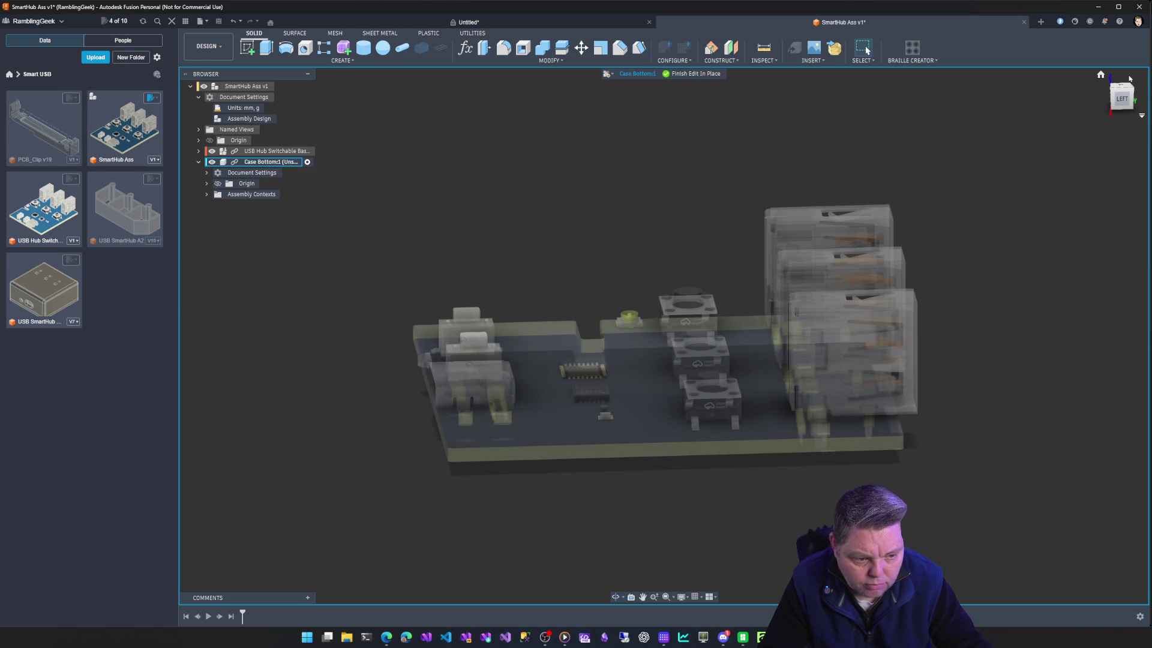
pyautogui.click(1102, 74)
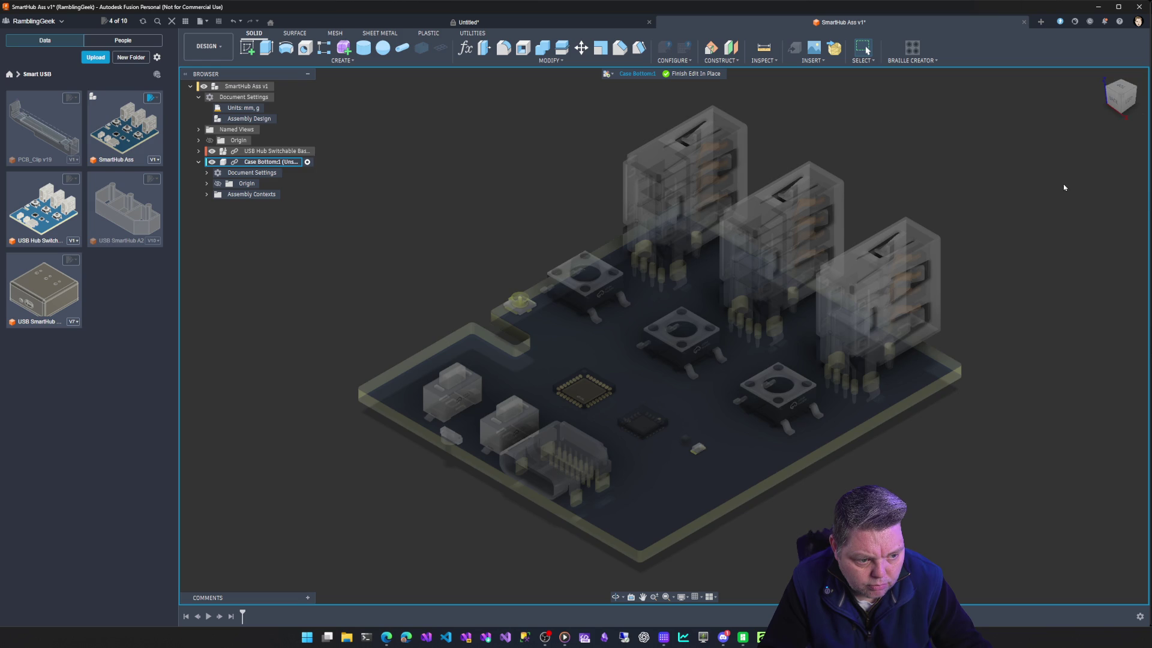
pyautogui.keyDown('shift'); pyautogui.moveTo(1063, 184); pyautogui.dragTo(991, 361, button='middle'); pyautogui.keyUp('shift')
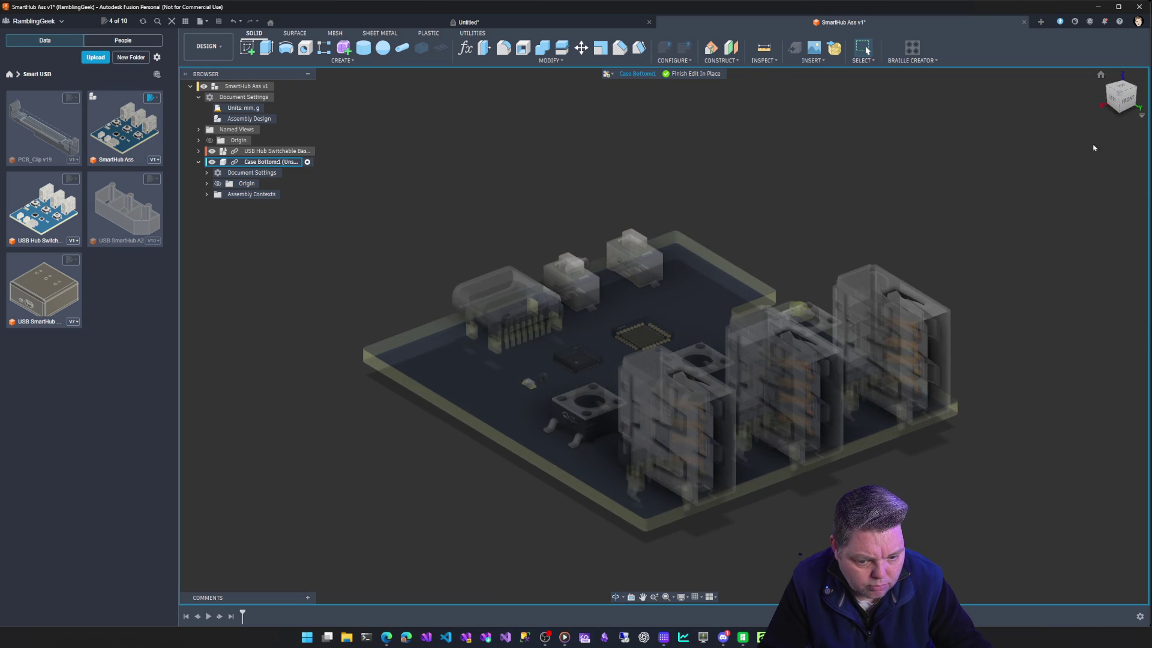
pyautogui.click(864, 48)
pyautogui.click(1101, 75)
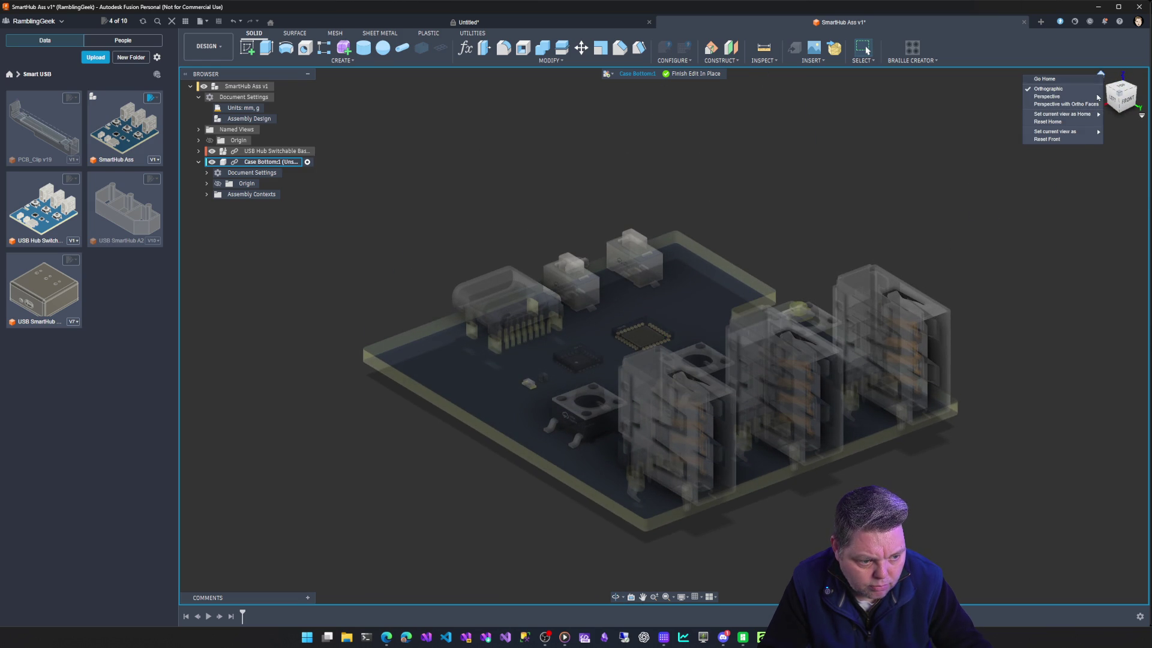
pyautogui.click(1081, 139)
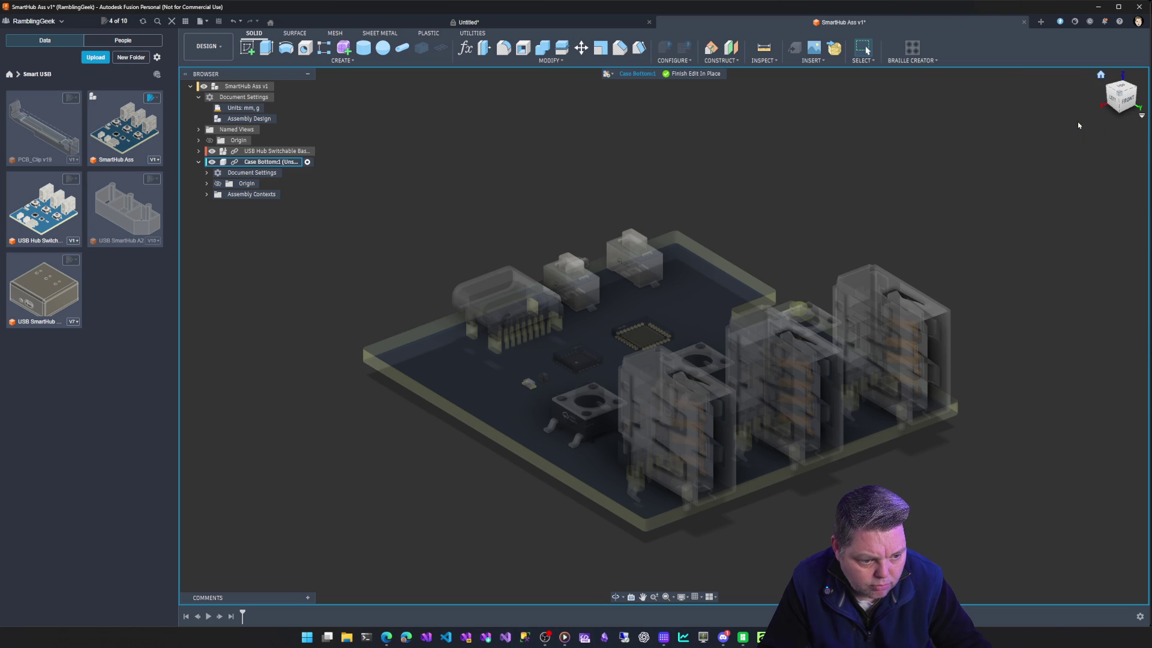
pyautogui.click(1122, 86)
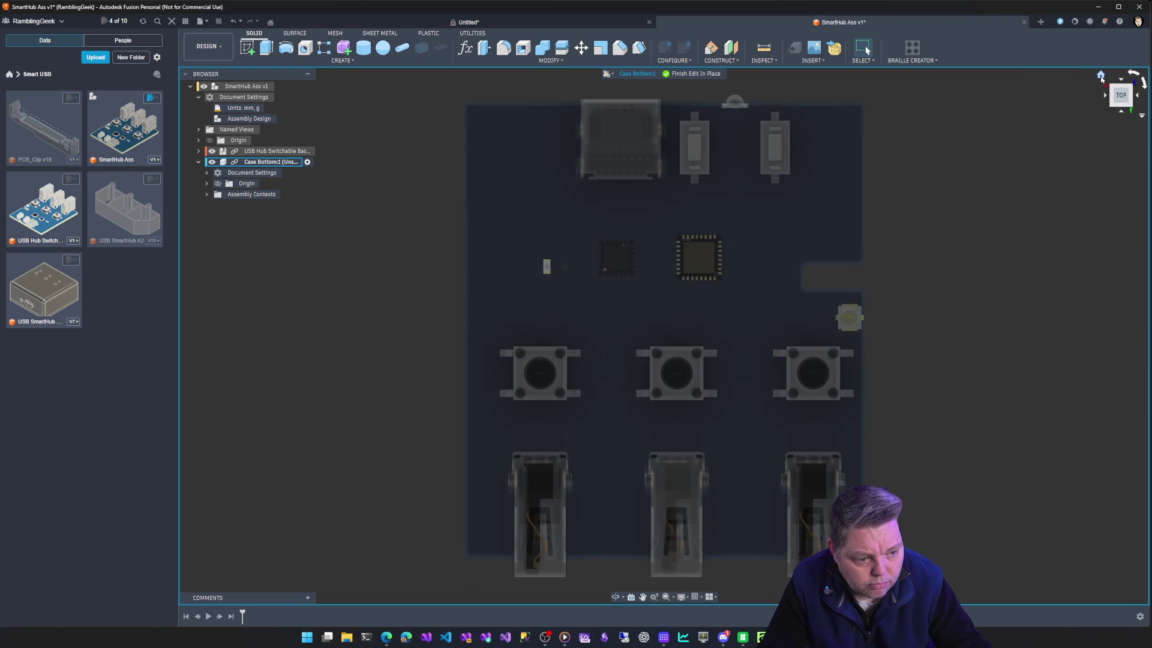
pyautogui.click(1101, 76)
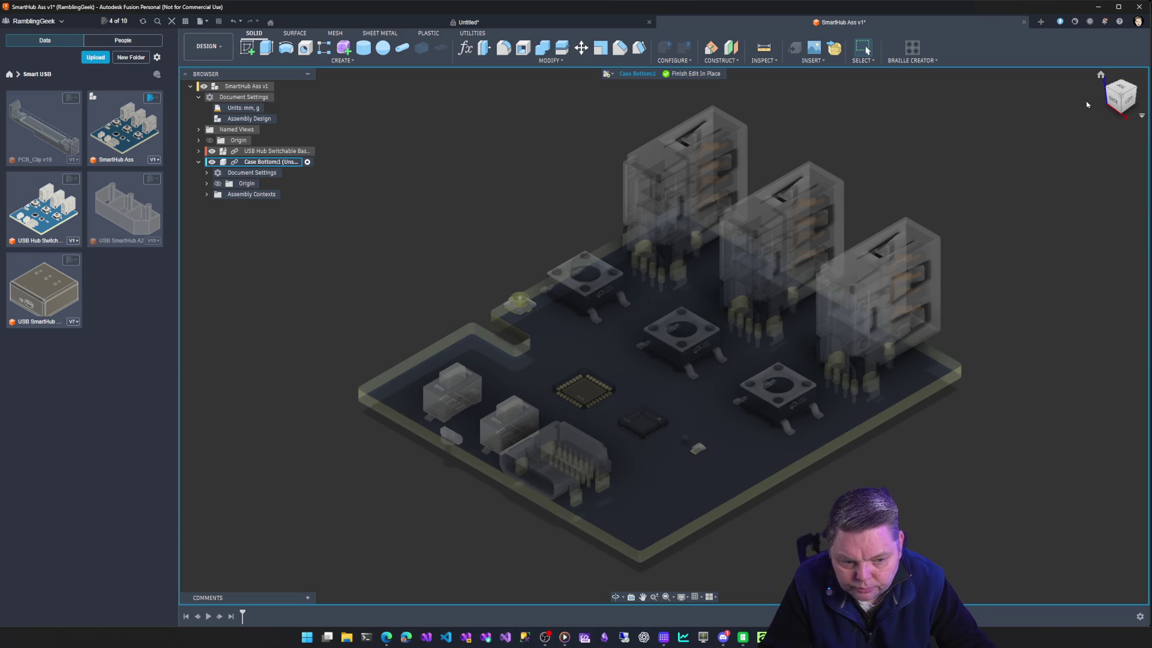
pyautogui.click(1122, 90)
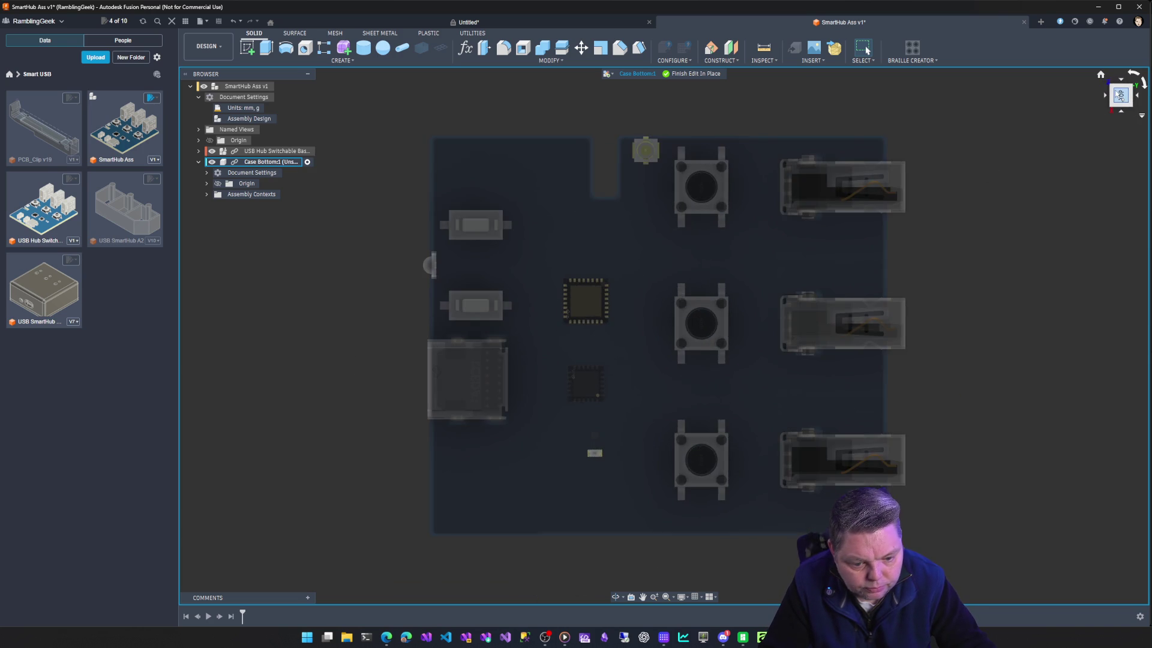
# Try starting a sketch in Case Bottom, then finish editing in place and return to the SmartHub Ass assembly.
pyautogui.click(247, 49)
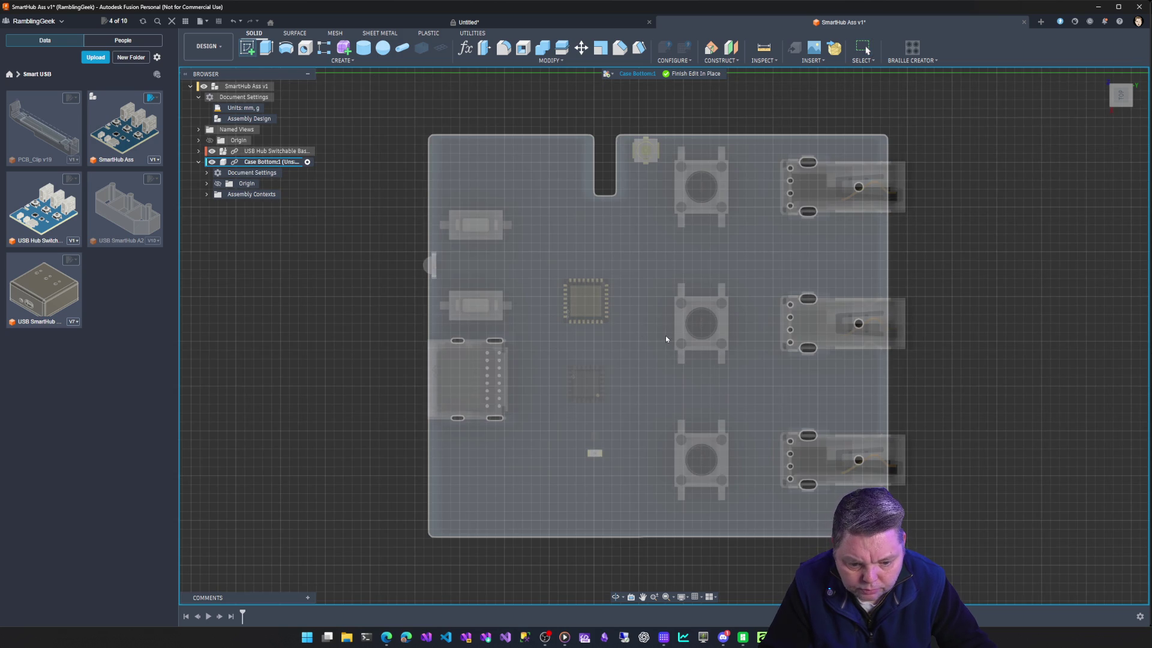
pyautogui.click(574, 308)
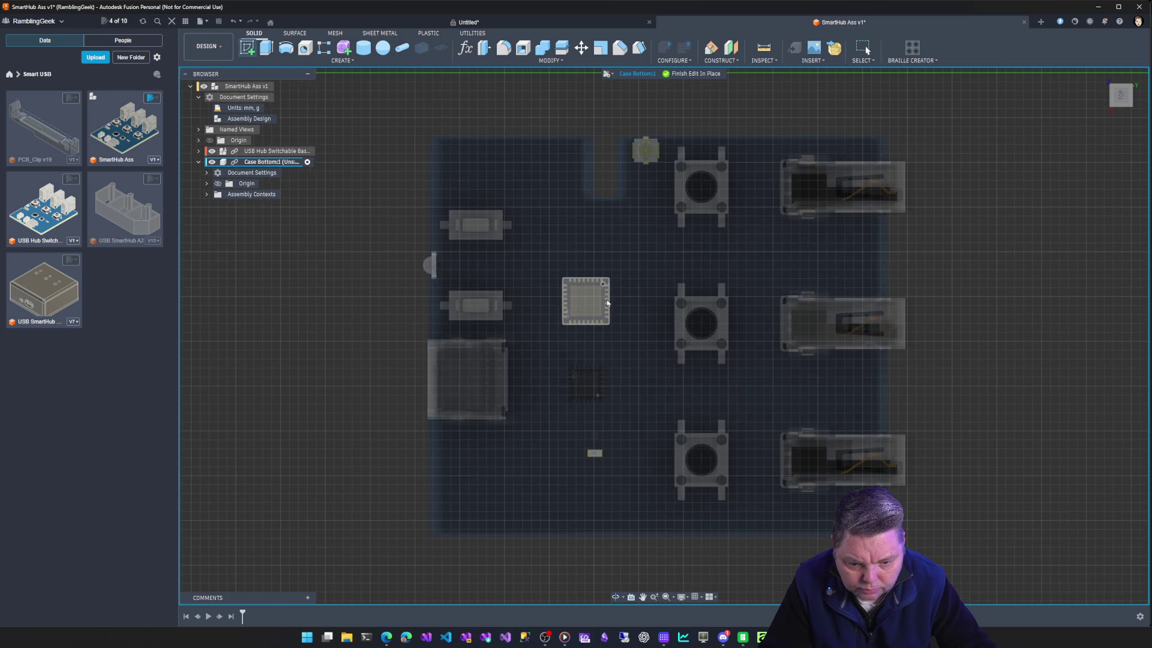
pyautogui.scroll(-4, 609, 306)
pyautogui.scroll(-3, 609, 307)
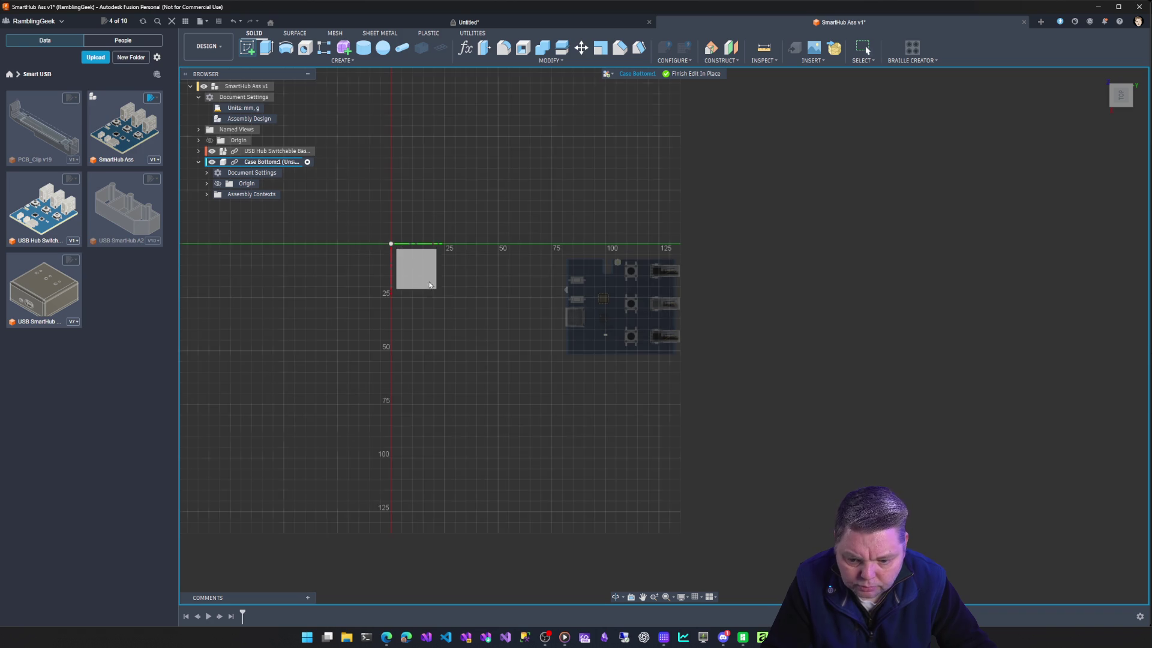
pyautogui.rightClick(274, 153)
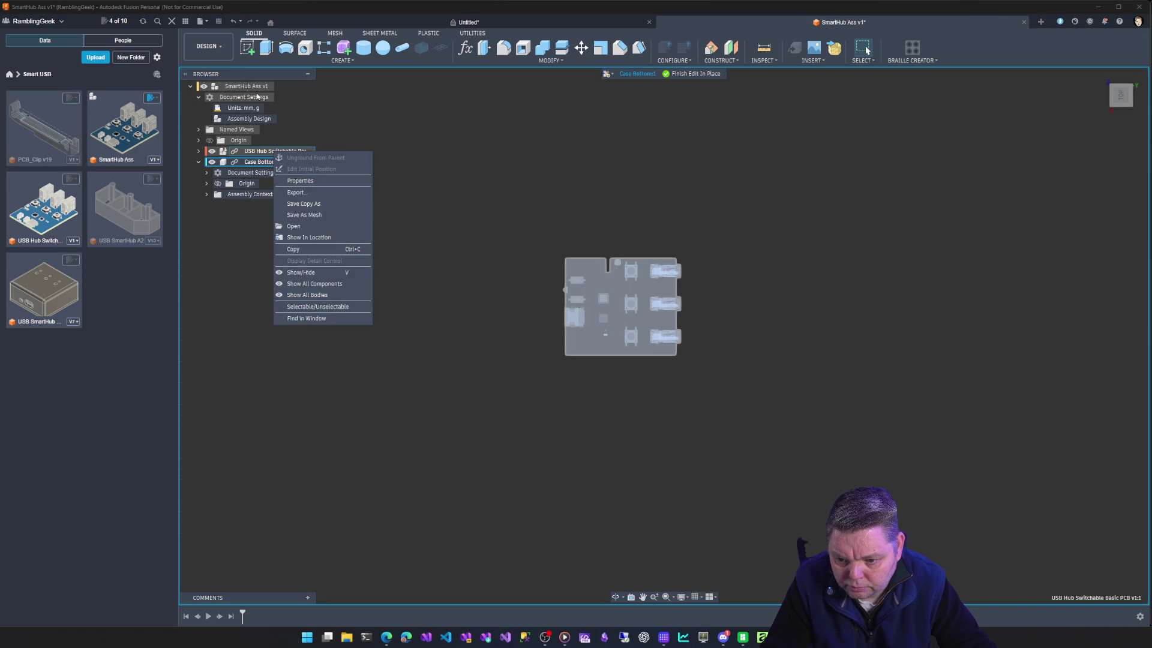
pyautogui.click(256, 154)
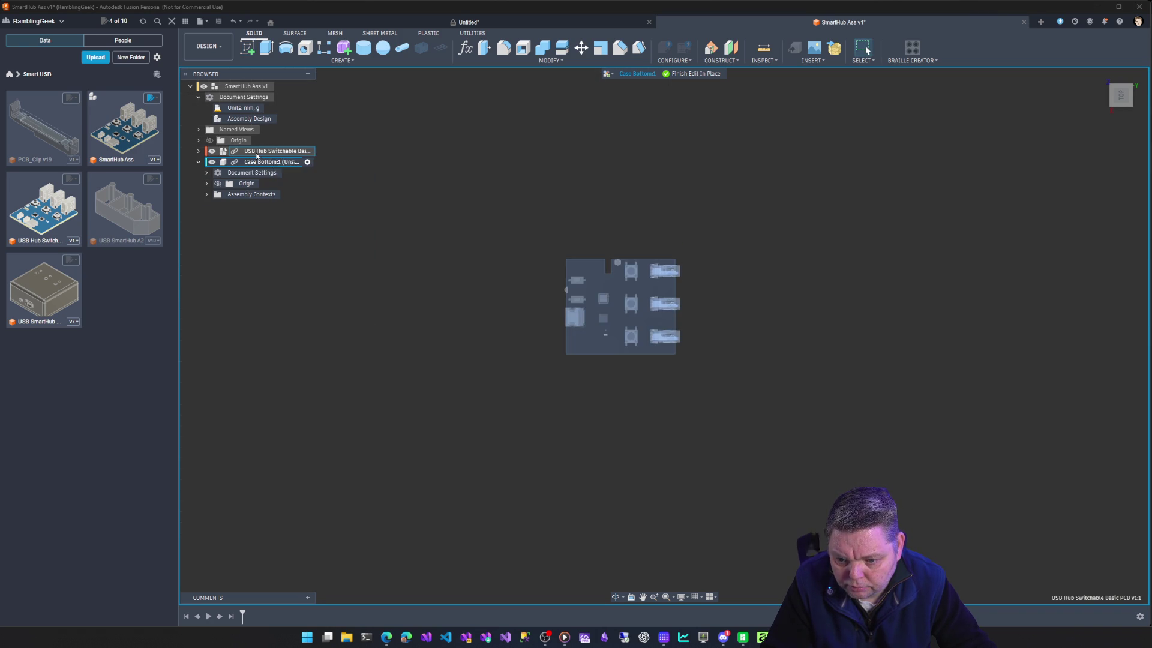
pyautogui.click(213, 150)
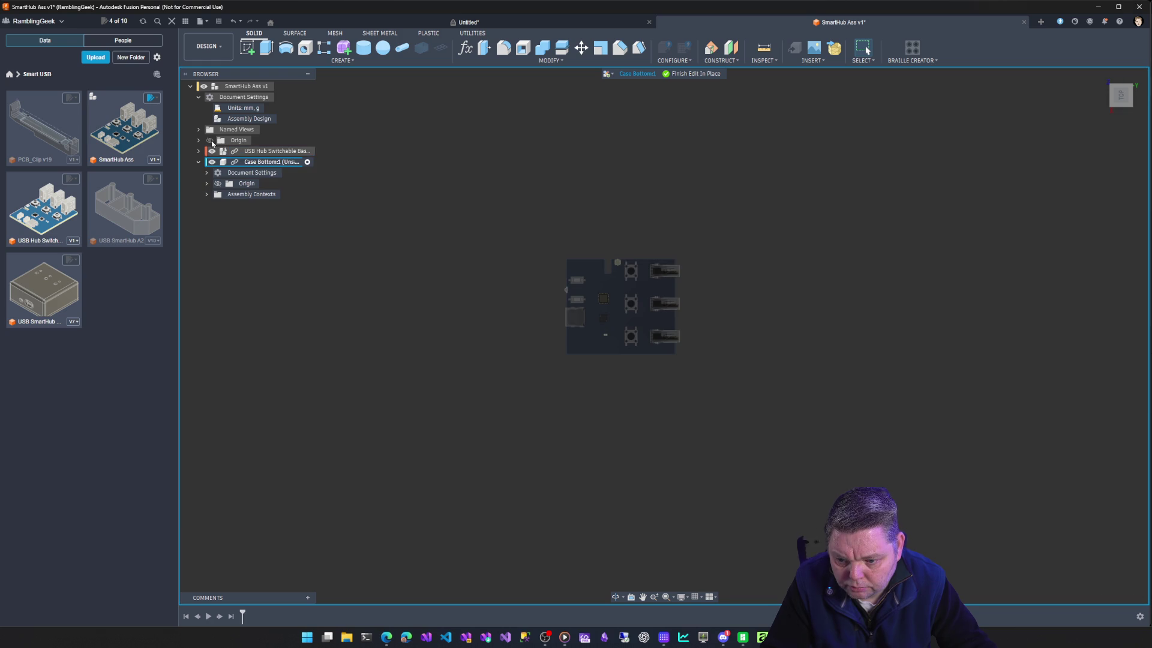
pyautogui.click(245, 86)
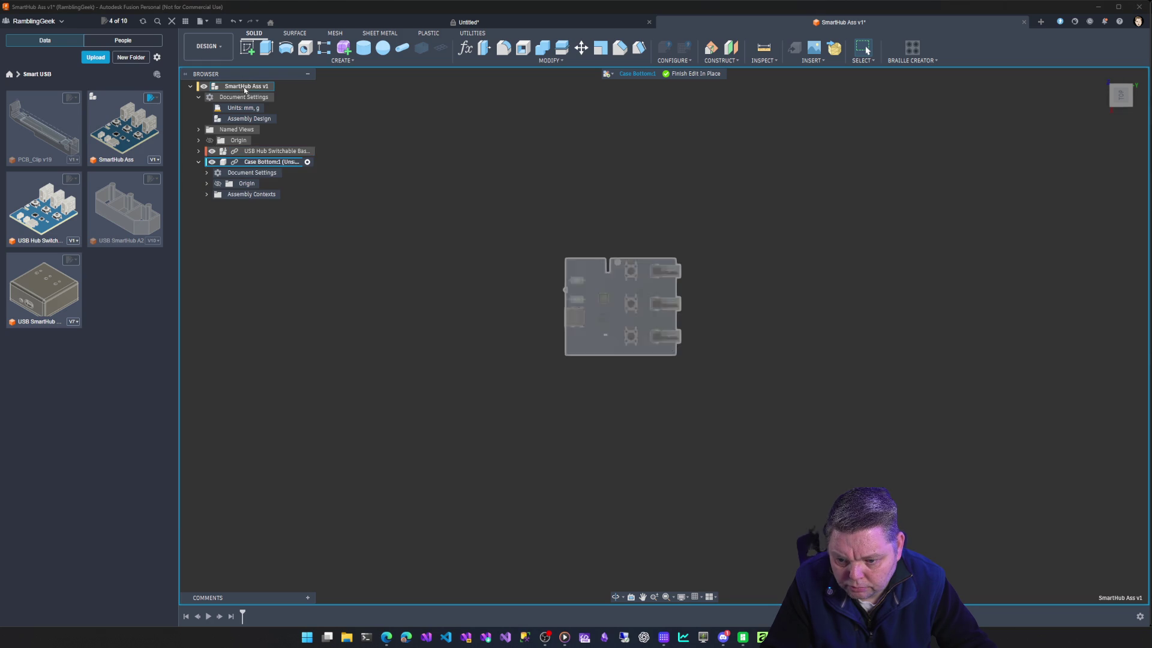
pyautogui.click(695, 73)
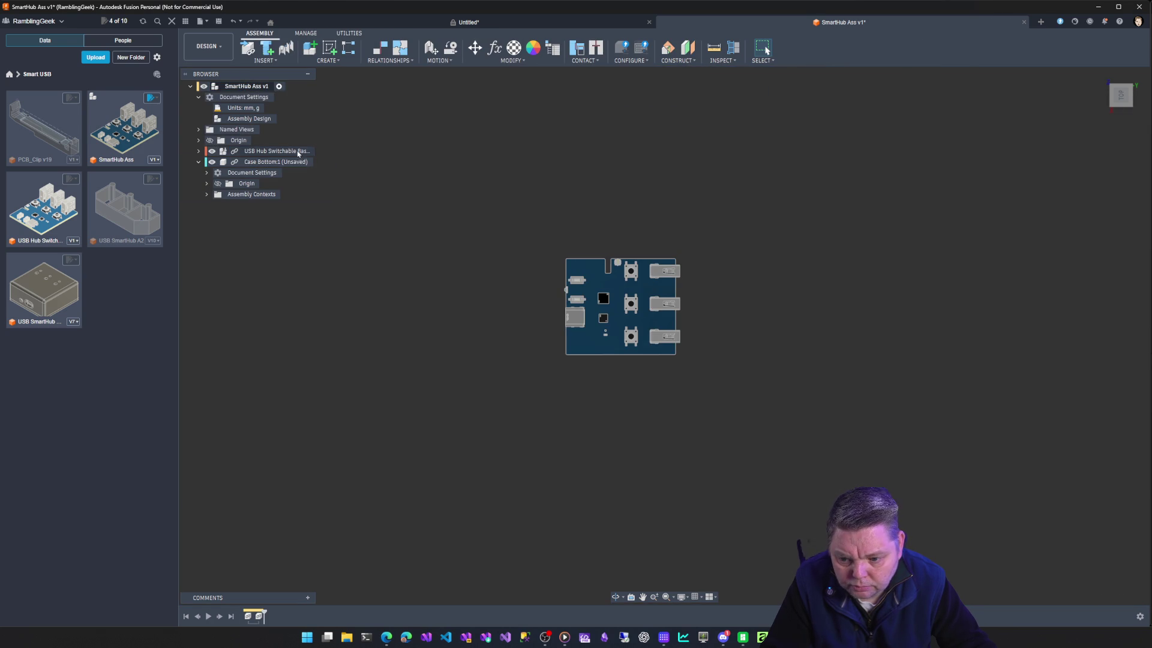
# Attempt Move/Copy on the USB Hub PCB and decline making copies of the grounded component.
pyautogui.click(270, 151)
pyautogui.rightClick(298, 152)
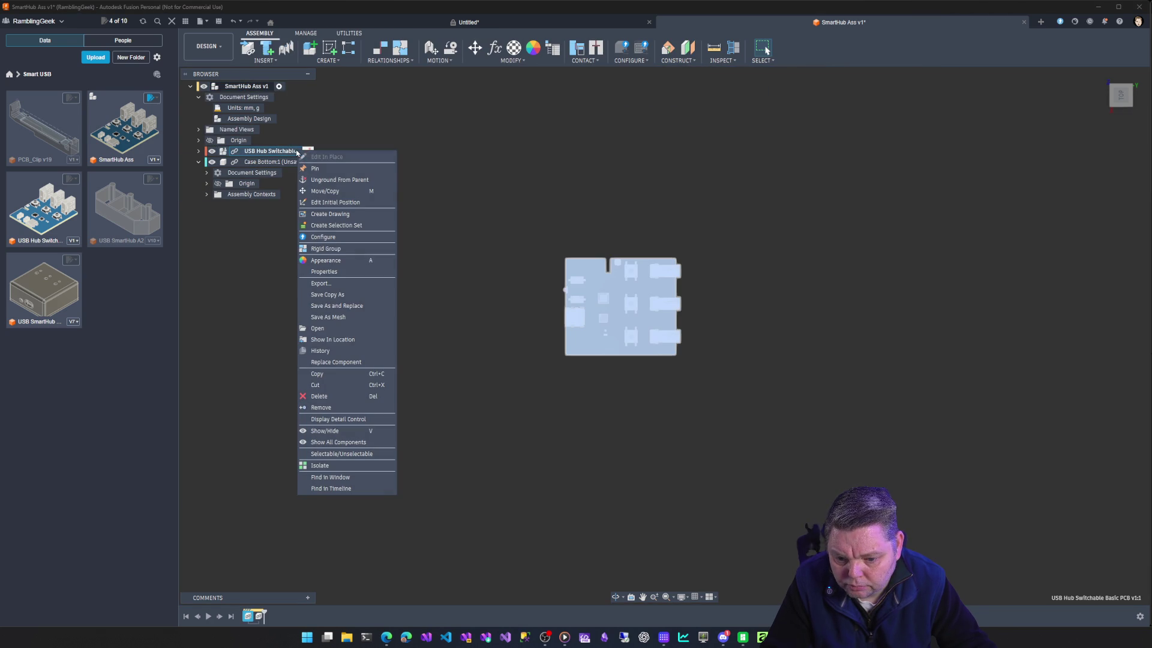
pyautogui.click(324, 192)
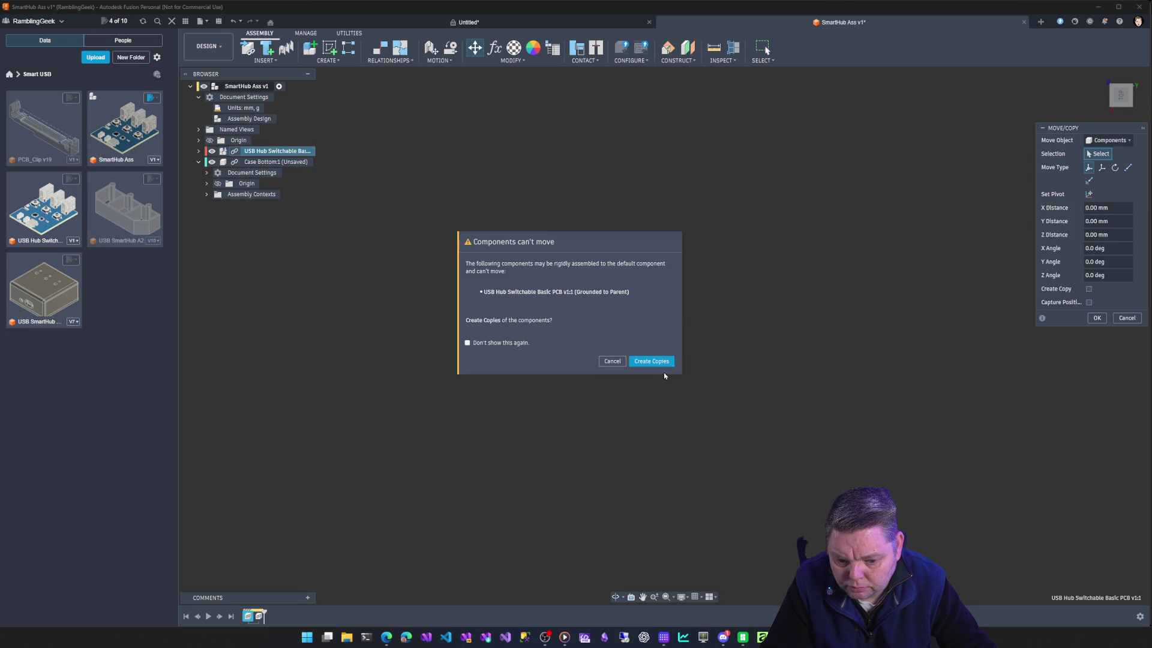
pyautogui.click(651, 361)
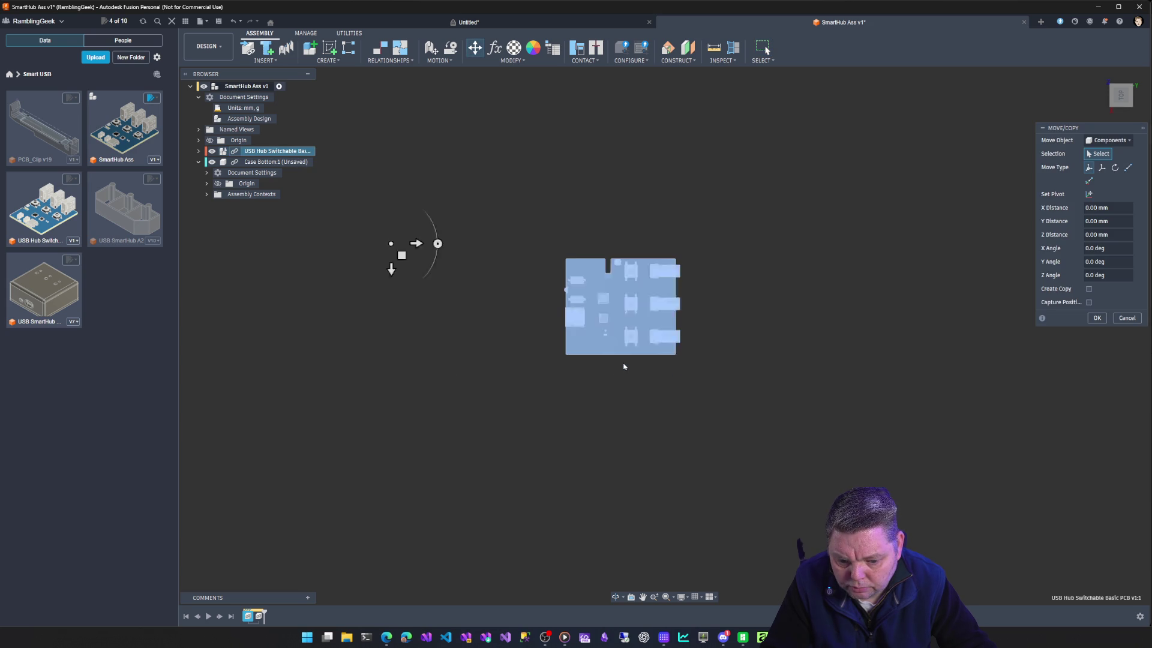
pyautogui.rightClick(258, 151)
pyautogui.press('Escape')
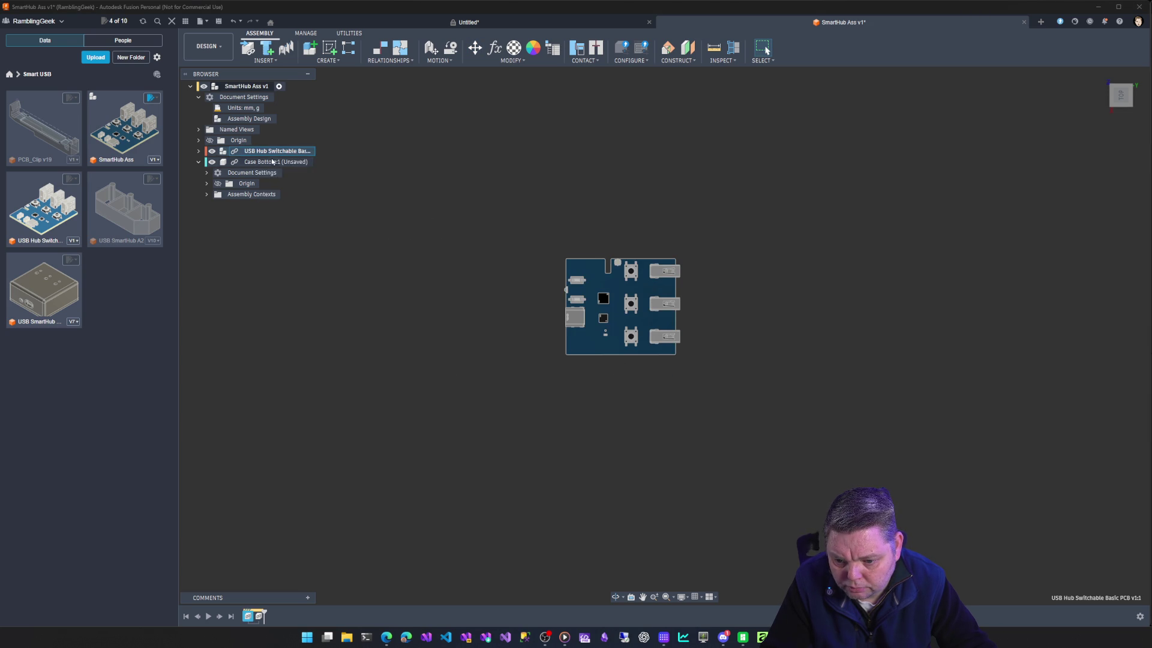
# Move the USB Hub PCB left toward the case origin, about -2.3 mm X and -37.4 mm Y.
pyautogui.rightClick(271, 153)
pyautogui.click(300, 193)
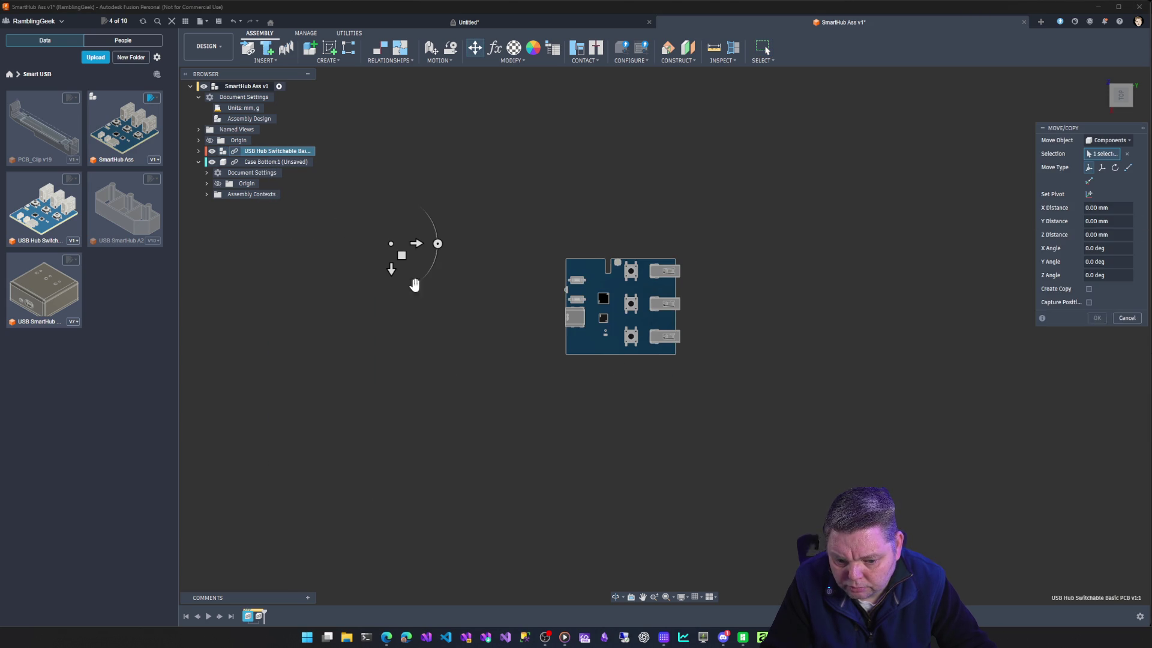
pyautogui.click(589, 293)
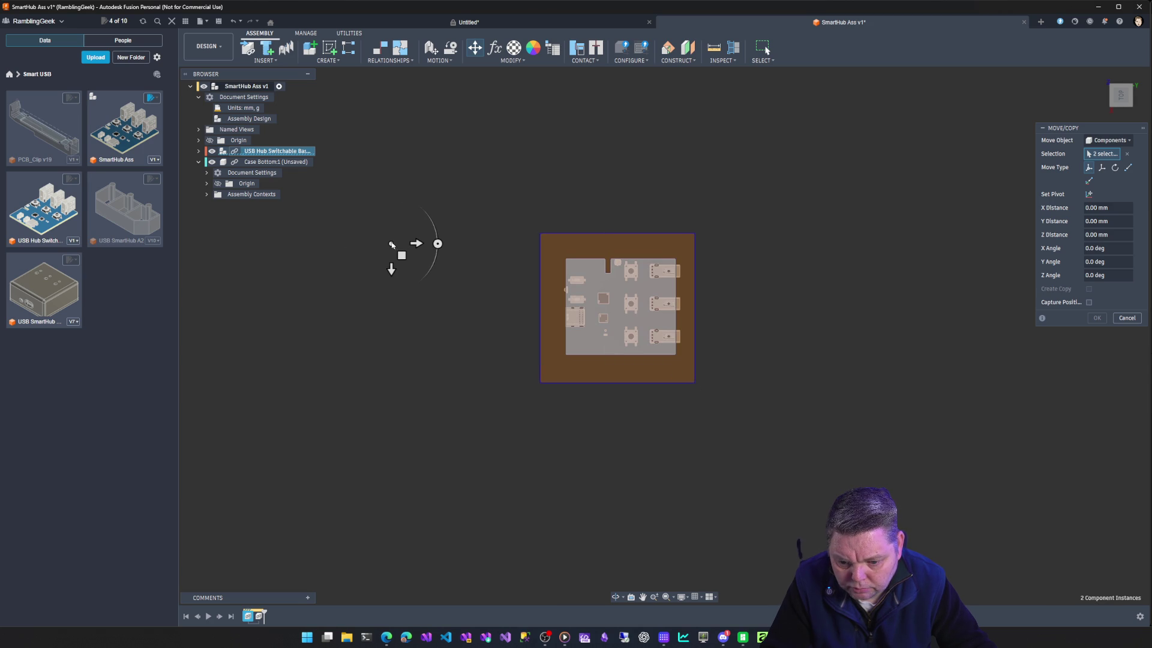
pyautogui.moveTo(402, 255); pyautogui.dragTo(294, 252)
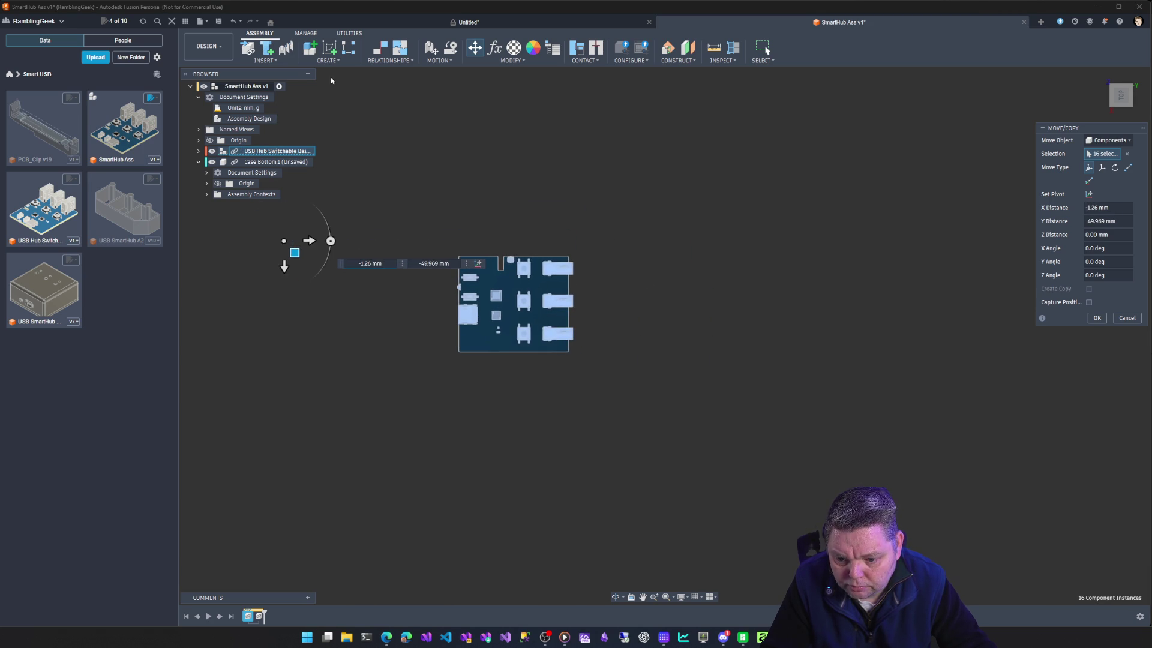
pyautogui.moveTo(295, 252); pyautogui.dragTo(322, 249)
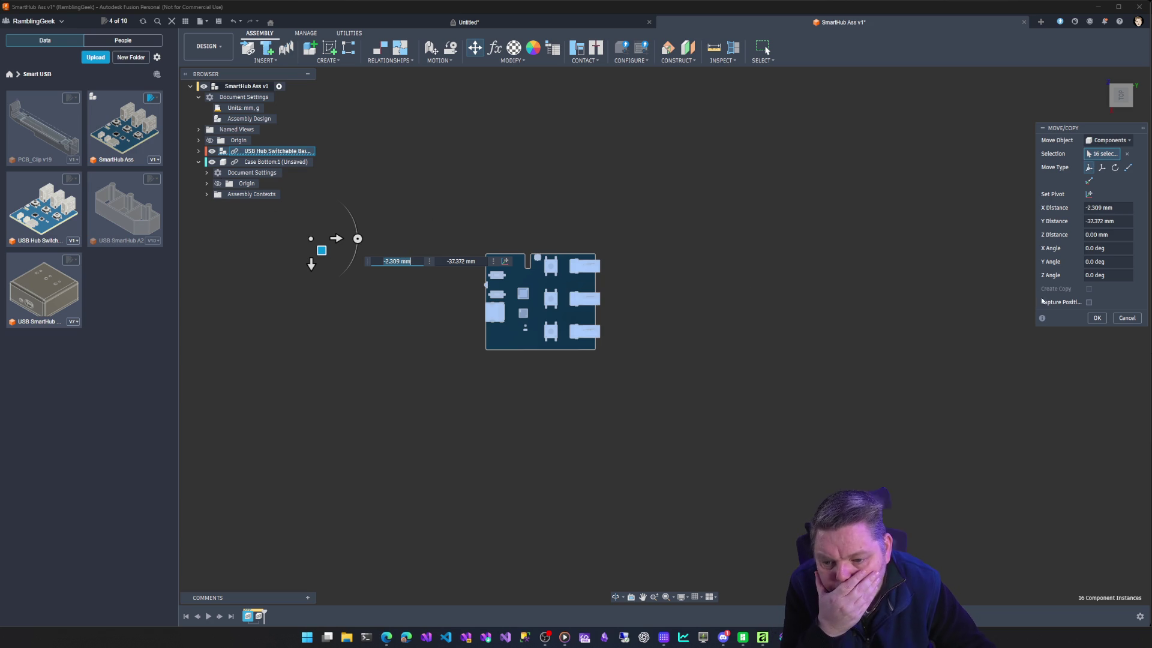
pyautogui.click(1094, 318)
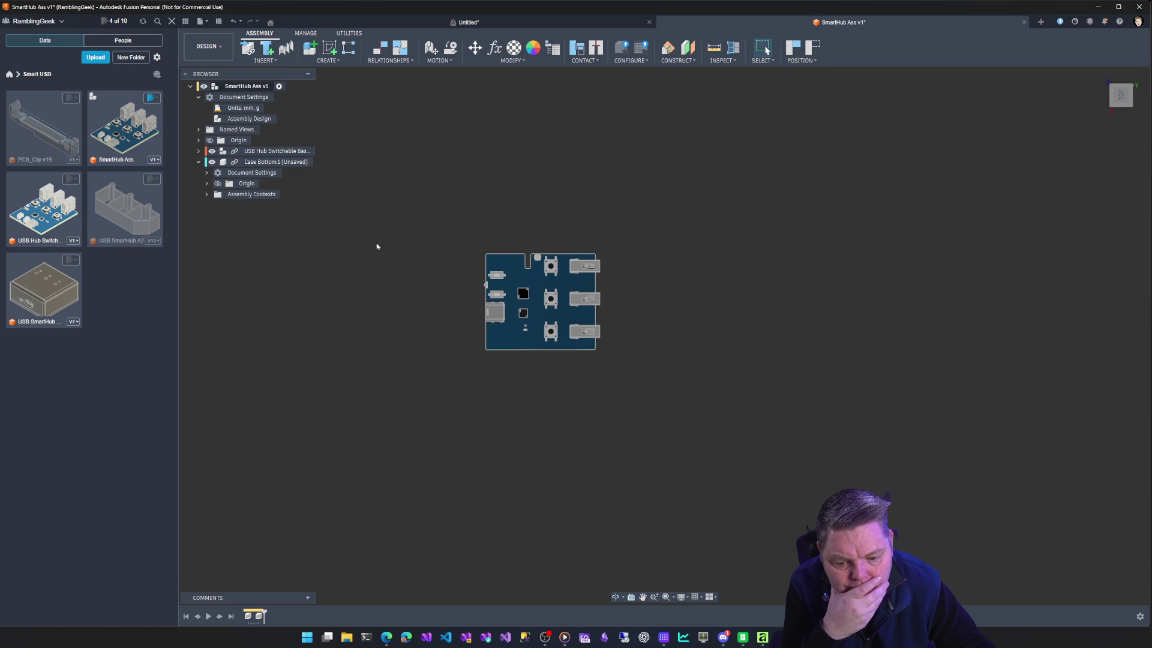
# Show the assembly origin and cancel a briefly started sketch.
pyautogui.click(209, 141)
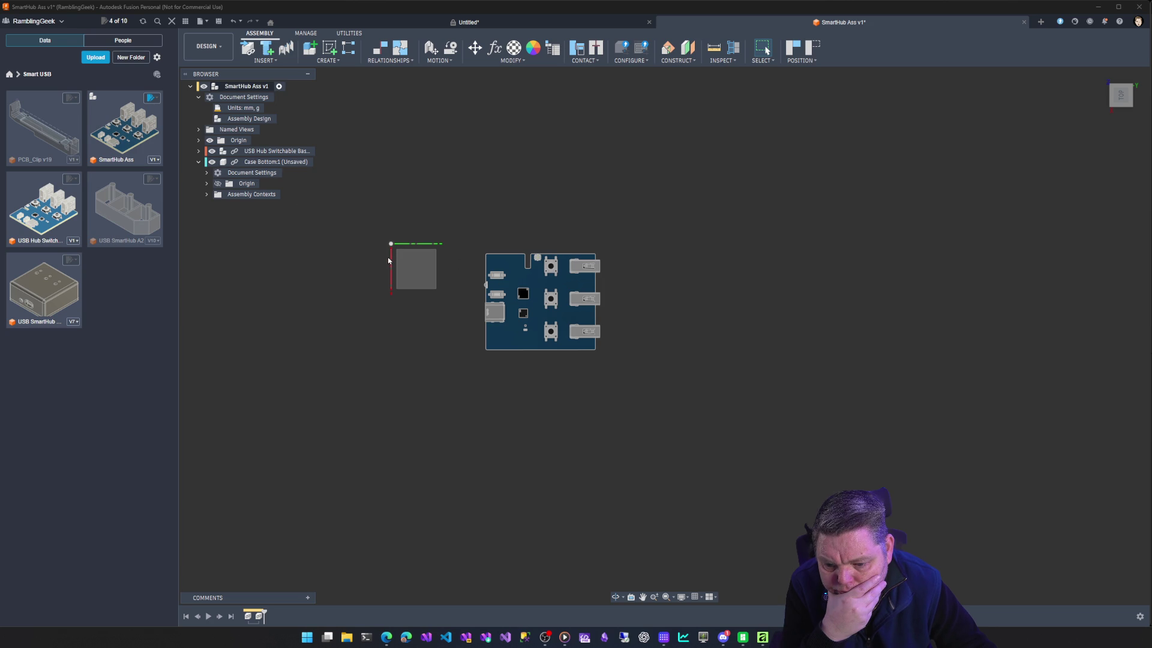
pyautogui.click(335, 52)
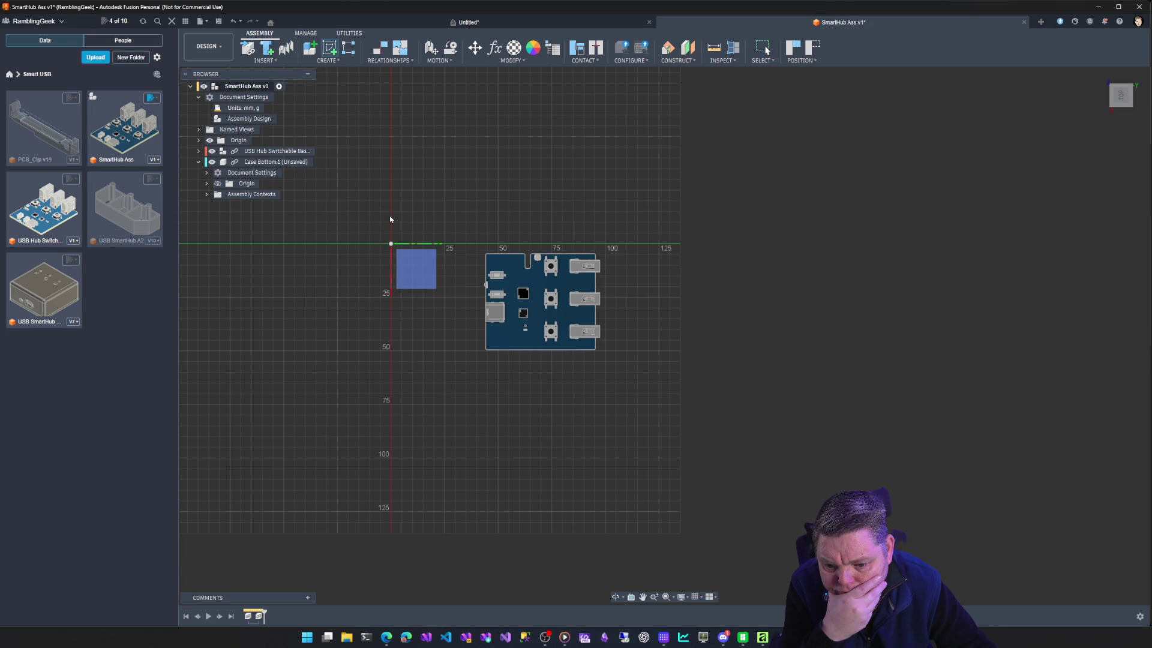
pyautogui.press('Escape')
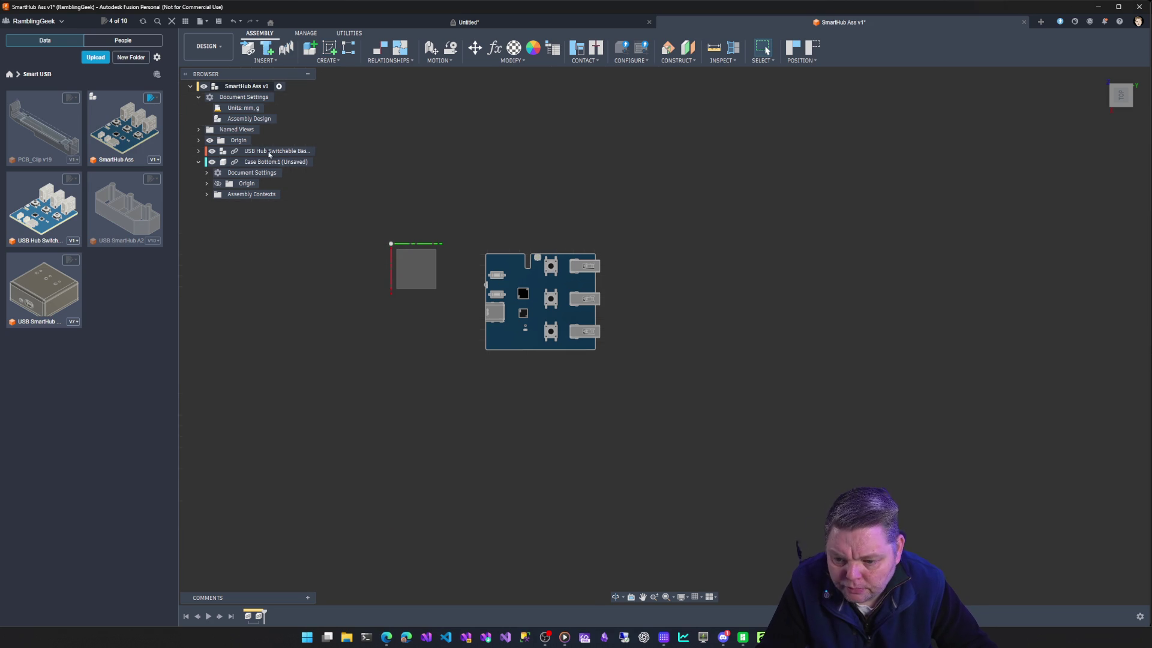
# Move the USB Hub PCB so its top-left corner sits on the origin, about -5.0 mm X and -44.7 mm Y.
pyautogui.click(269, 151)
pyautogui.rightClick(268, 151)
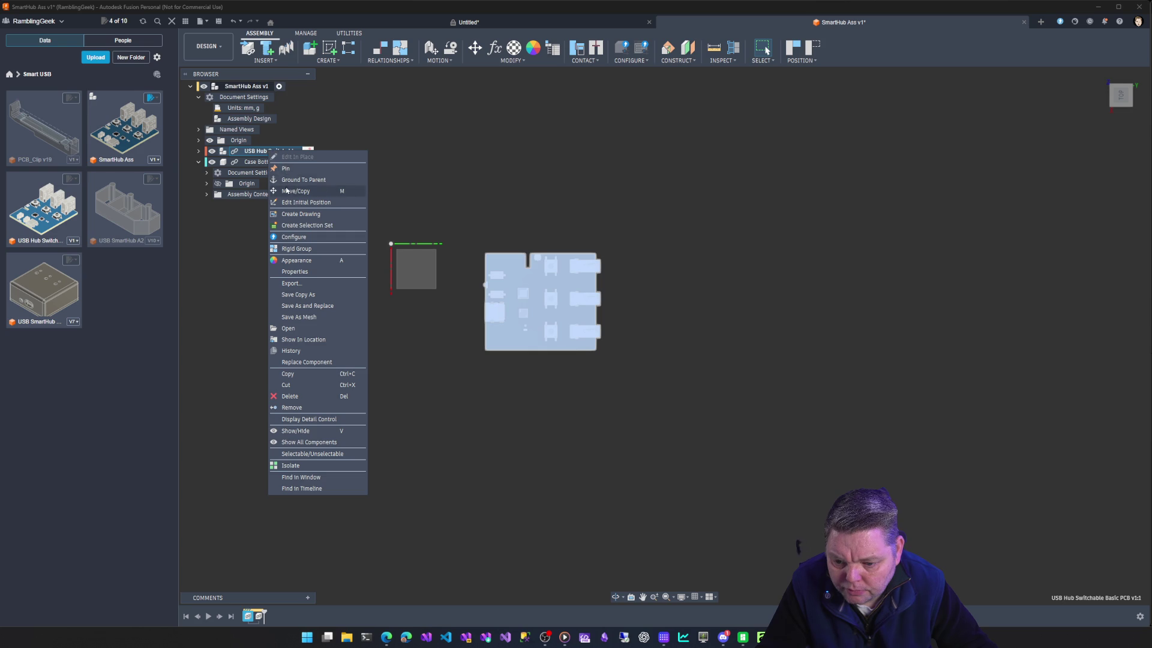
pyautogui.click(306, 191)
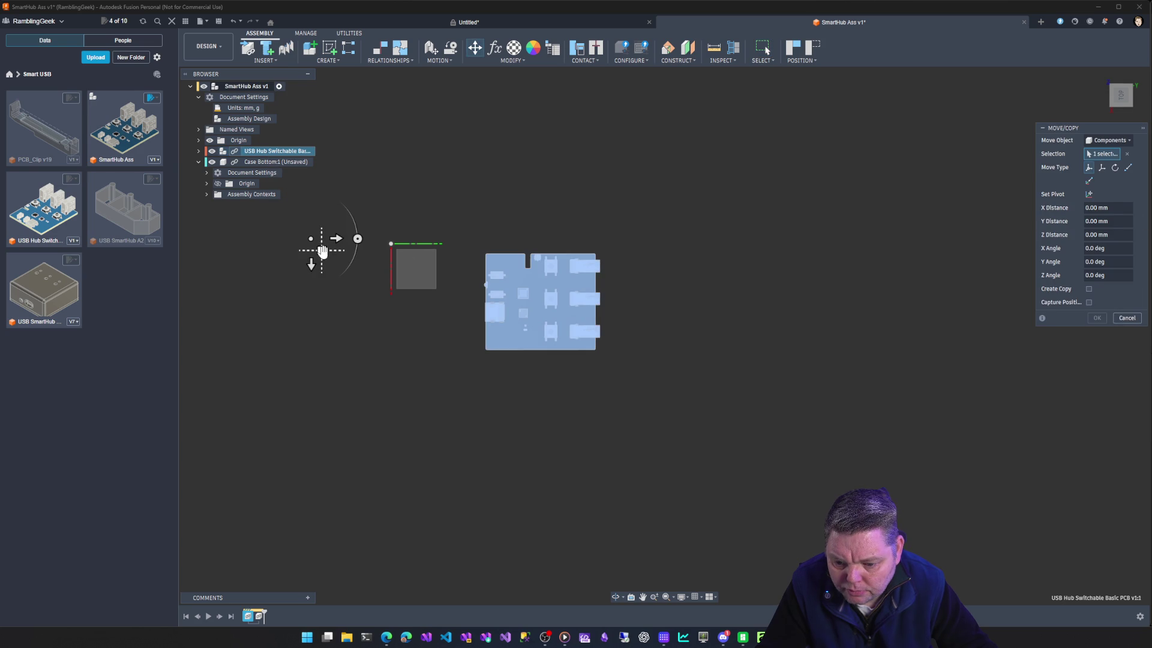
pyautogui.moveTo(323, 250); pyautogui.dragTo(226, 239)
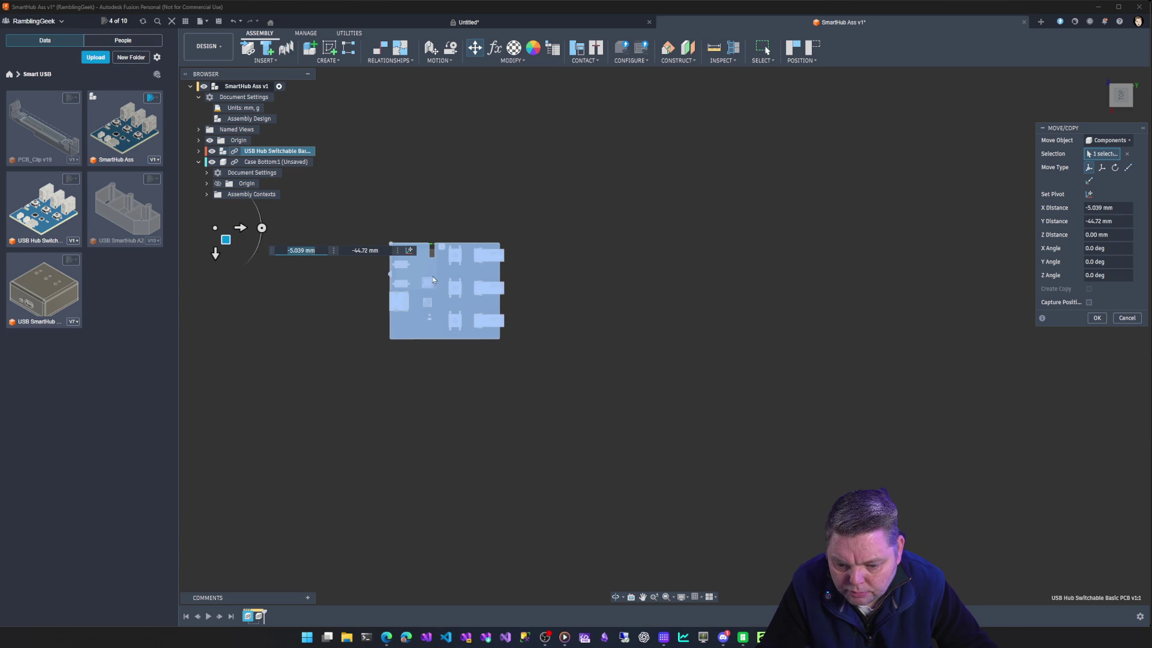
pyautogui.click(1098, 318)
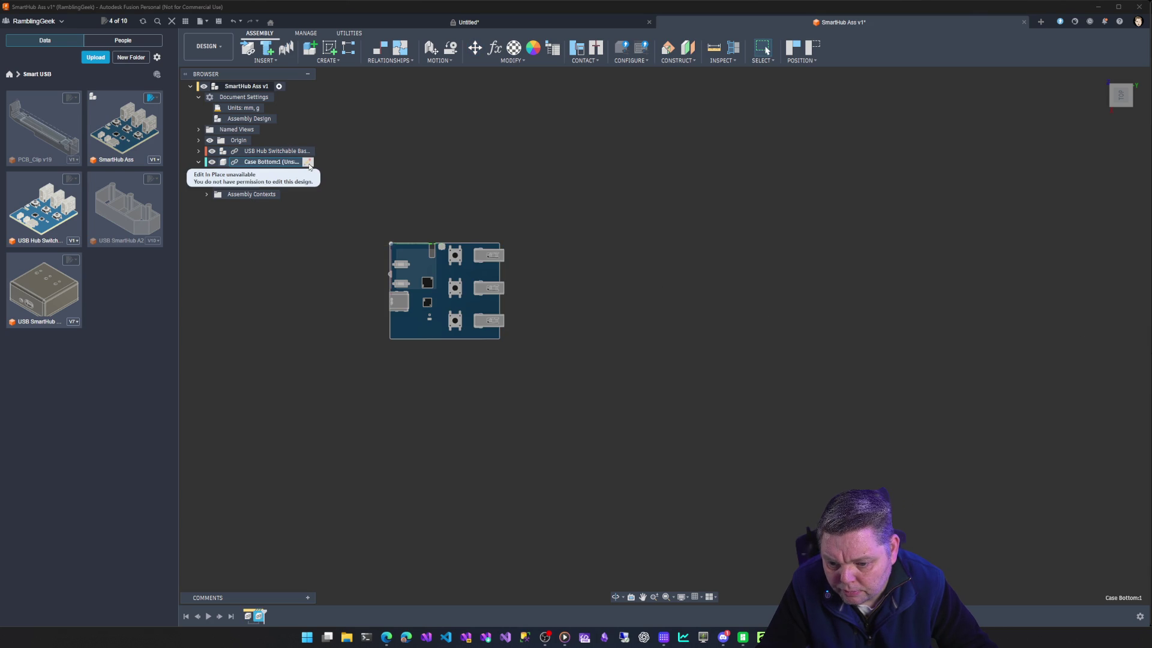
pyautogui.click(360, 200)
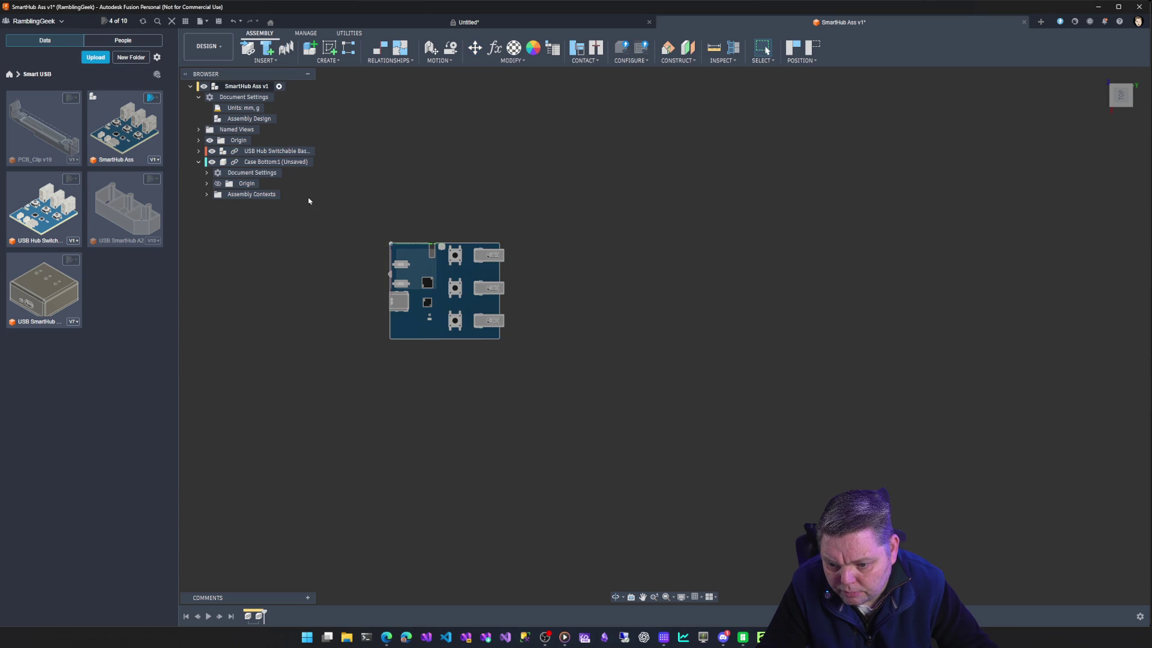
pyautogui.click(270, 161)
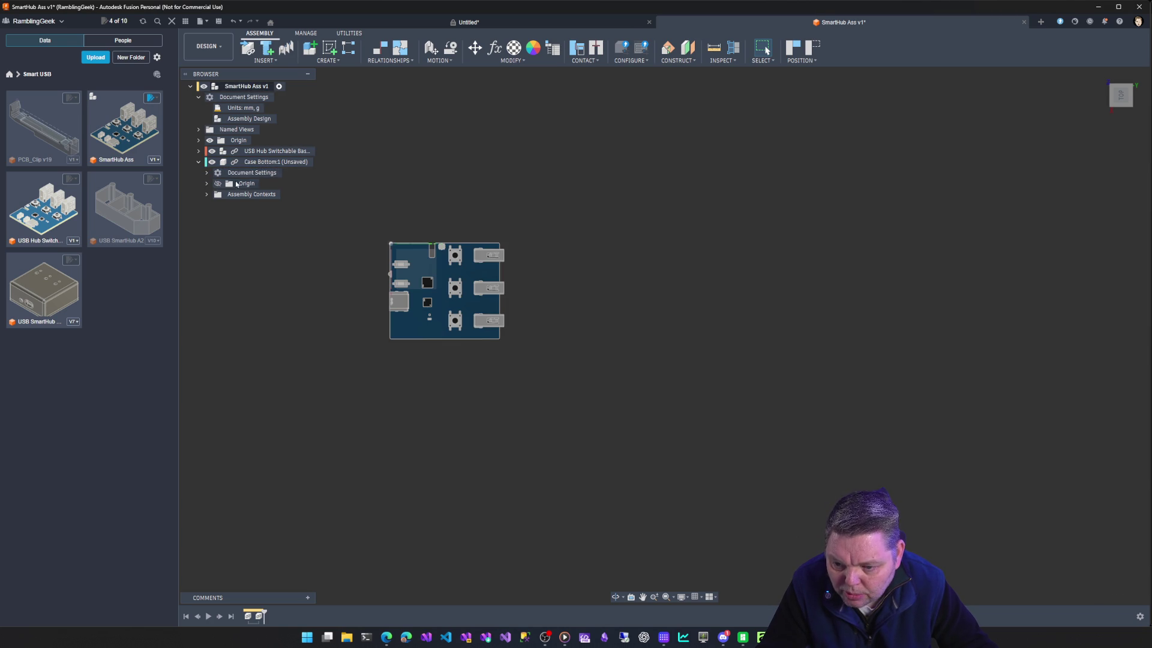
pyautogui.click(235, 162)
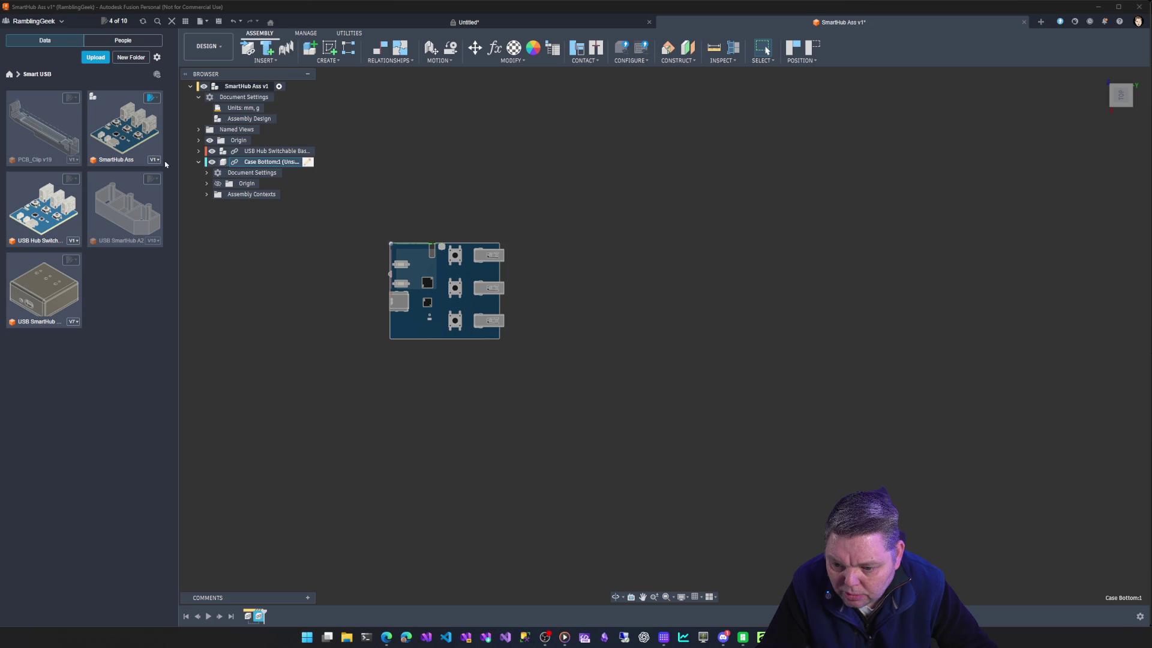
pyautogui.click(210, 152)
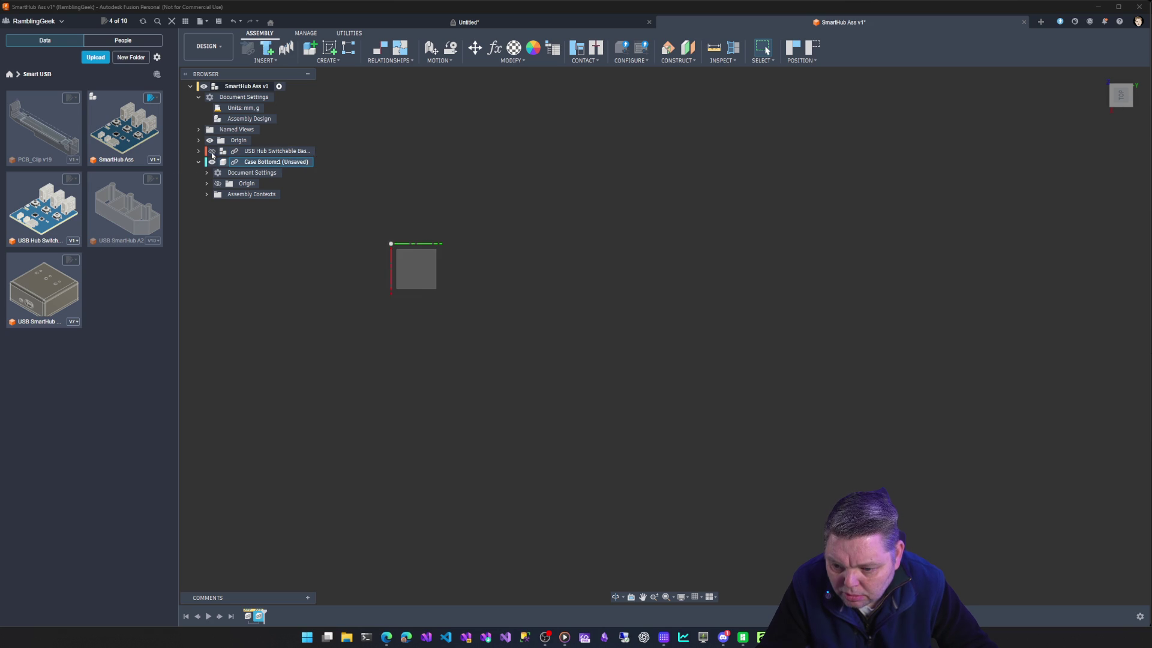
pyautogui.click(211, 151)
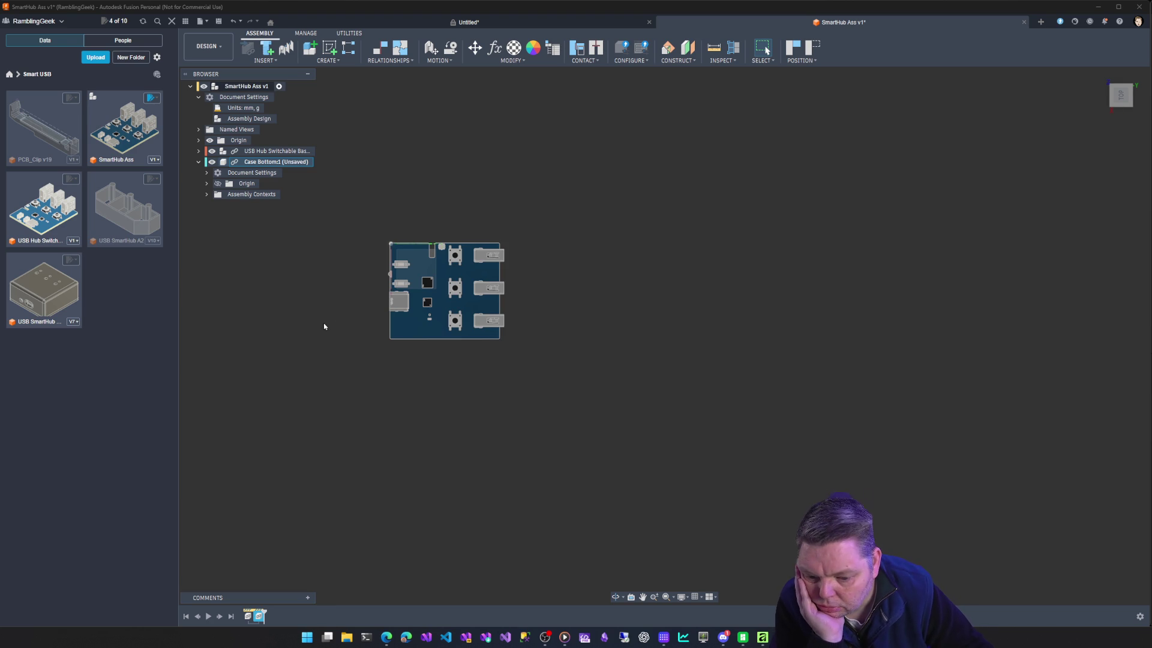
# Snap to a flat top view and pan the PCB back toward the view centre.
pyautogui.keyDown('shift'); pyautogui.moveTo(353, 340); pyautogui.dragTo(337, 358, button='middle'); pyautogui.keyUp('shift')
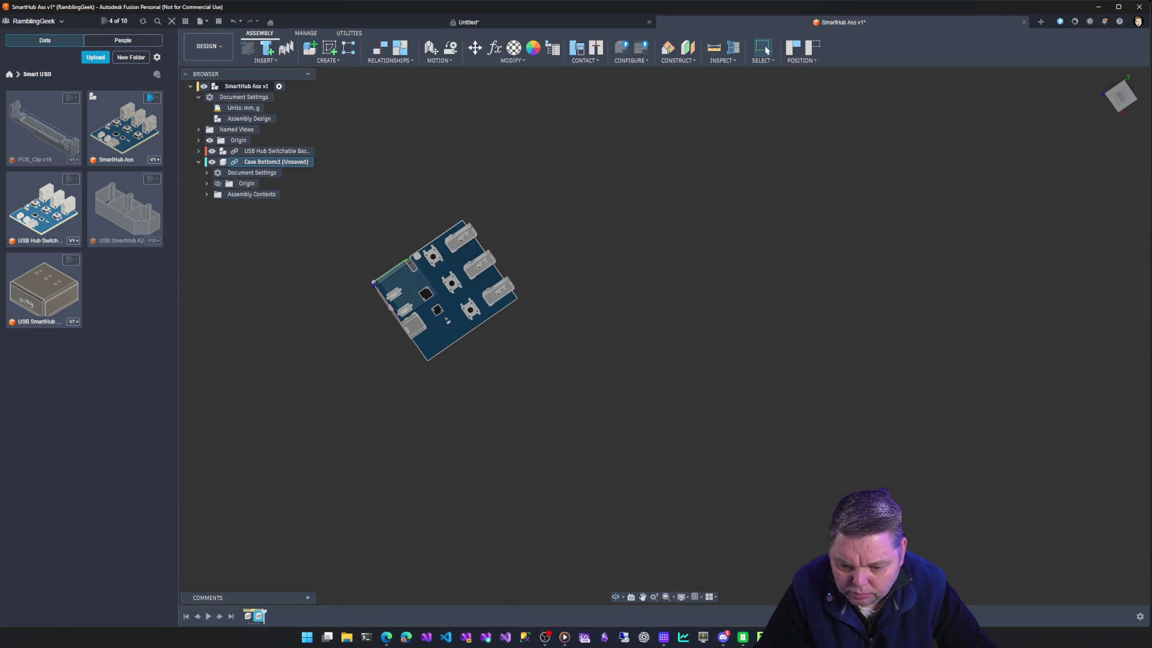
pyautogui.click(1122, 95)
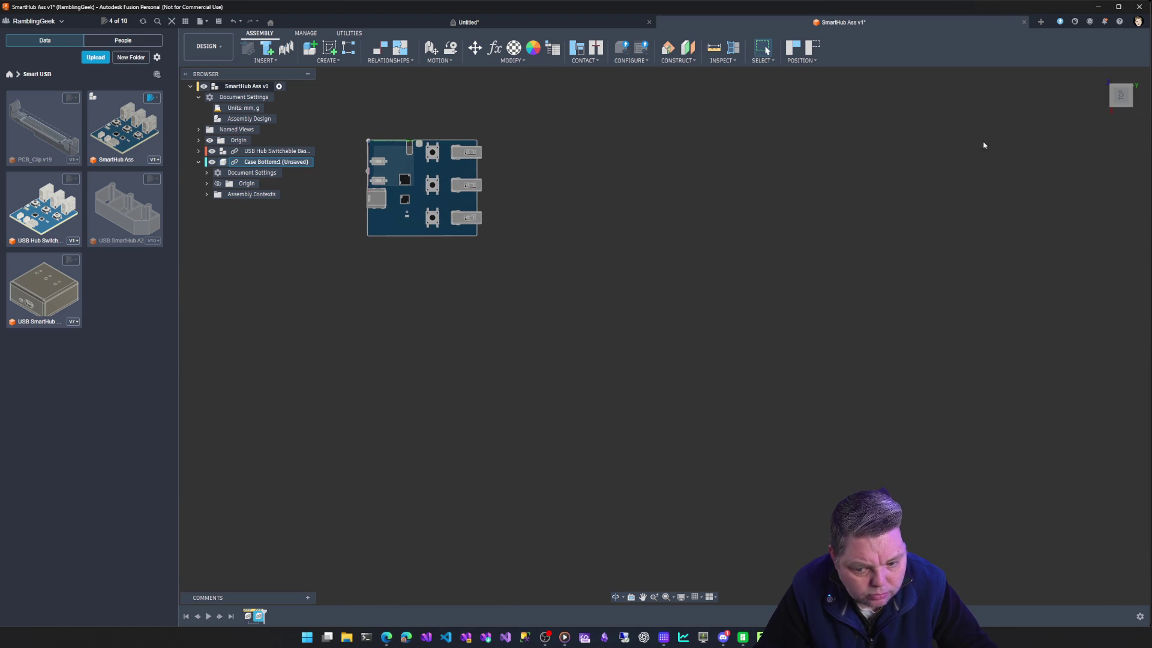
pyautogui.moveTo(655, 220); pyautogui.dragTo(858, 347, button='middle')
pyautogui.moveTo(1121, 96)
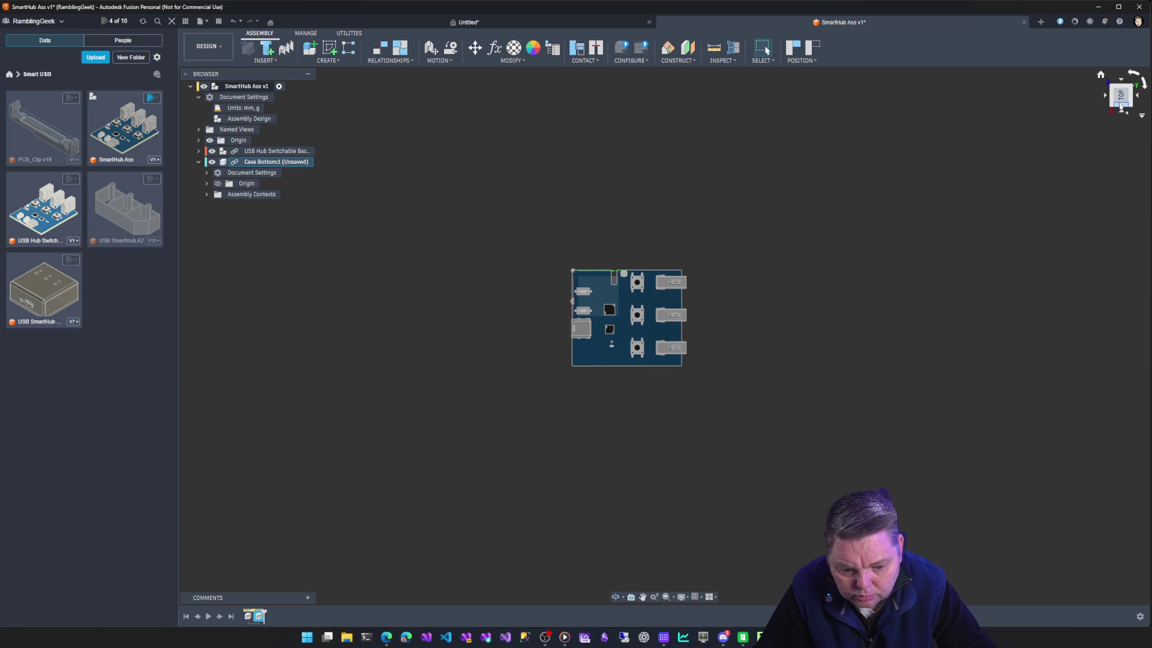
pyautogui.scroll(3, 846, 281)
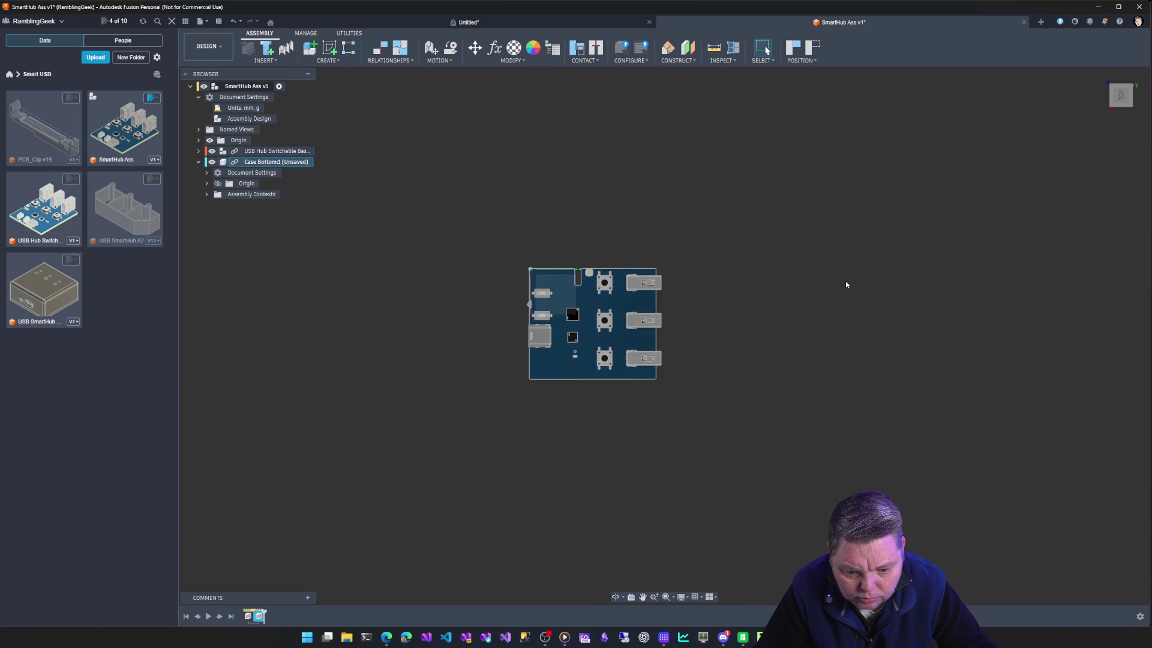
pyautogui.scroll(3, 846, 281)
pyautogui.scroll(3, 845, 281)
pyautogui.scroll(-2, 816, 284)
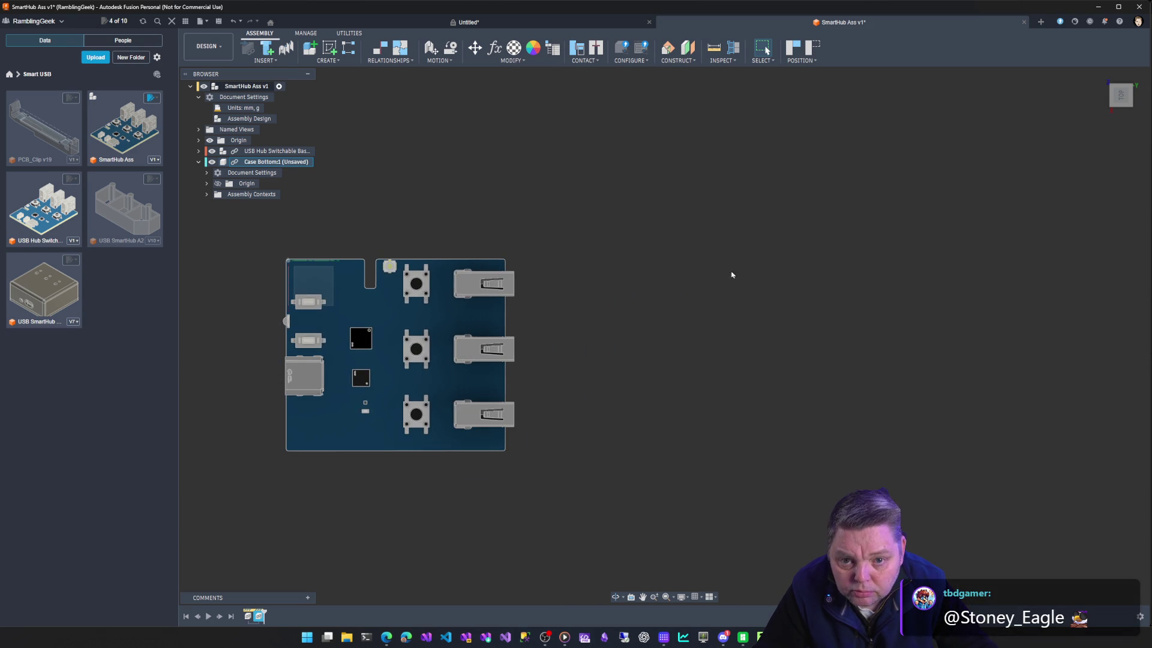
pyautogui.moveTo(732, 275)
pyautogui.mouseDown(button='middle')
pyautogui.moveTo(705, 270)
pyautogui.moveTo(862, 250)
pyautogui.mouseUp(button='middle')
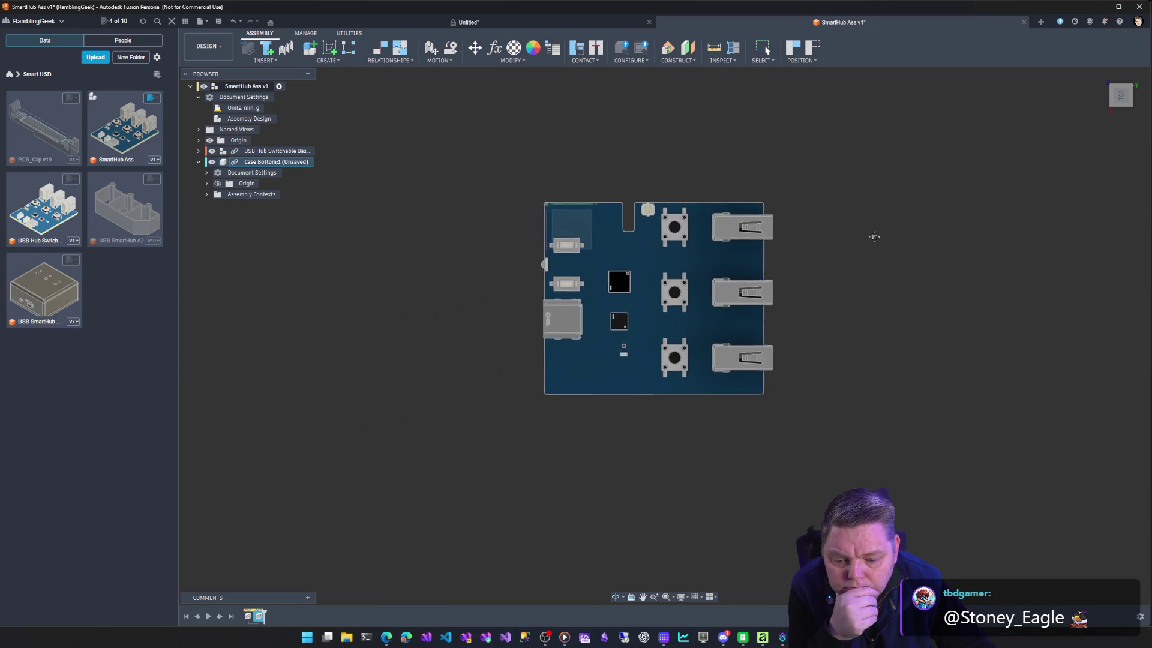
# Select Case Bottom, cancel a started sketch, and bring up the component's options.
pyautogui.click(277, 162)
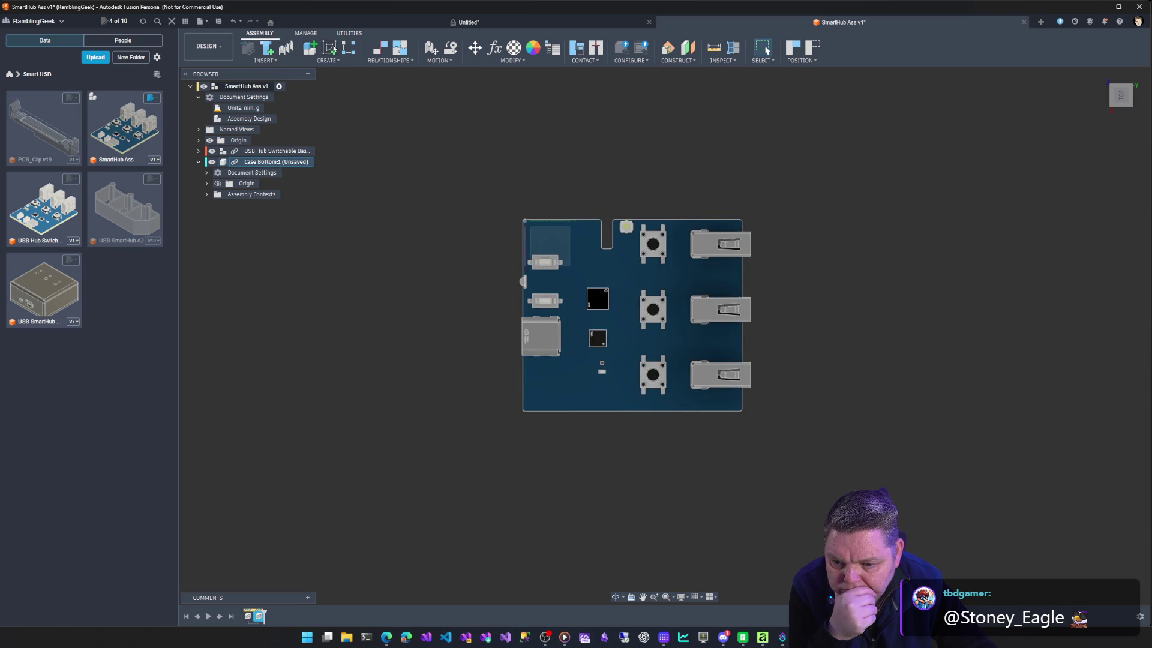
pyautogui.click(524, 221)
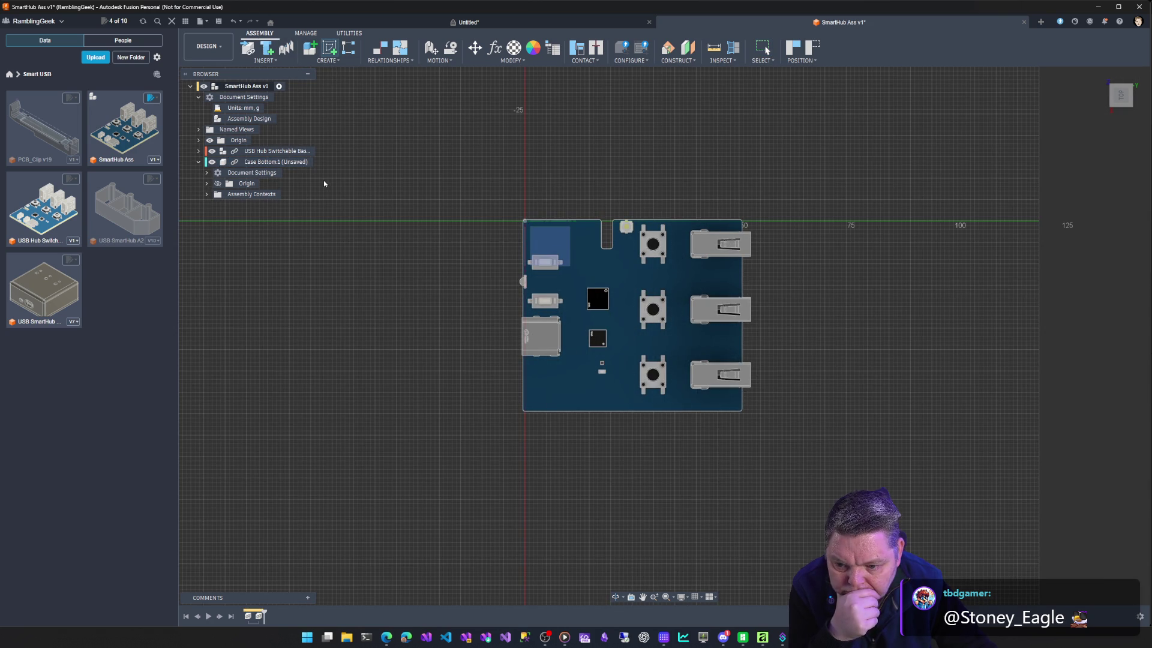
pyautogui.press('Escape')
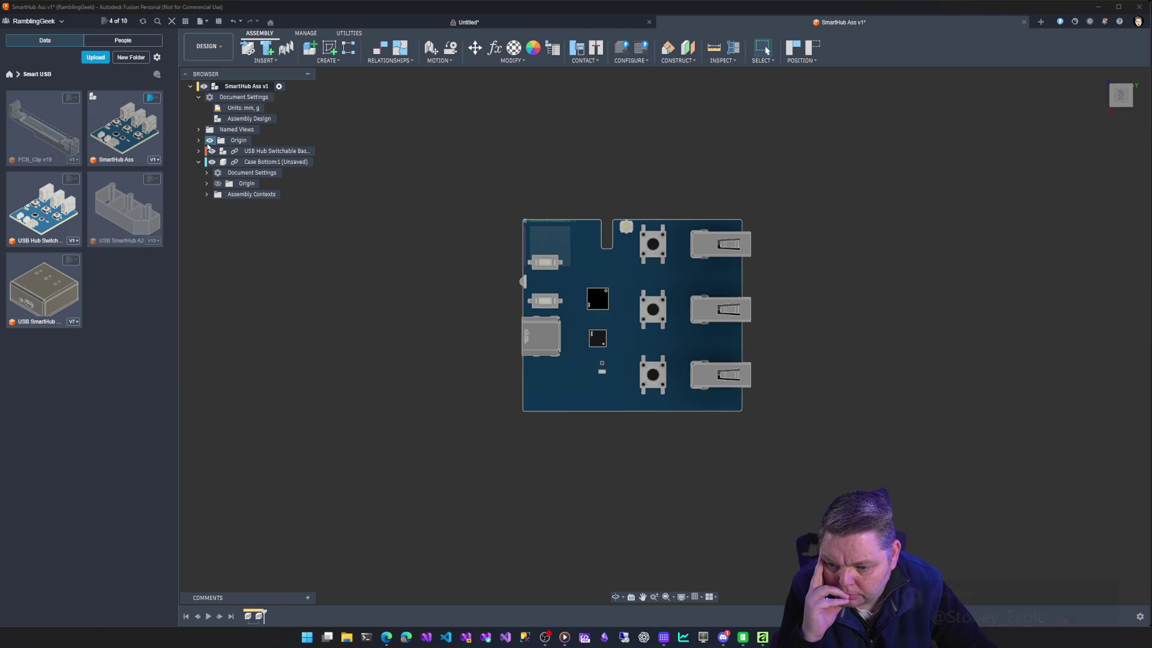
pyautogui.click(262, 162)
pyautogui.press('Escape')
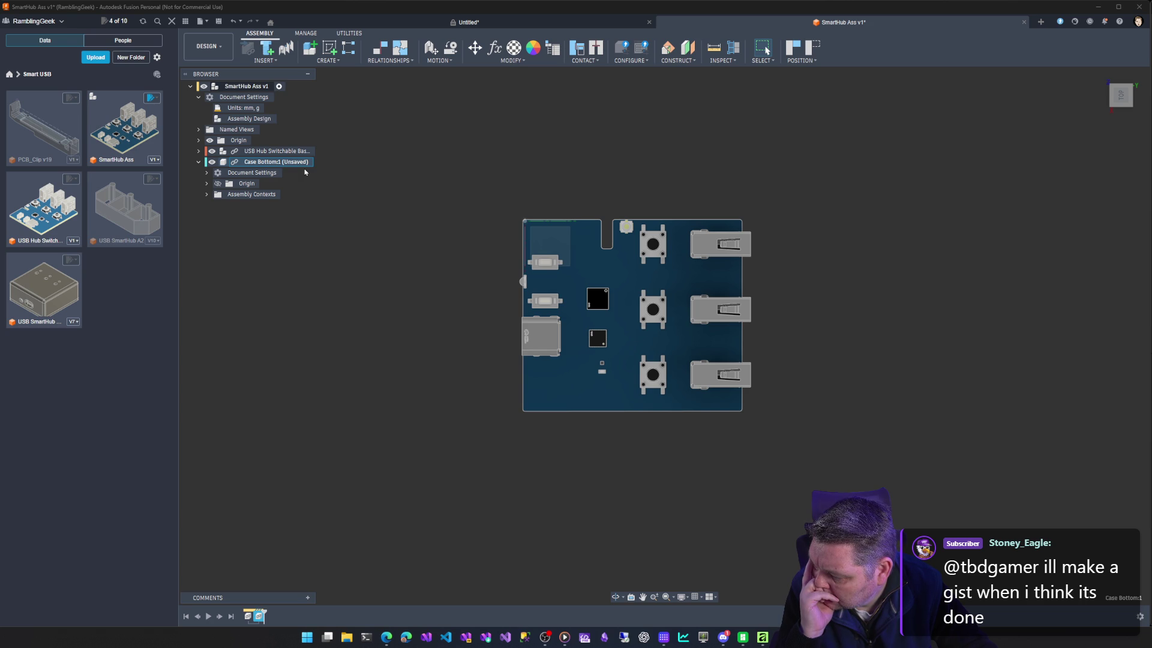
pyautogui.rightClick(305, 169)
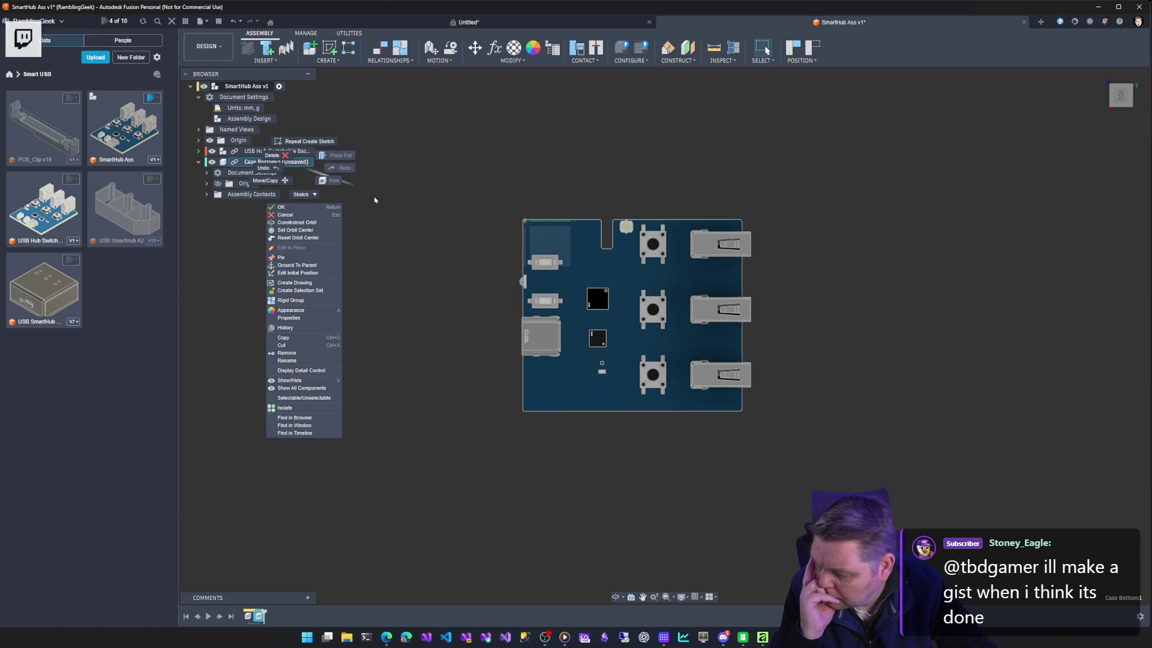
# Ground the moved USB Hub PCB to its parent, then undo so the board returns under its parts.
pyautogui.click(432, 207)
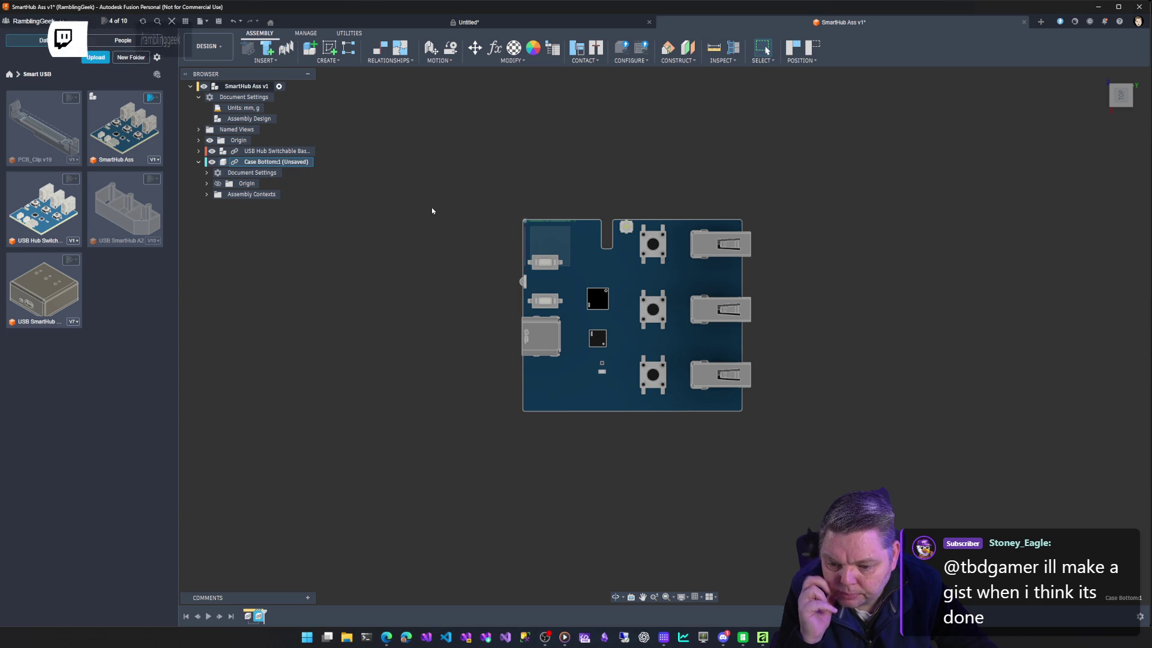
pyautogui.click(272, 151)
pyautogui.rightClick(271, 153)
pyautogui.click(320, 185)
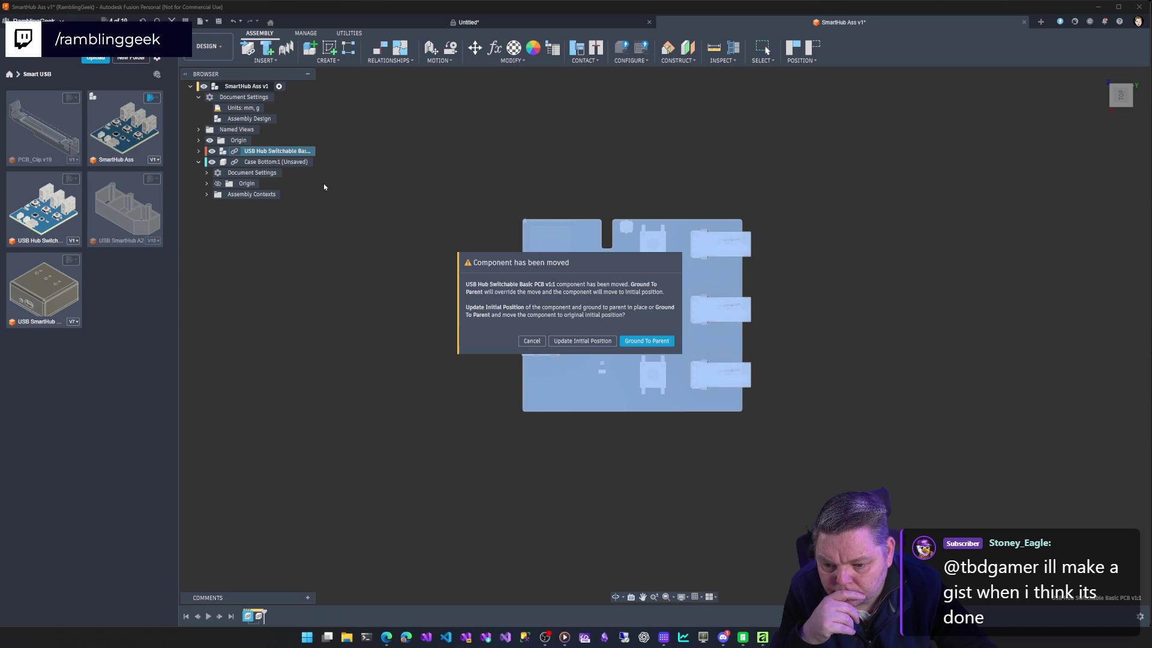
pyautogui.click(647, 341)
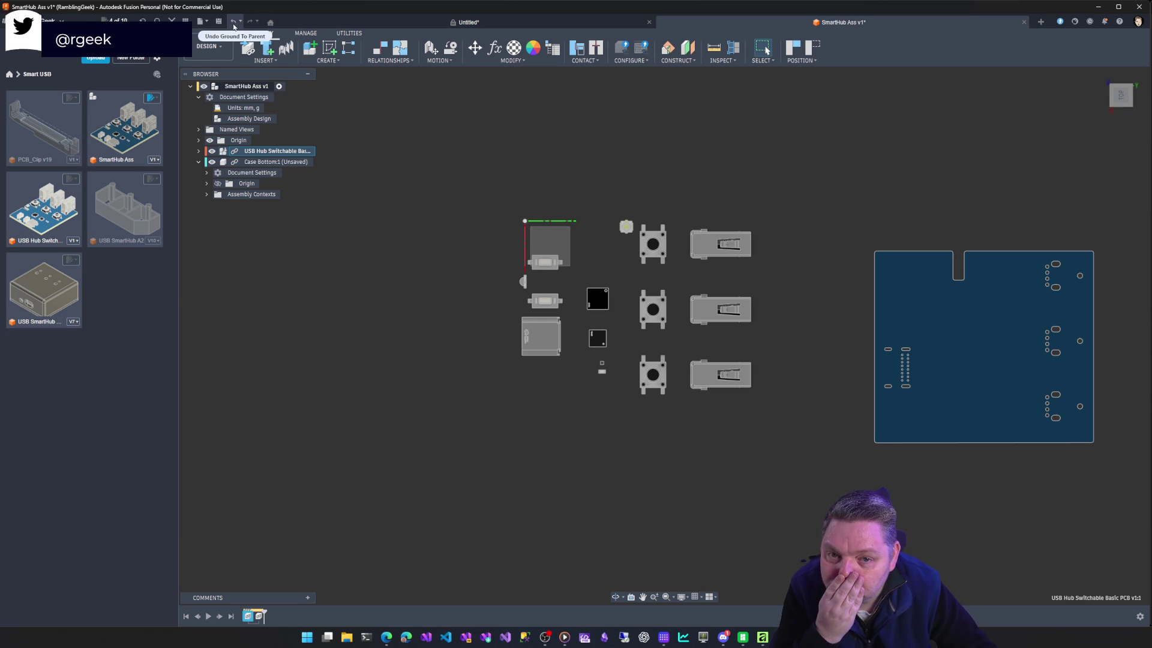
pyautogui.click(236, 22)
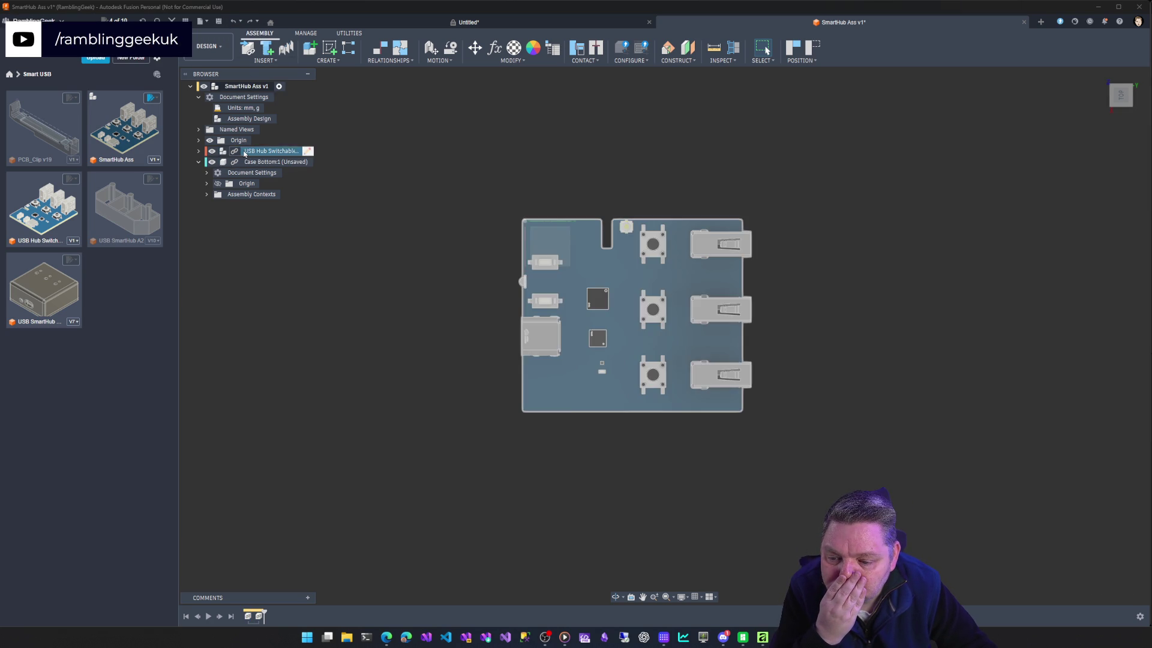
# Start renaming Case Bottom and leave the name unchanged.
pyautogui.click(270, 151)
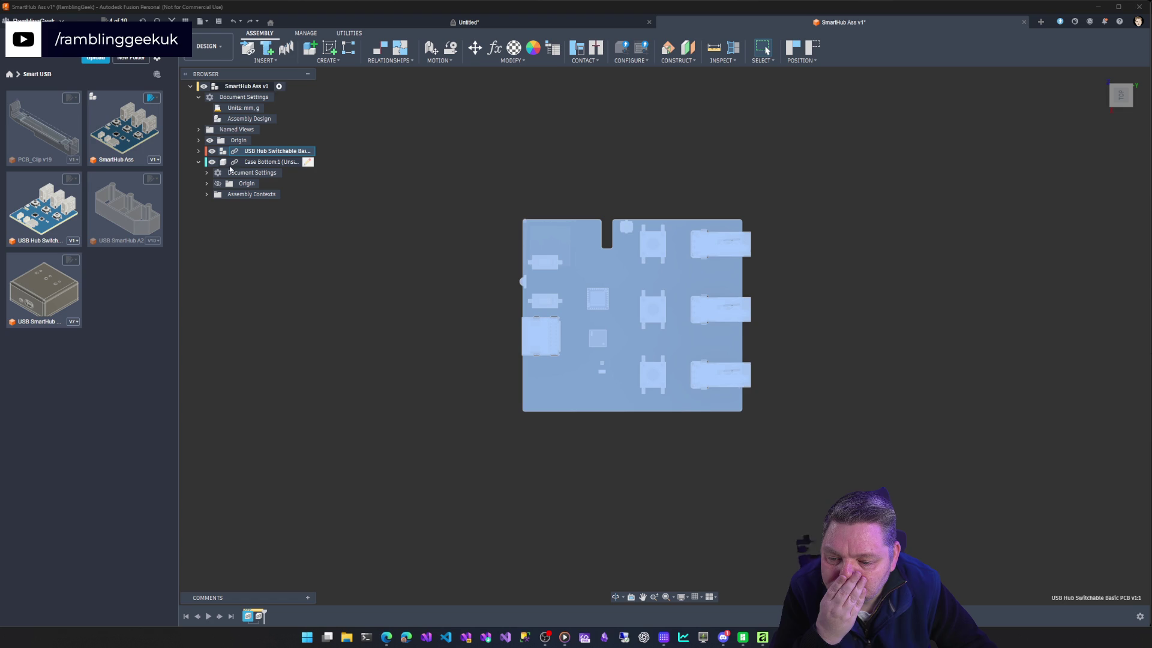
pyautogui.click(261, 161)
pyautogui.click(261, 161)
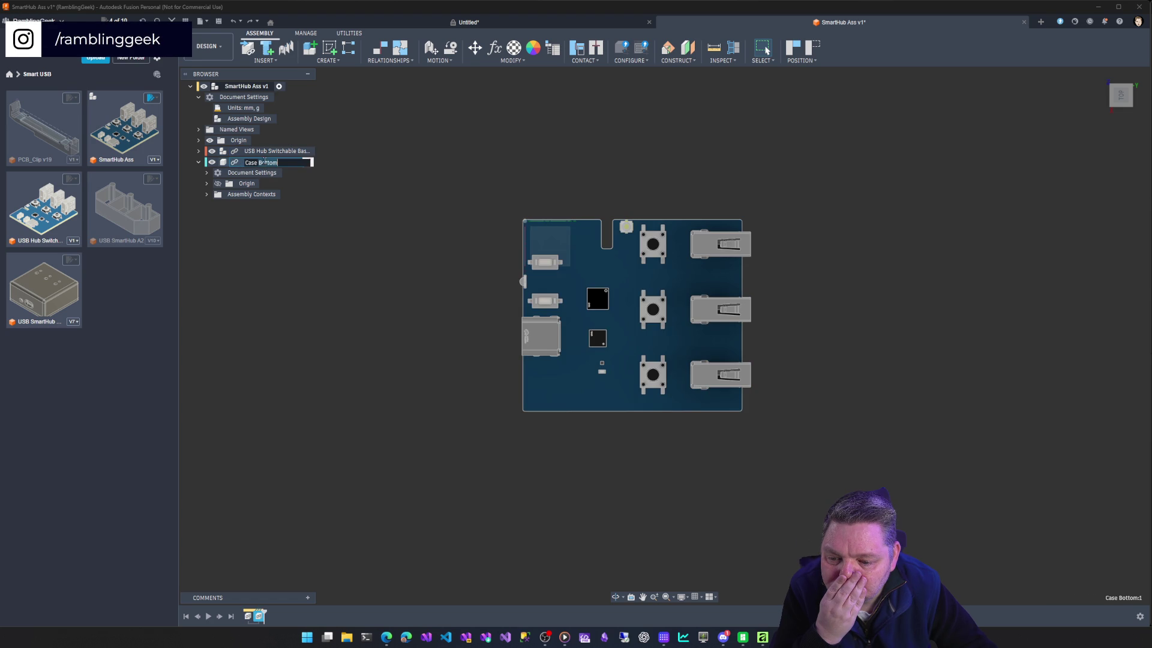
pyautogui.press('Return')
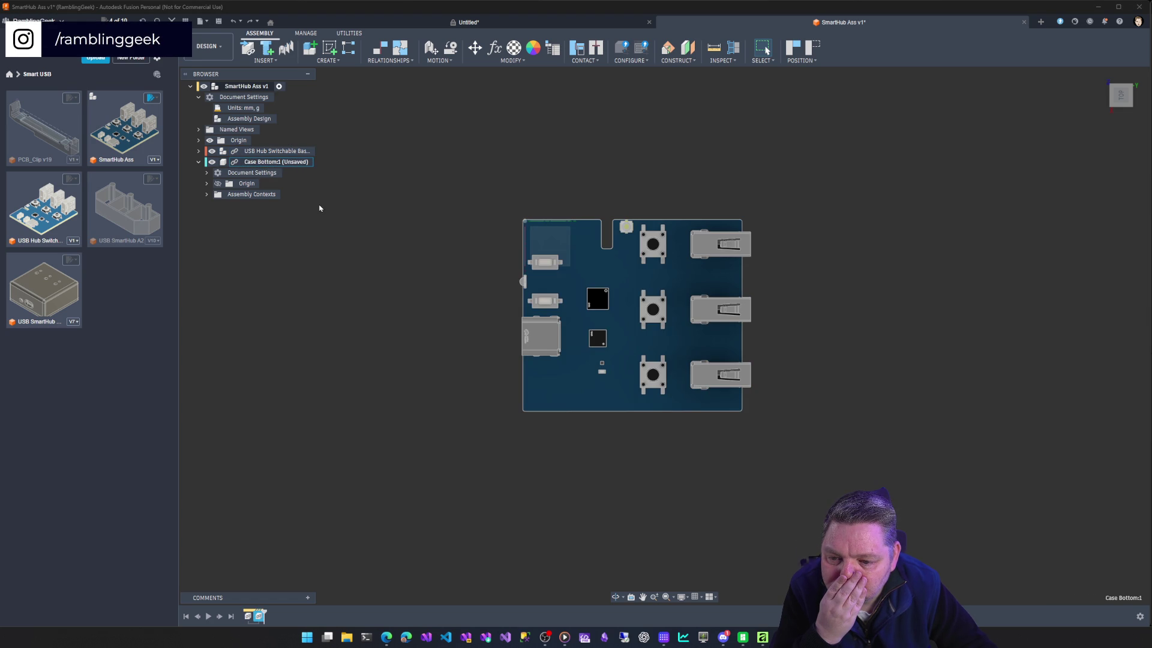
pyautogui.rightClick(305, 162)
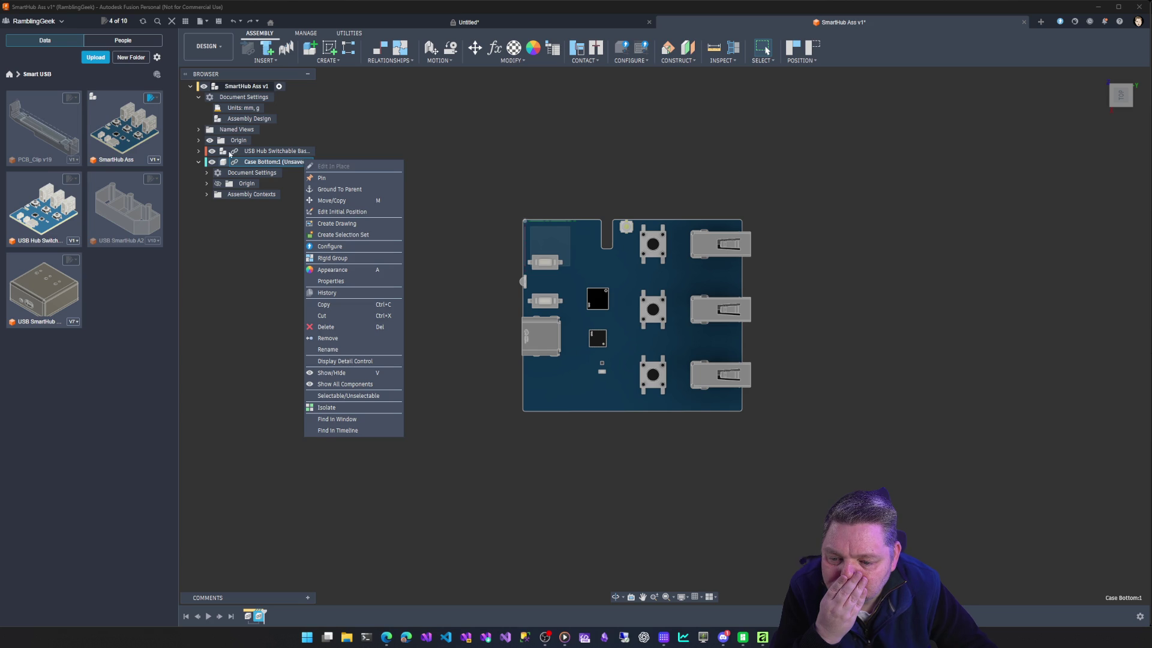
# Cancel the moved-component warning, collapse the USB Hub PCB, and try Edit In Place on Case Bottom.
pyautogui.rightClick(270, 150)
pyautogui.click(202, 150)
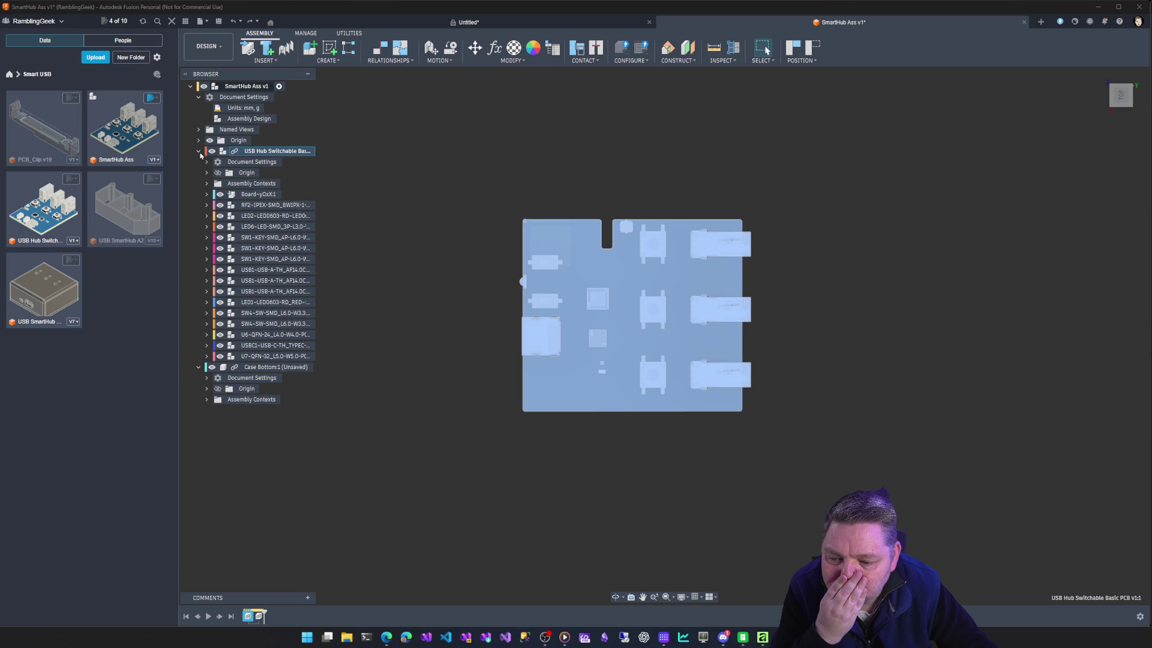
pyautogui.rightClick(270, 150)
pyautogui.press('Escape')
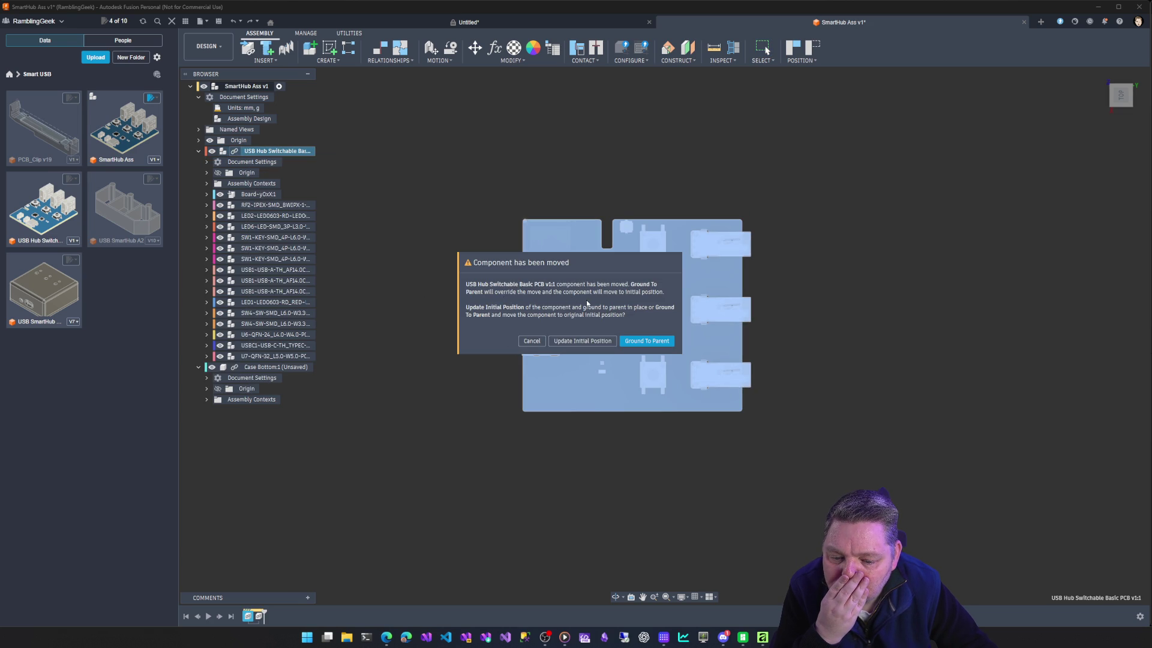
pyautogui.click(583, 340)
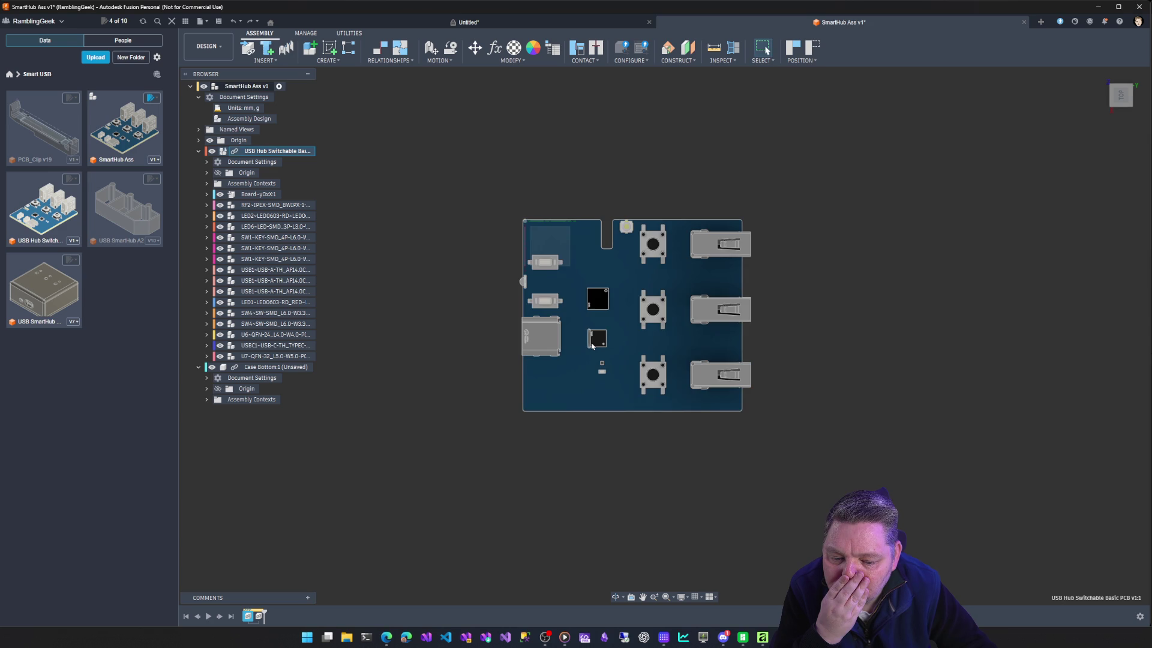
pyautogui.click(199, 151)
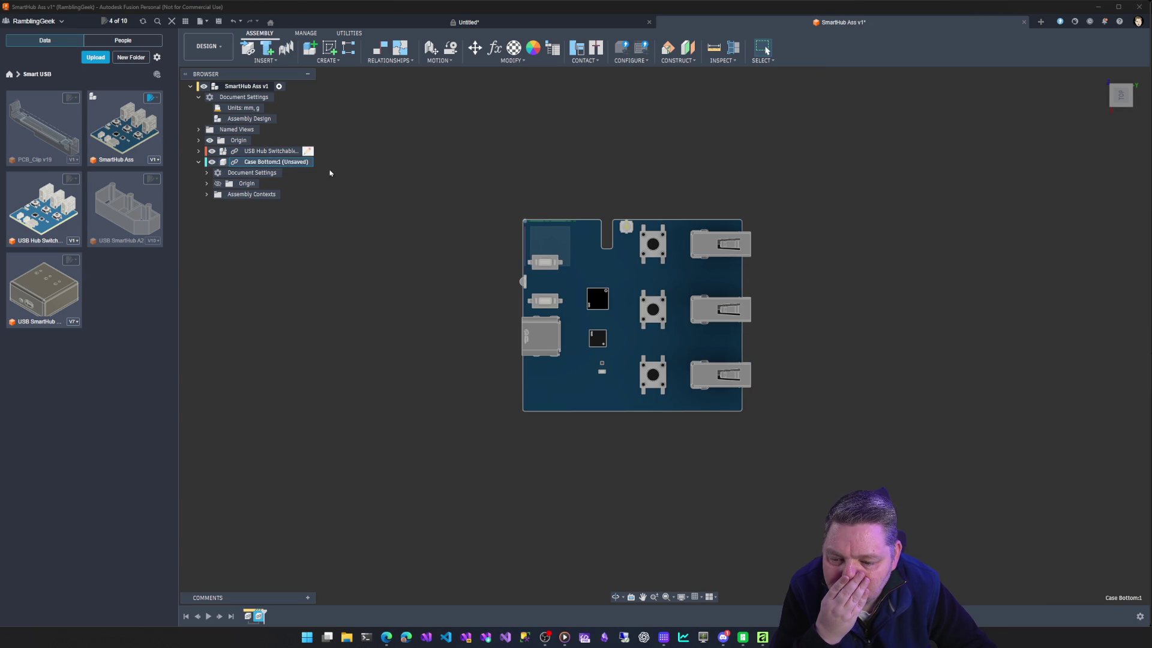
pyautogui.rightClick(292, 163)
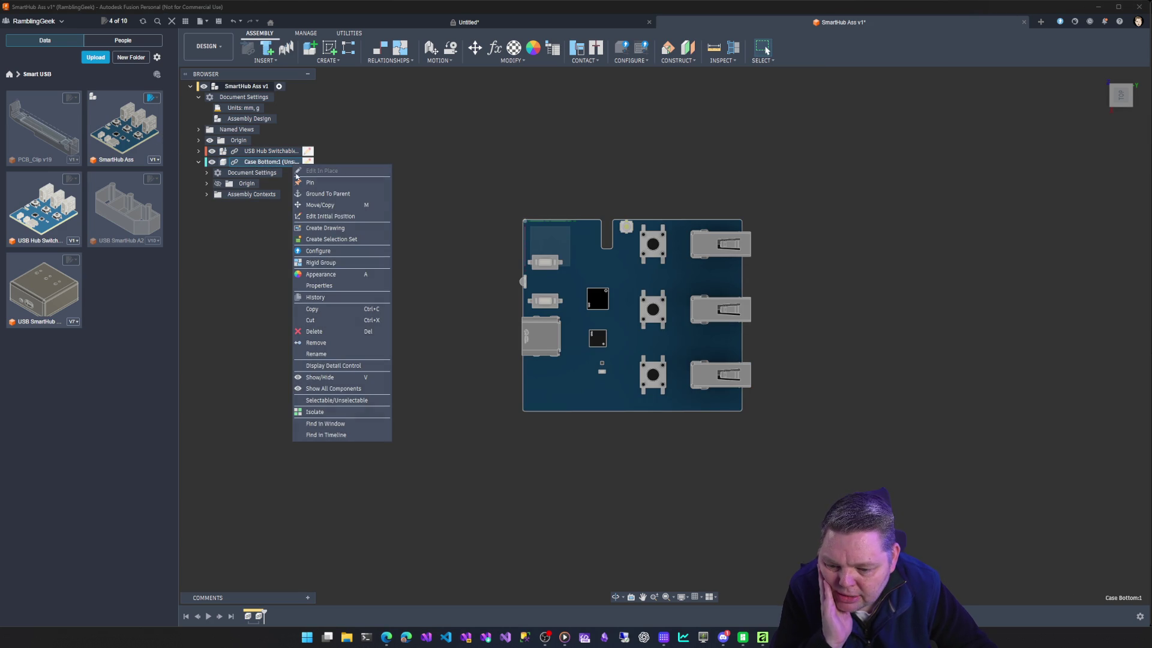
pyautogui.click(239, 200)
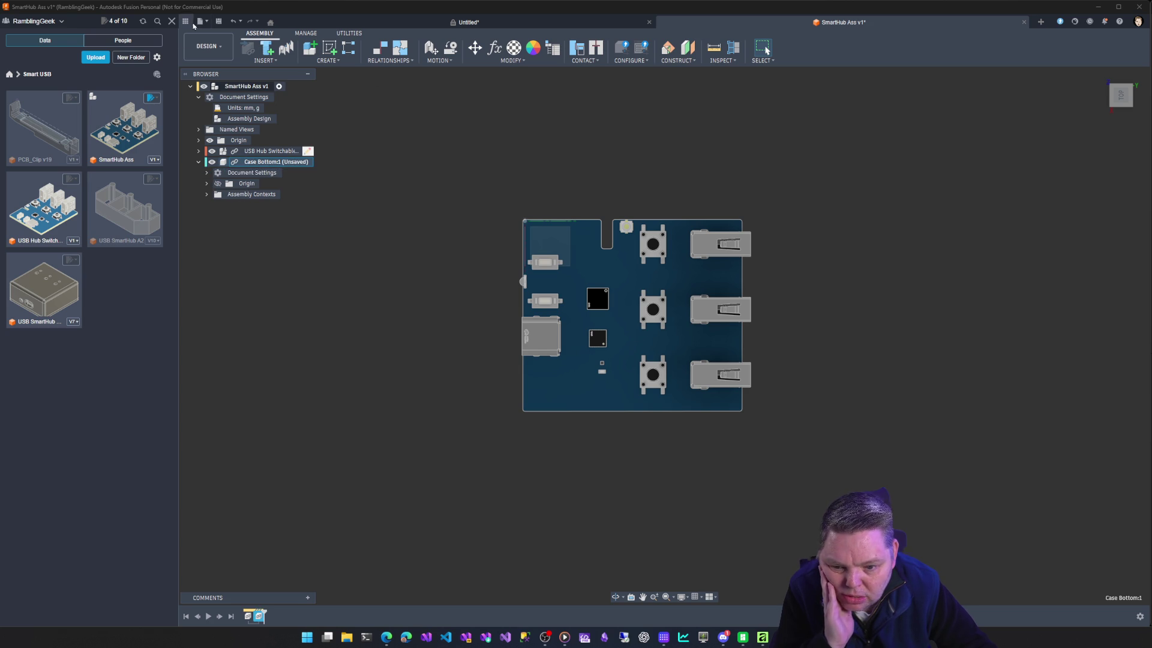
# Save both designs, making SmartHub Ass version 2 and Case Bottom version 1, then select Case Bottom v1:1.
pyautogui.click(218, 21)
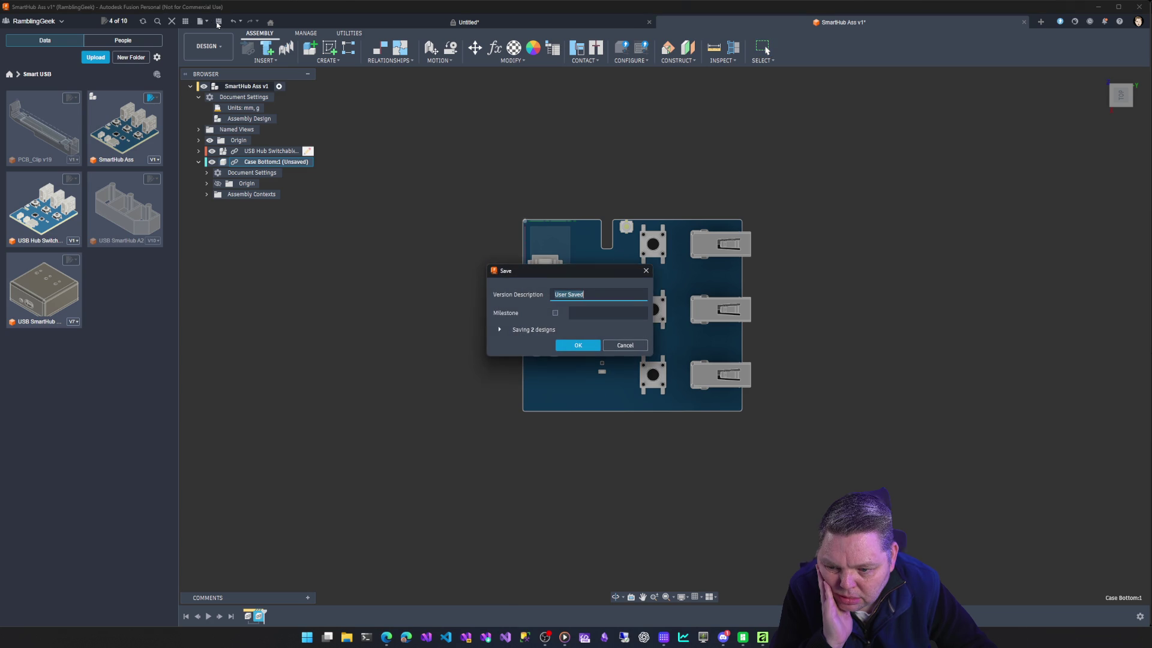
pyautogui.click(501, 329)
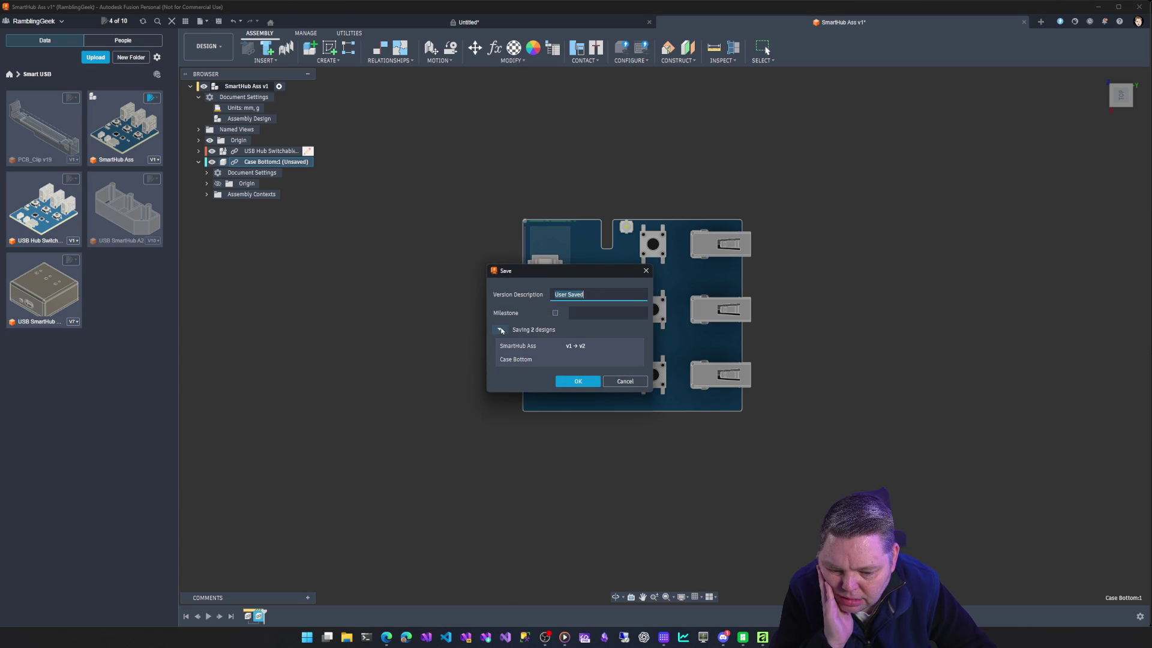
pyautogui.click(578, 382)
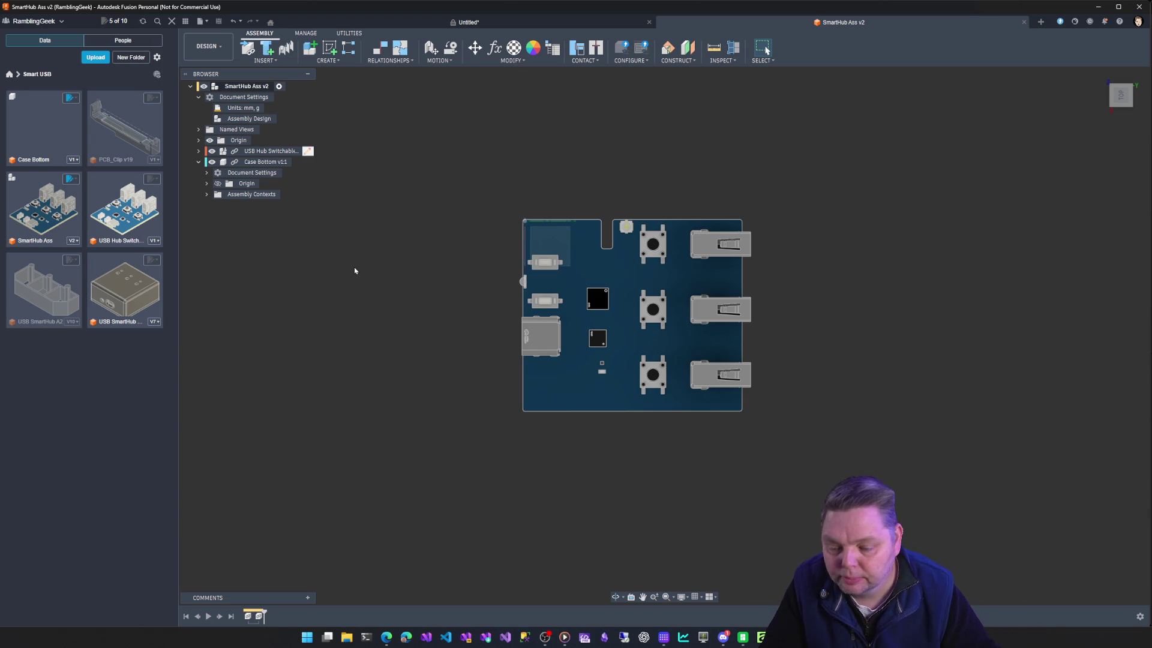
pyautogui.click(267, 160)
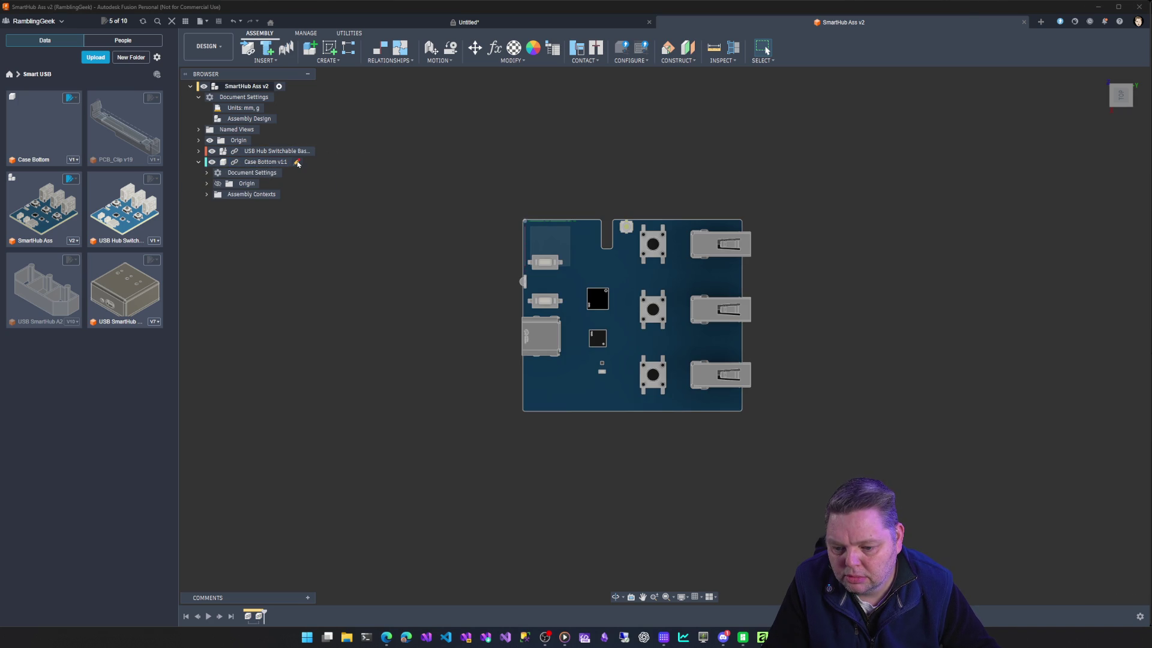
# Edit Case Bottom in place and begin a new sketch on the PCB board's face.
pyautogui.click(297, 163)
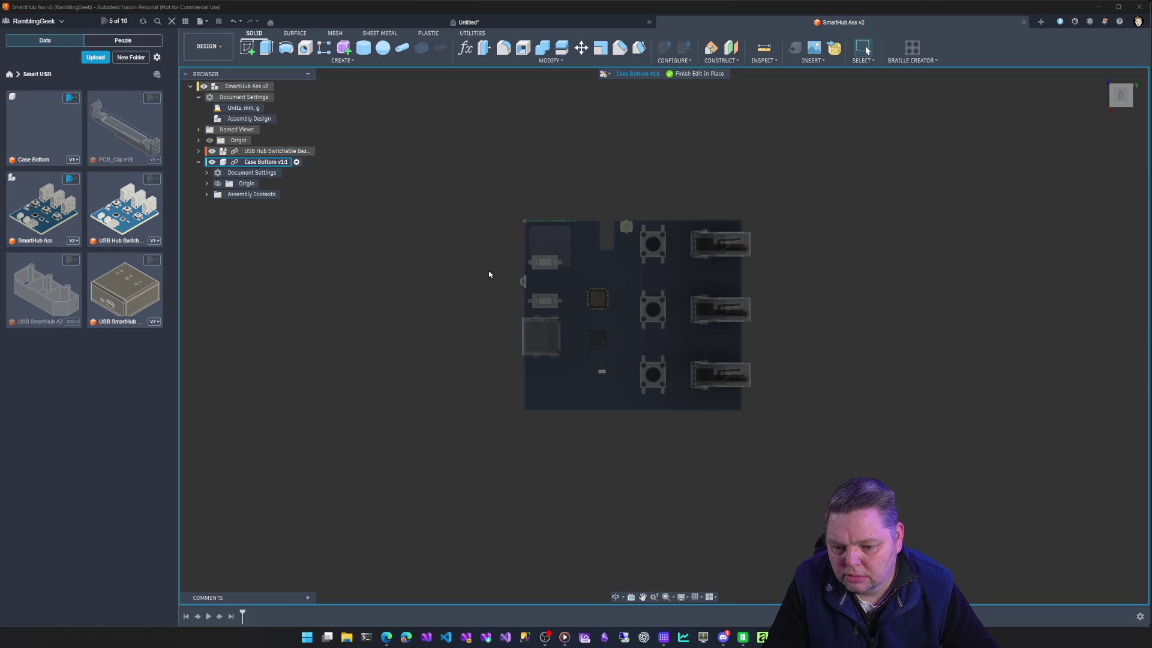
pyautogui.click(550, 248)
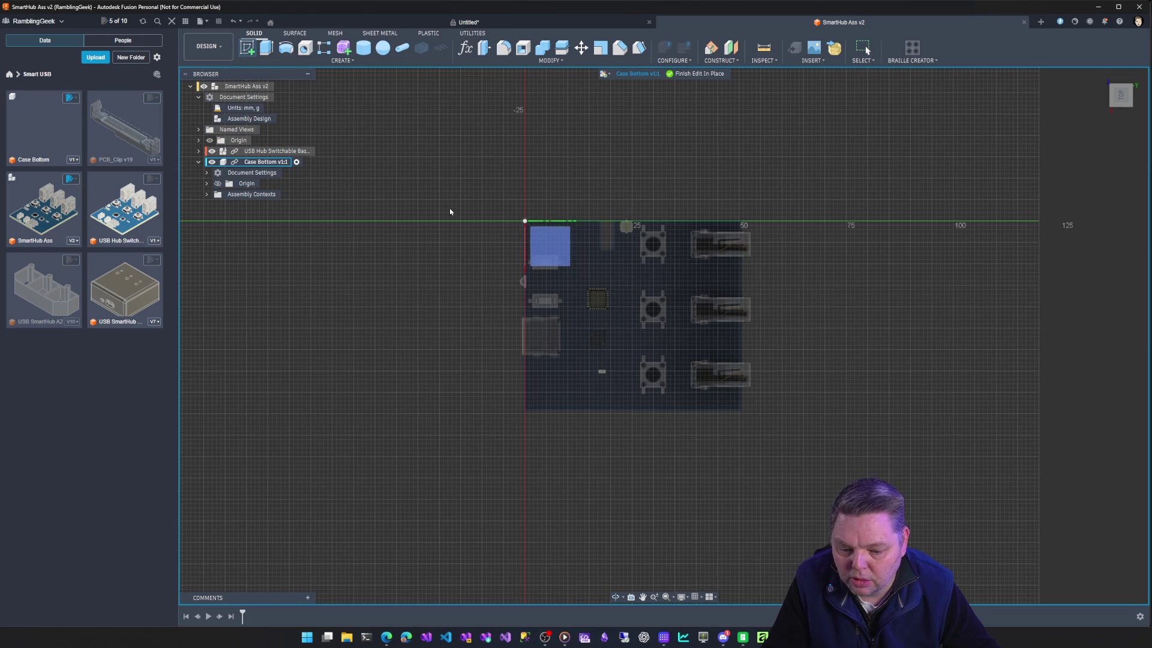
pyautogui.click(584, 250)
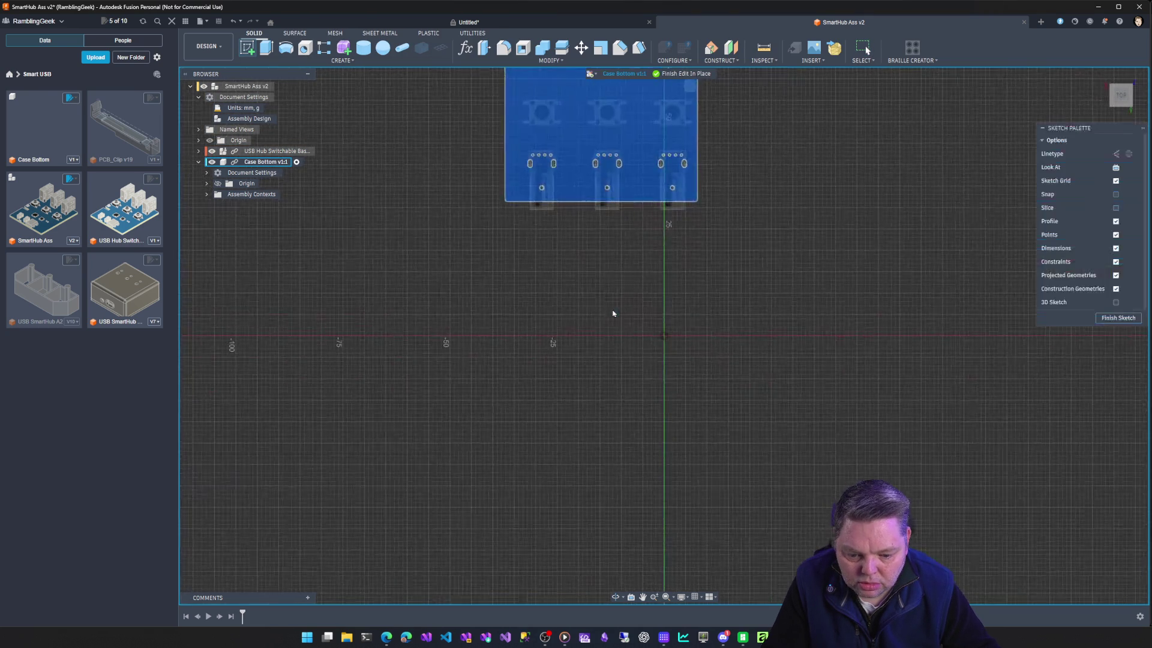
pyautogui.moveTo(640, 317); pyautogui.dragTo(636, 392, button='middle')
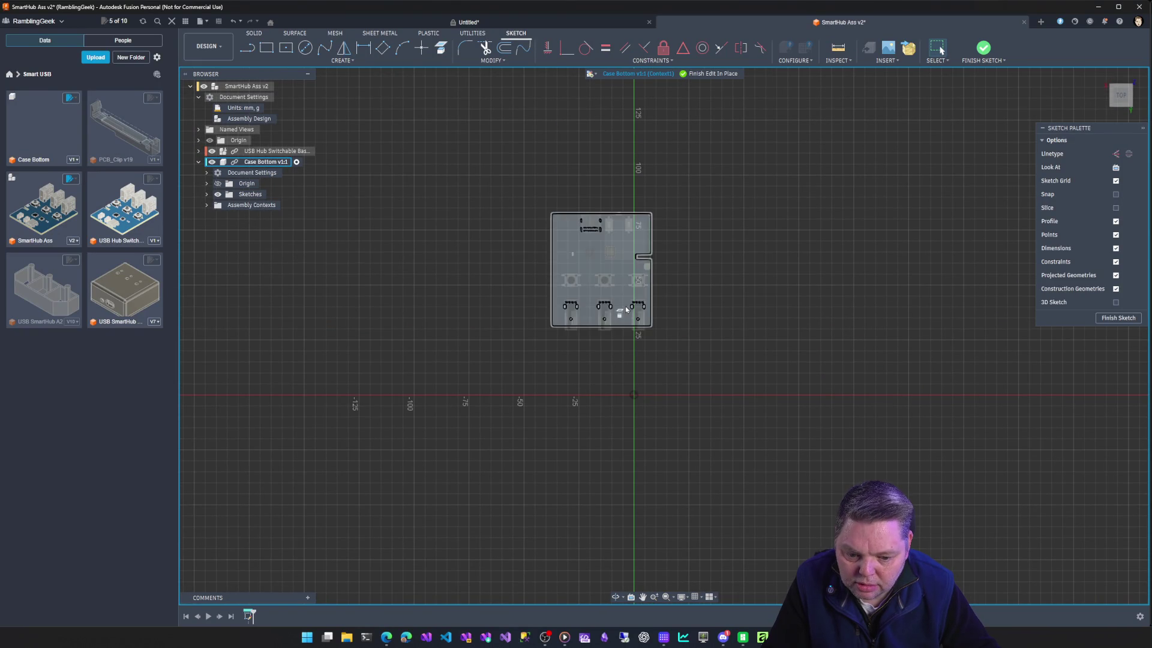
# Draw a center rectangle on the board centre with its height fixed at 60 mm.
pyautogui.click(287, 50)
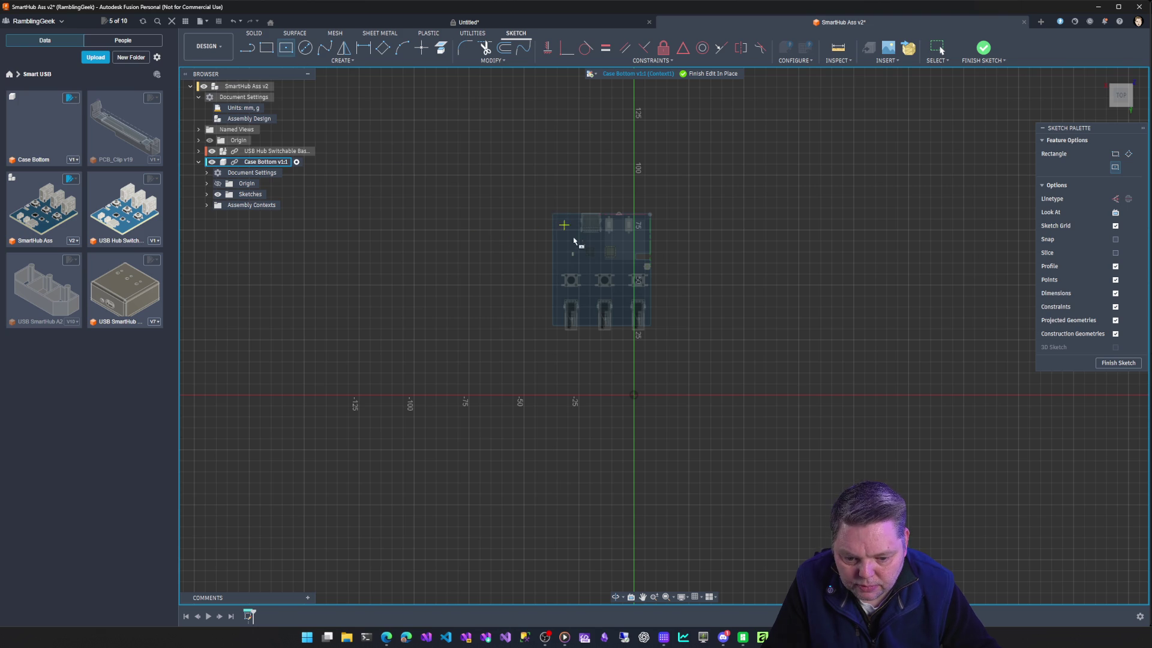
pyautogui.click(600, 272)
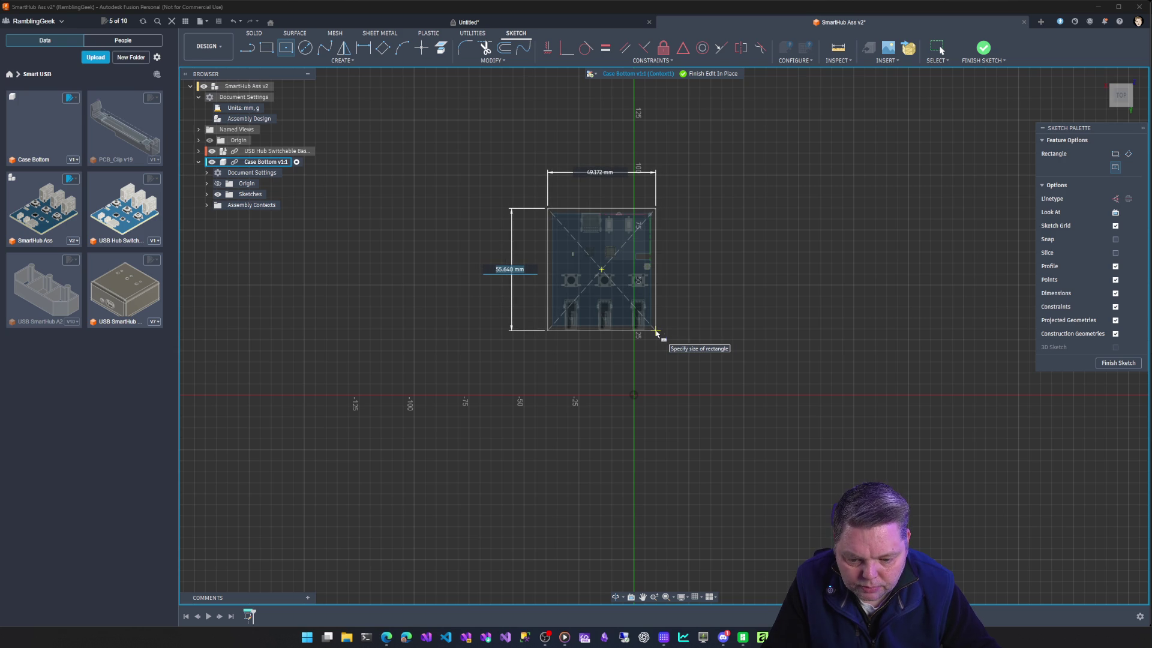
pyautogui.write('56')
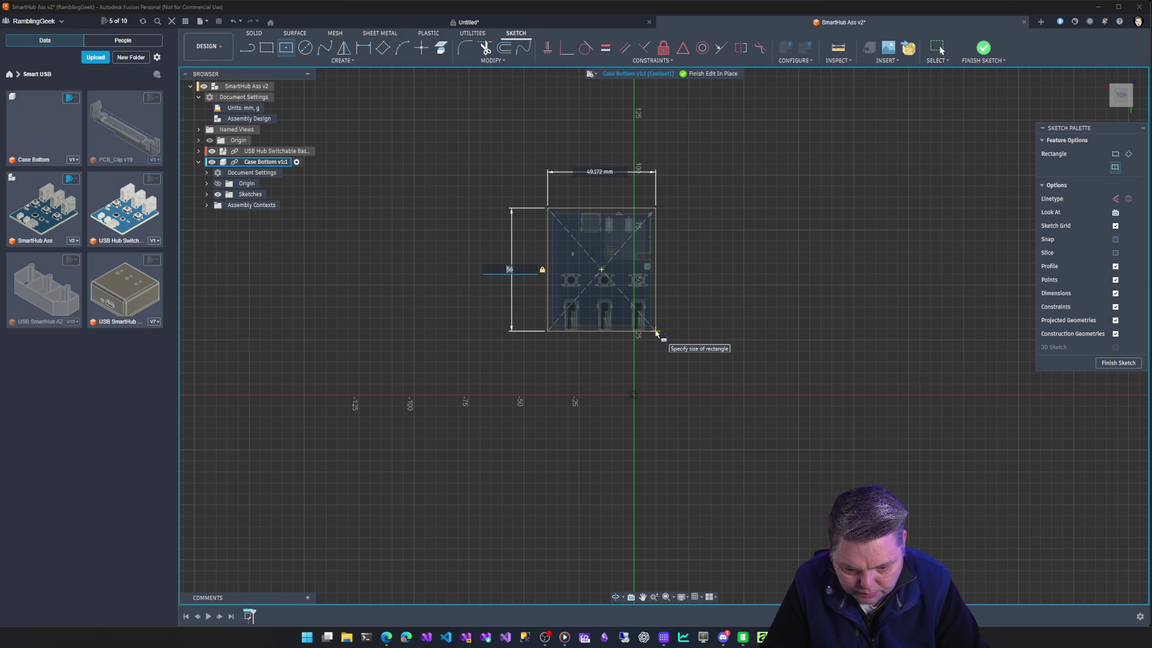
pyautogui.write('0')
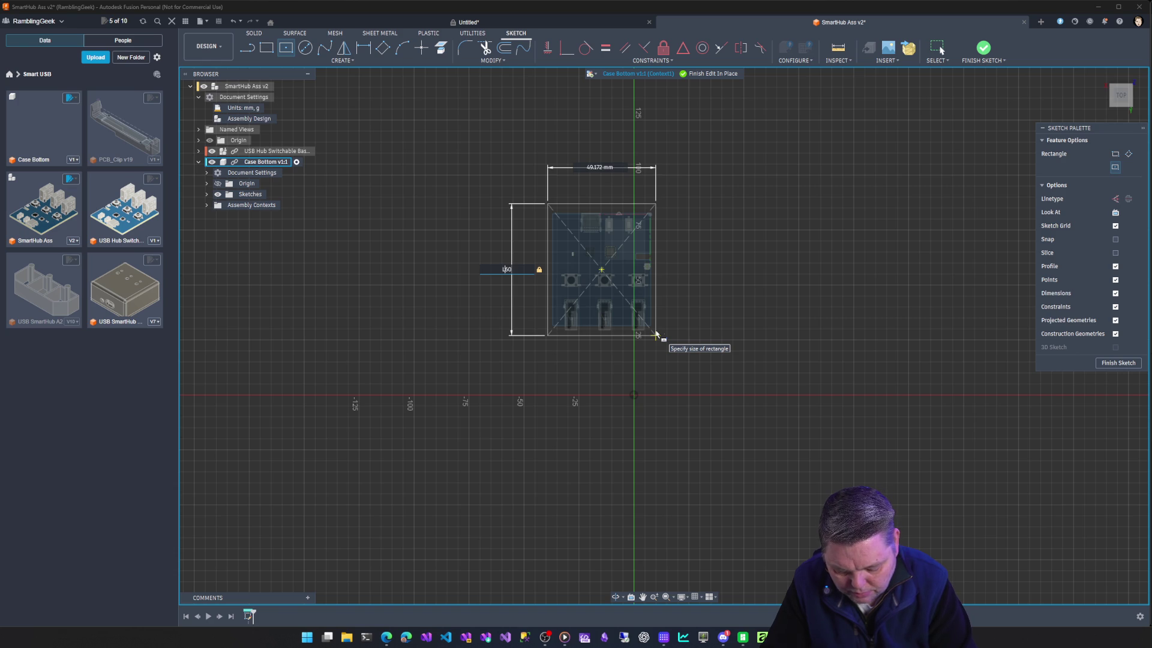
pyautogui.write('50')
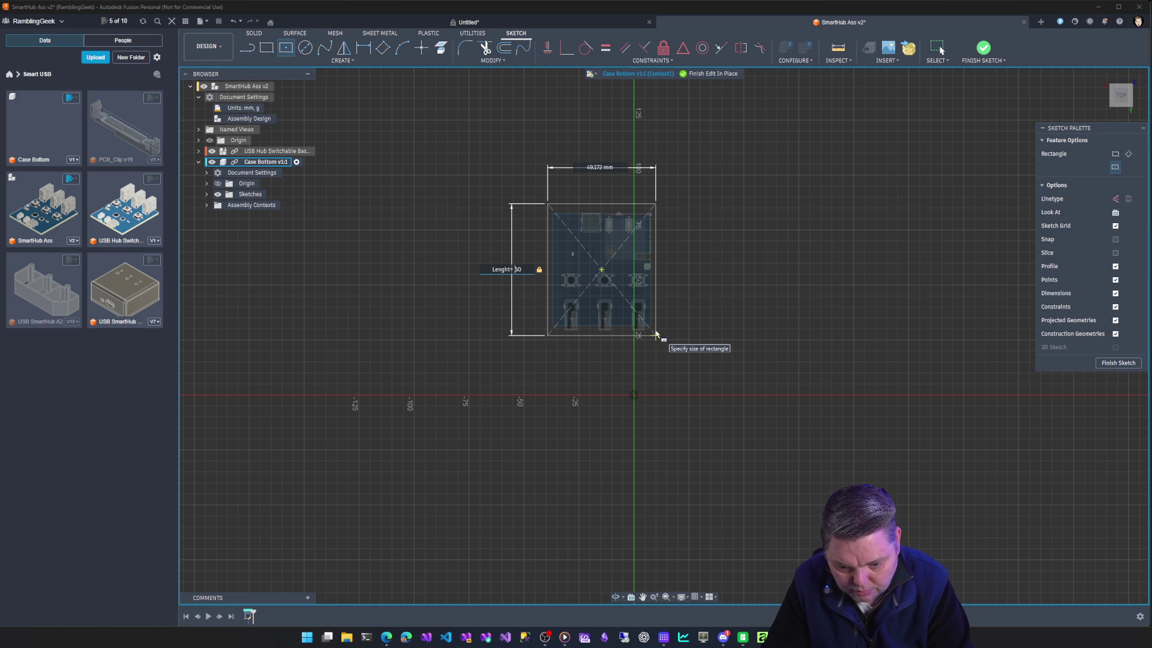
pyautogui.press('Return')
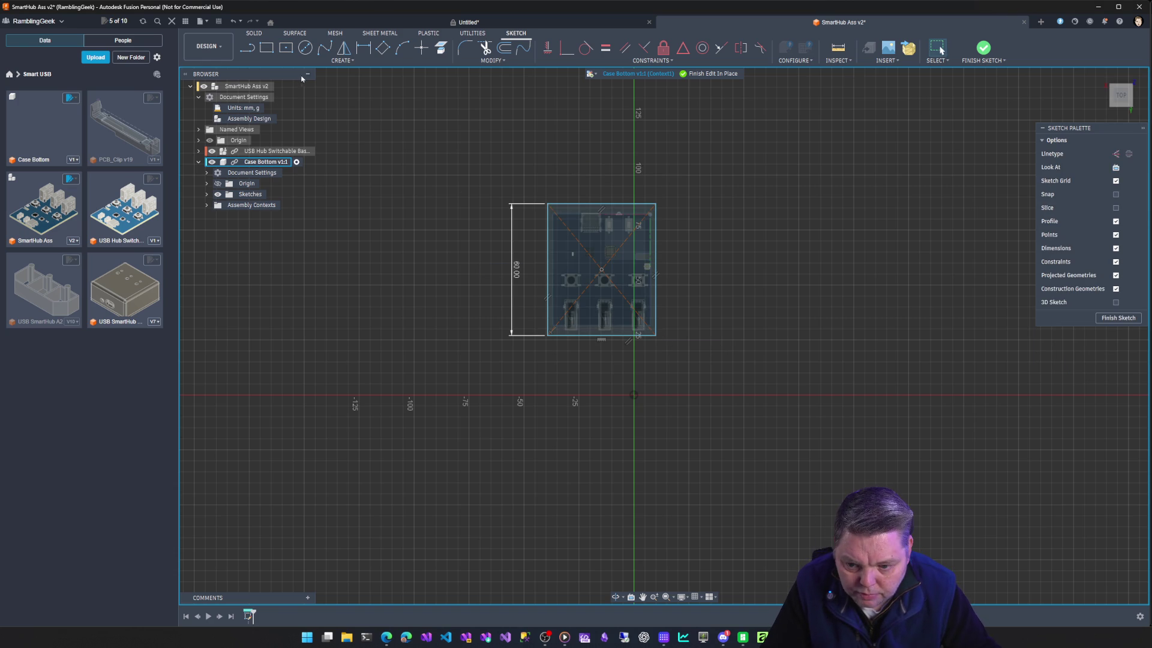
# Dimension the rectangle's top edge, settling the width at 50 mm after trying 45 and 55.
pyautogui.click(359, 47)
pyautogui.click(618, 209)
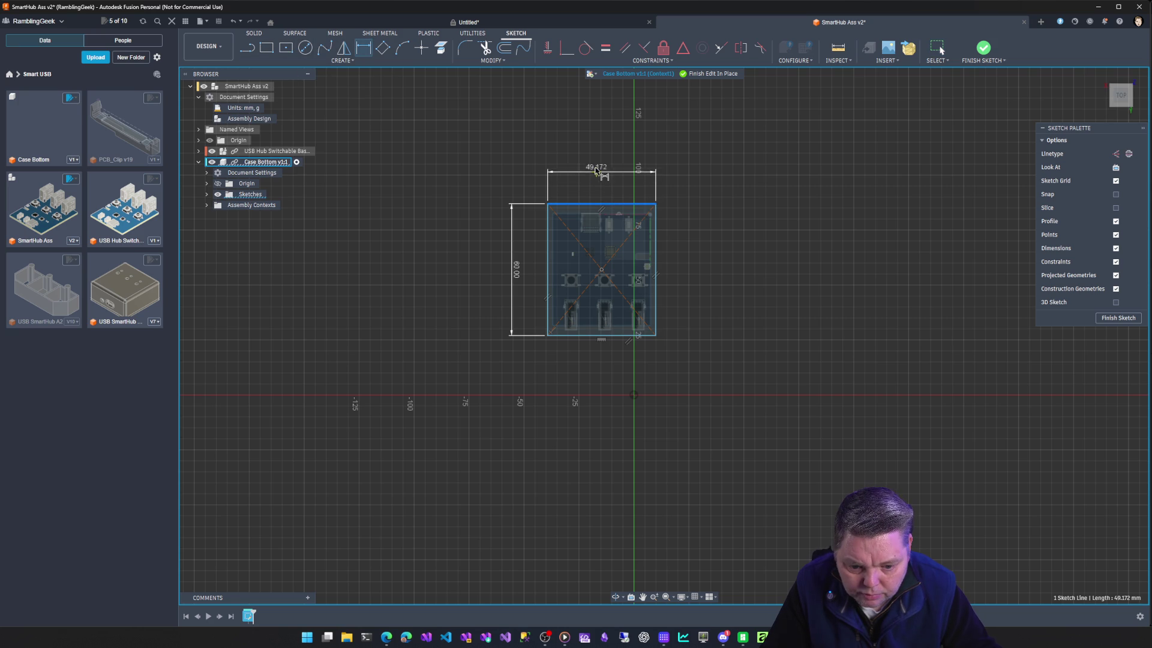
pyautogui.click(612, 170)
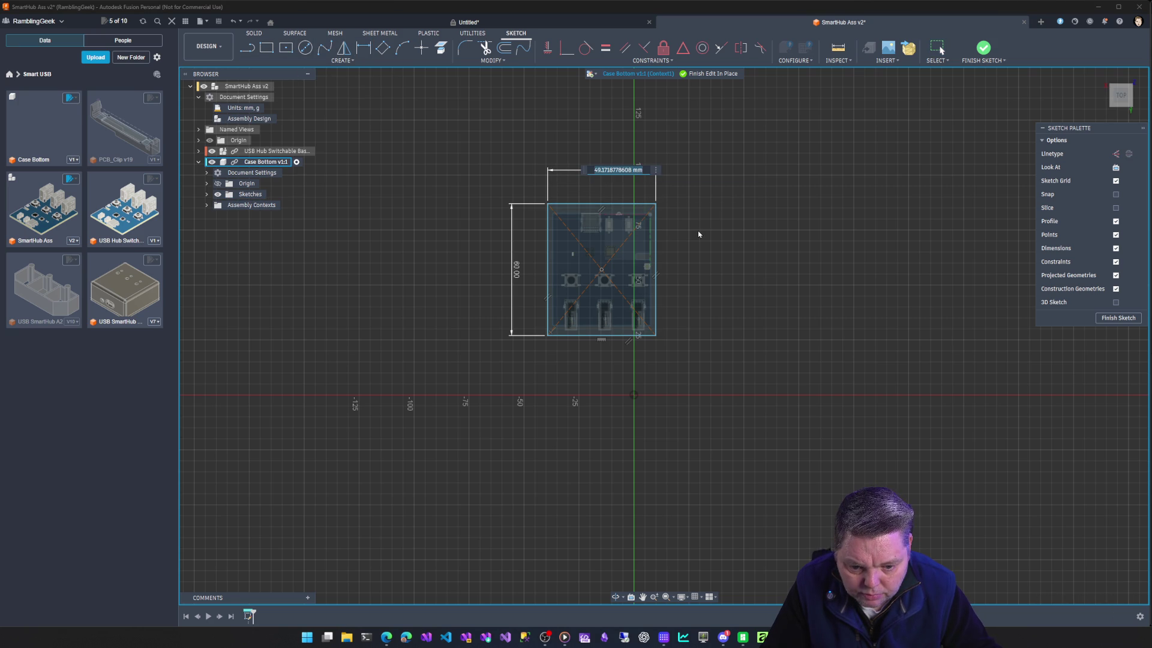
pyautogui.write('Width =')
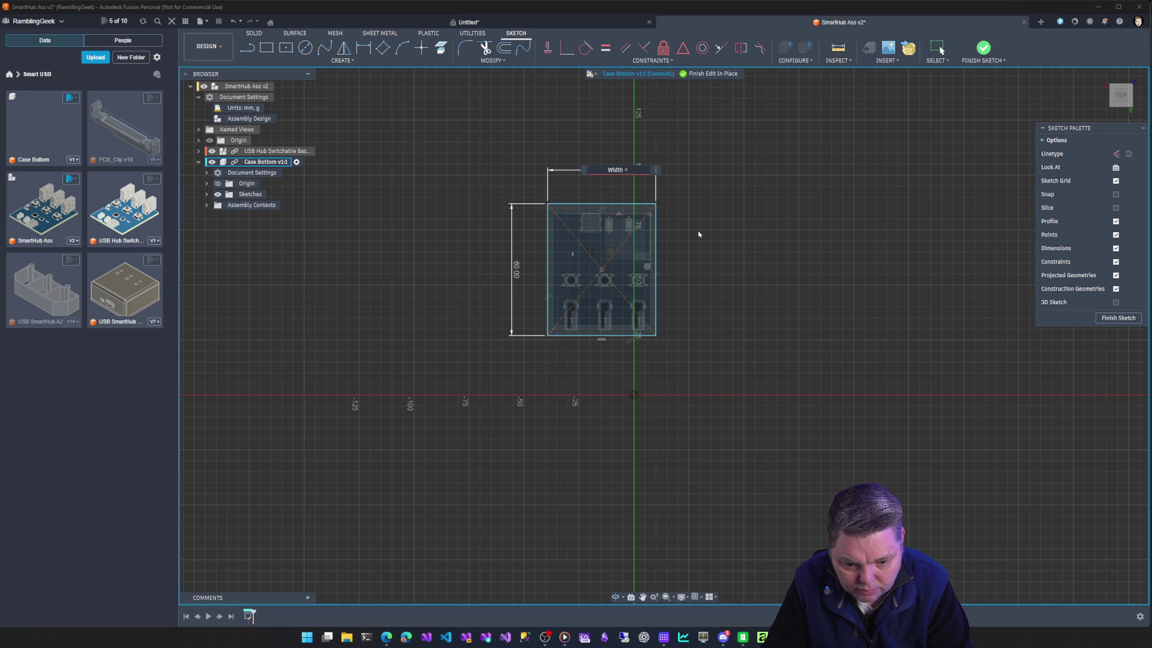
pyautogui.write(' 45')
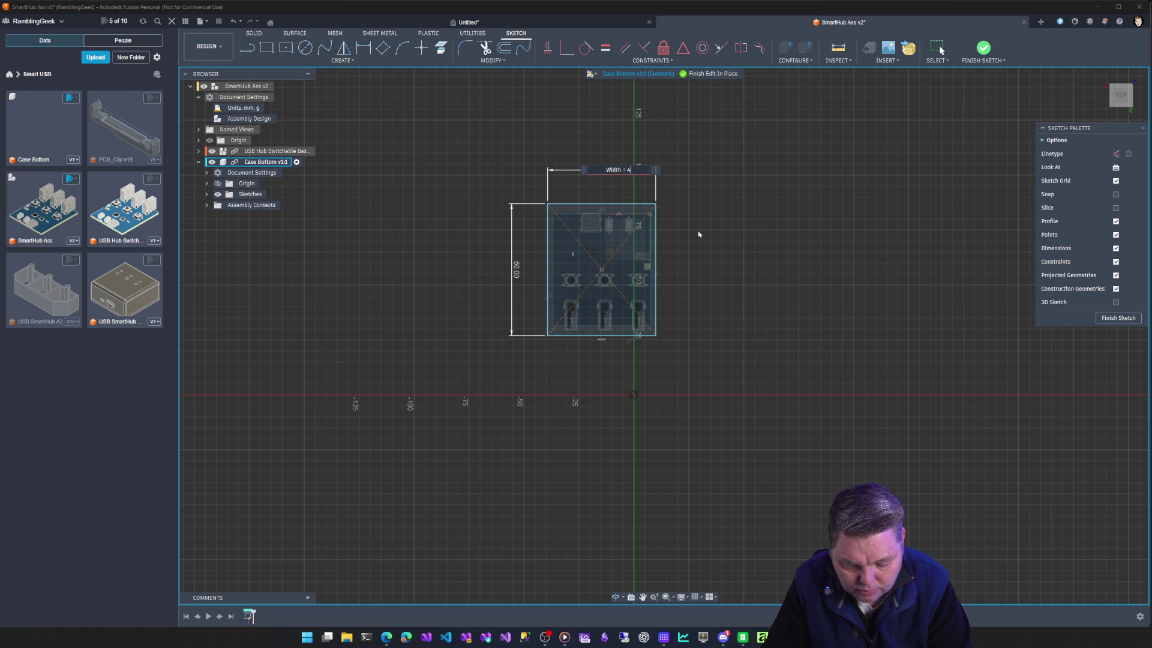
pyautogui.press('Return')
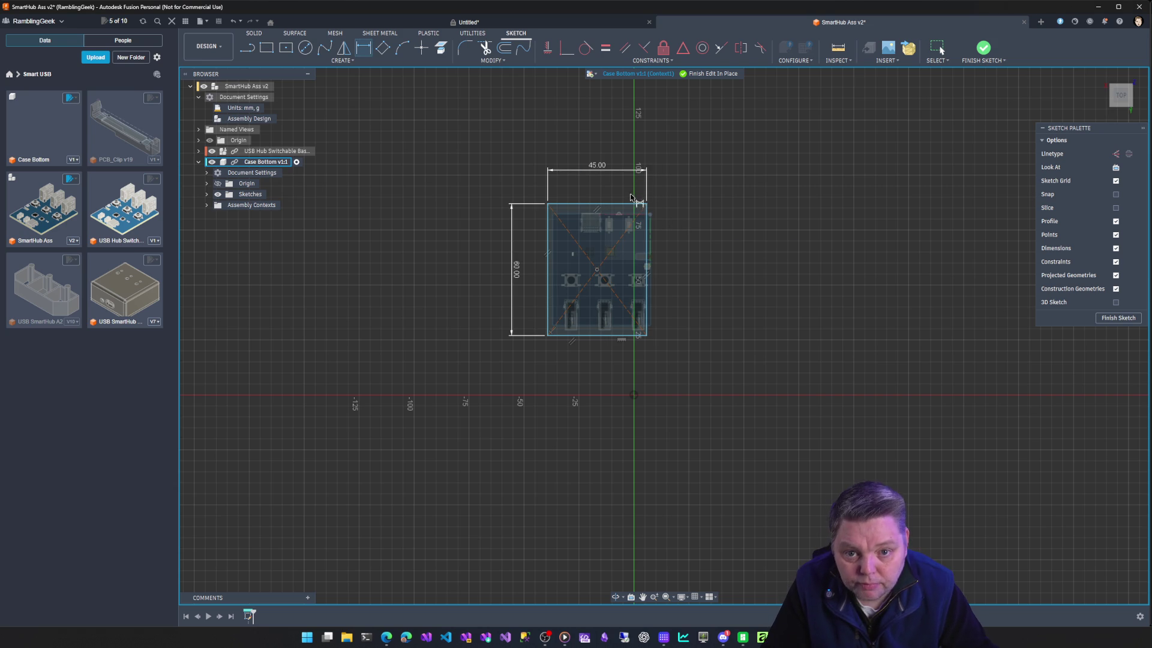
pyautogui.doubleClick(597, 166)
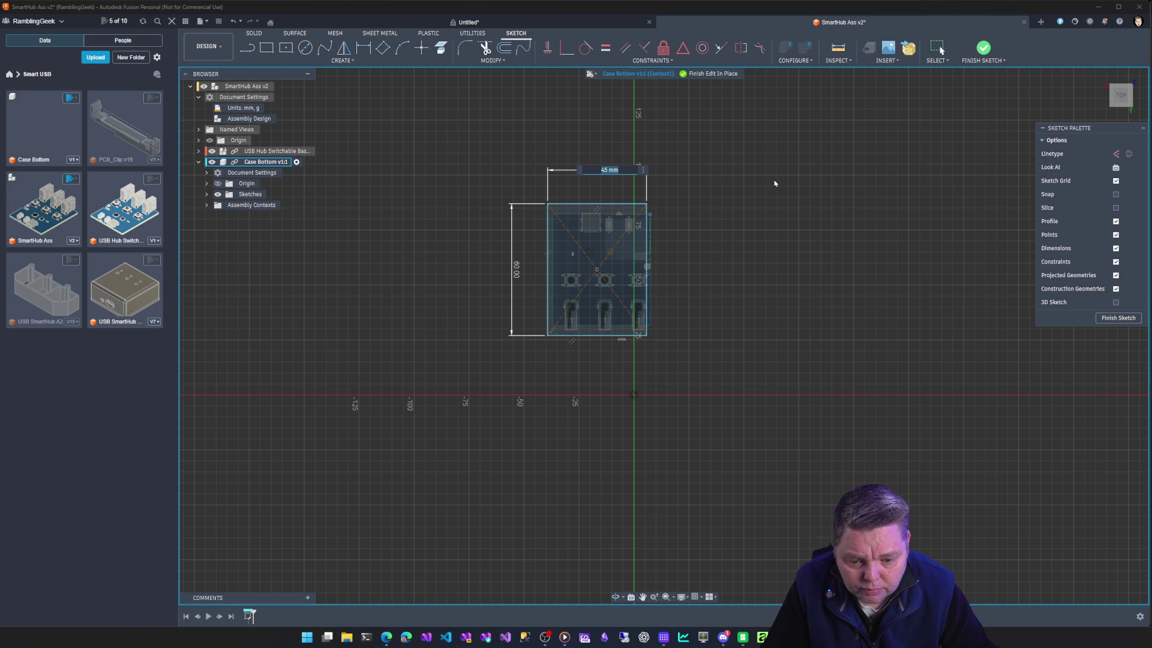
pyautogui.write('55')
pyautogui.press('Return')
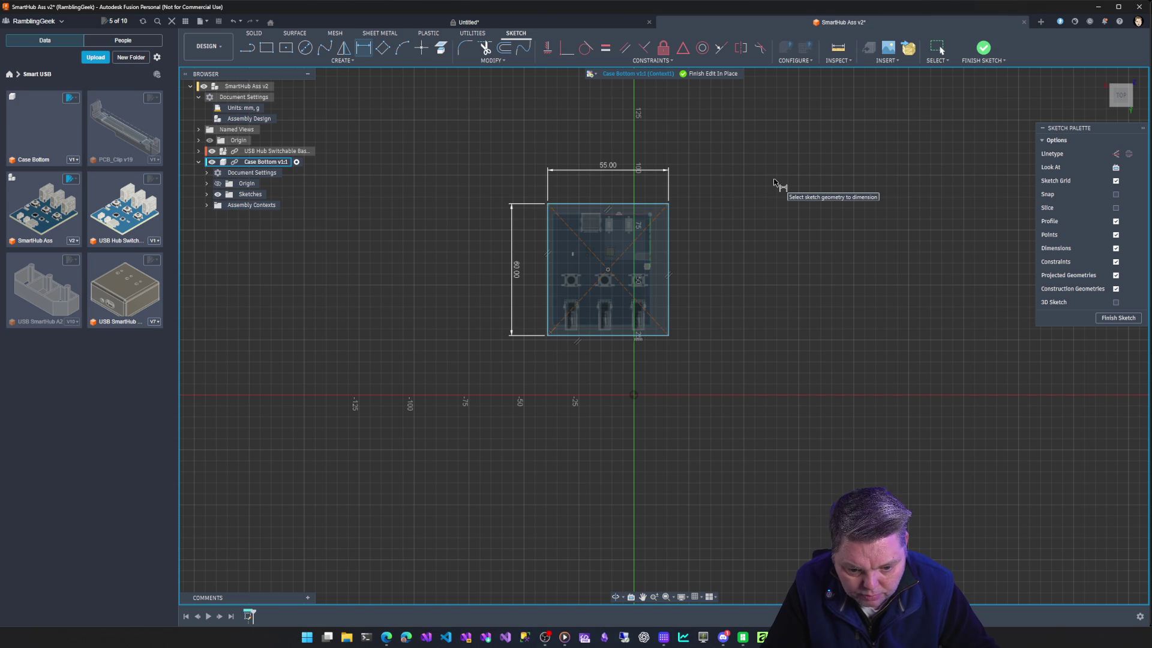
pyautogui.doubleClick(608, 166)
pyautogui.write('50')
pyautogui.press('Return')
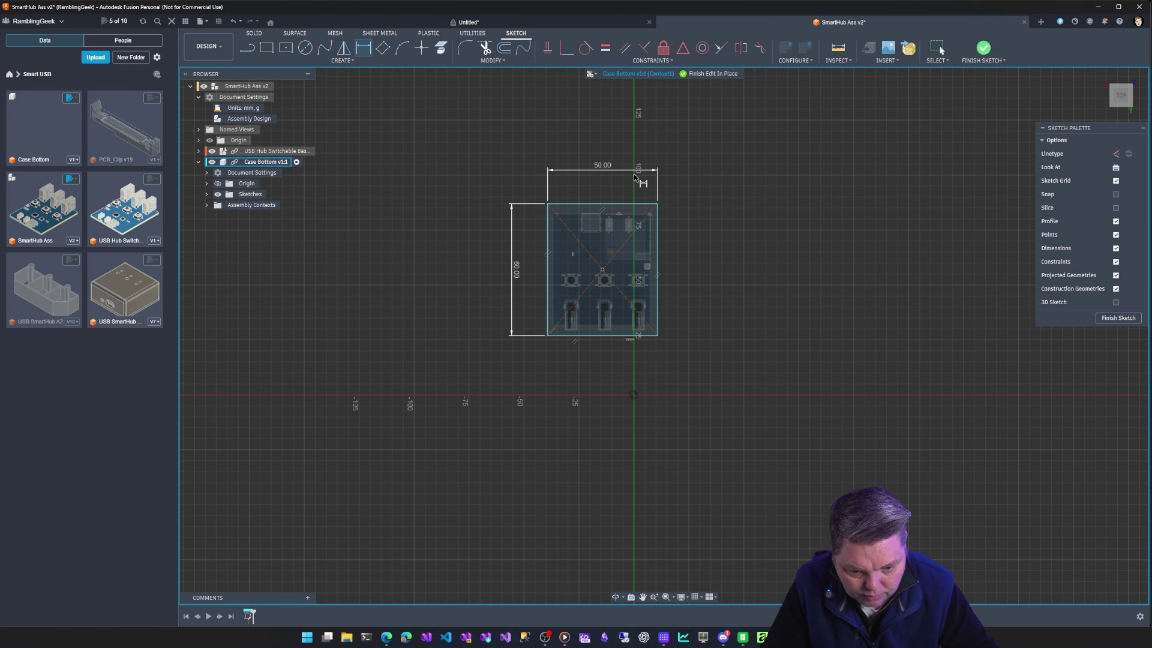
# Nudge the right and top edges to test which parts of the rectangle are still unconstrained.
pyautogui.click(659, 262)
pyautogui.press('Escape')
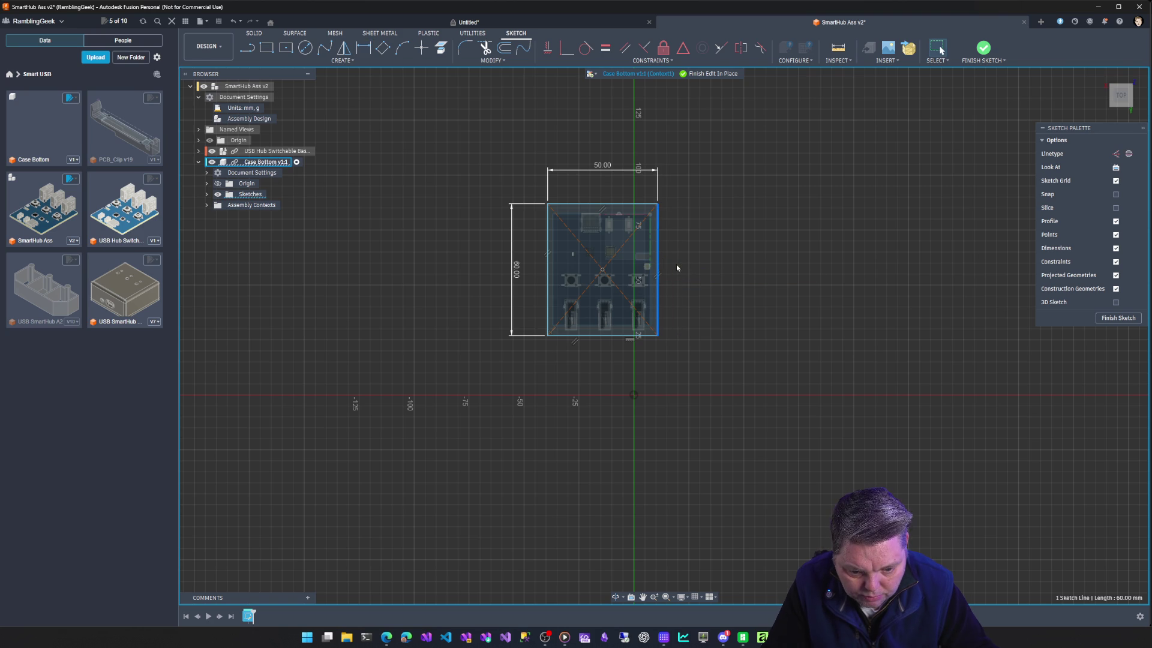
pyautogui.moveTo(657, 265); pyautogui.dragTo(658, 267)
pyautogui.click(611, 205)
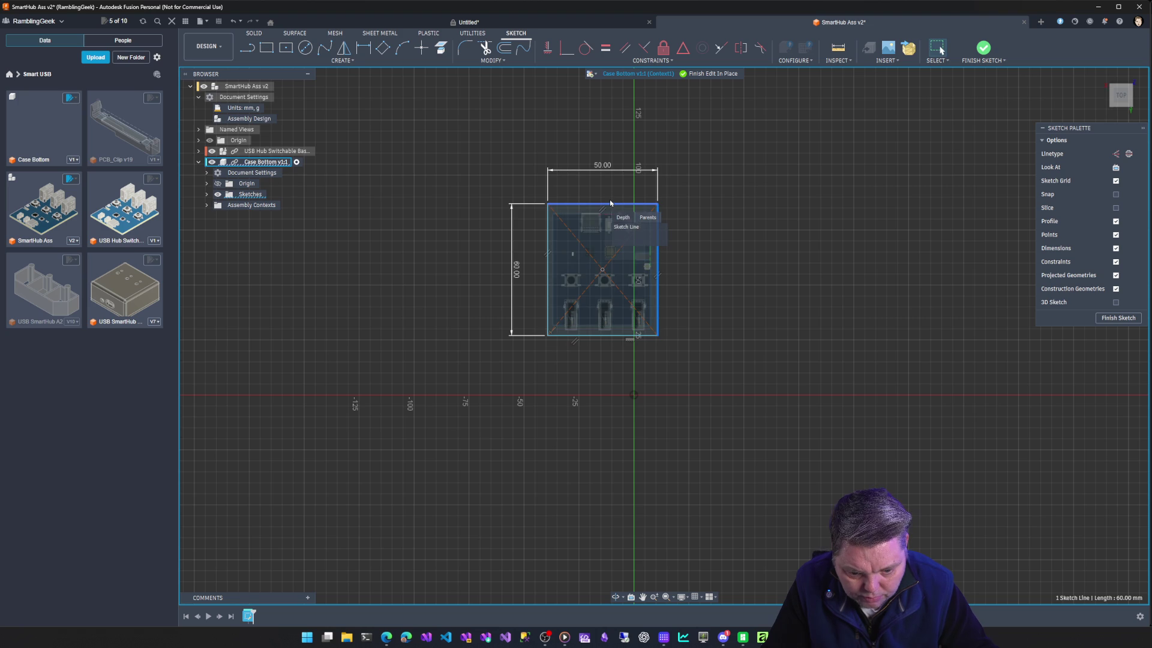
pyautogui.click(684, 284)
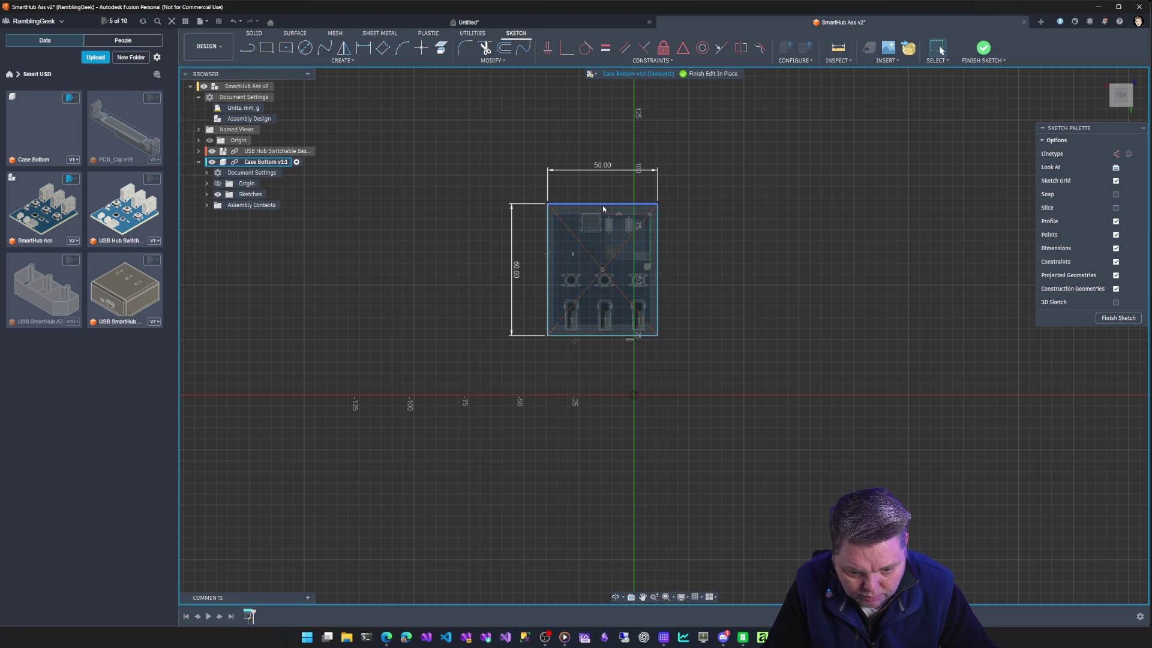
pyautogui.moveTo(603, 208); pyautogui.dragTo(604, 204)
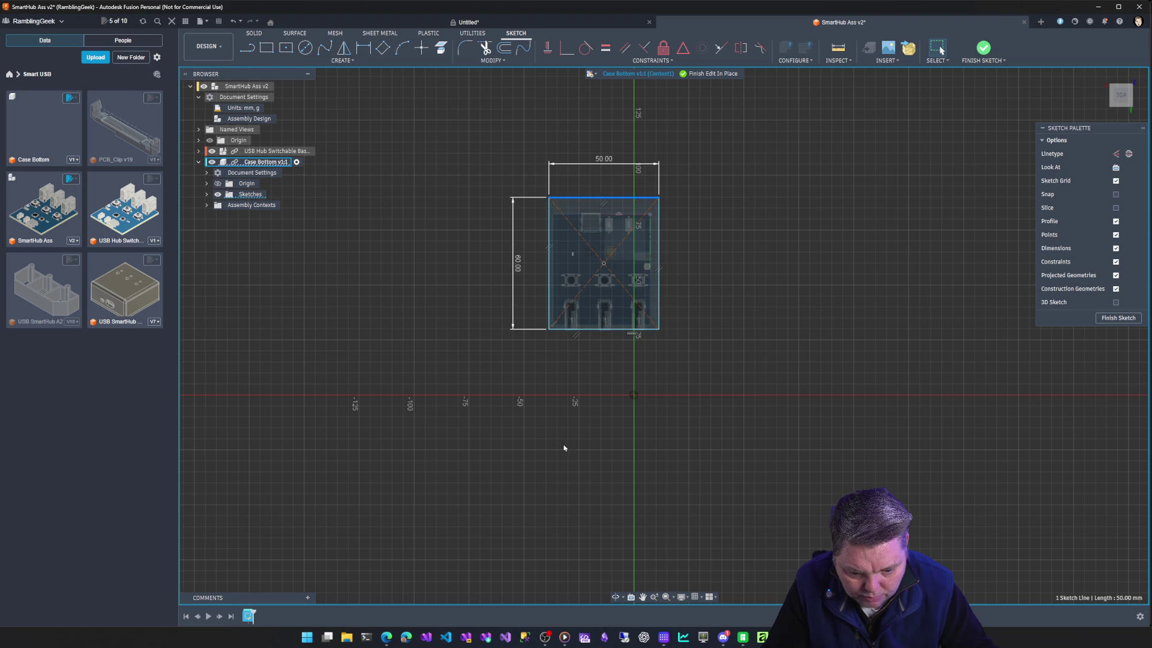
pyautogui.scroll(6, 568, 334)
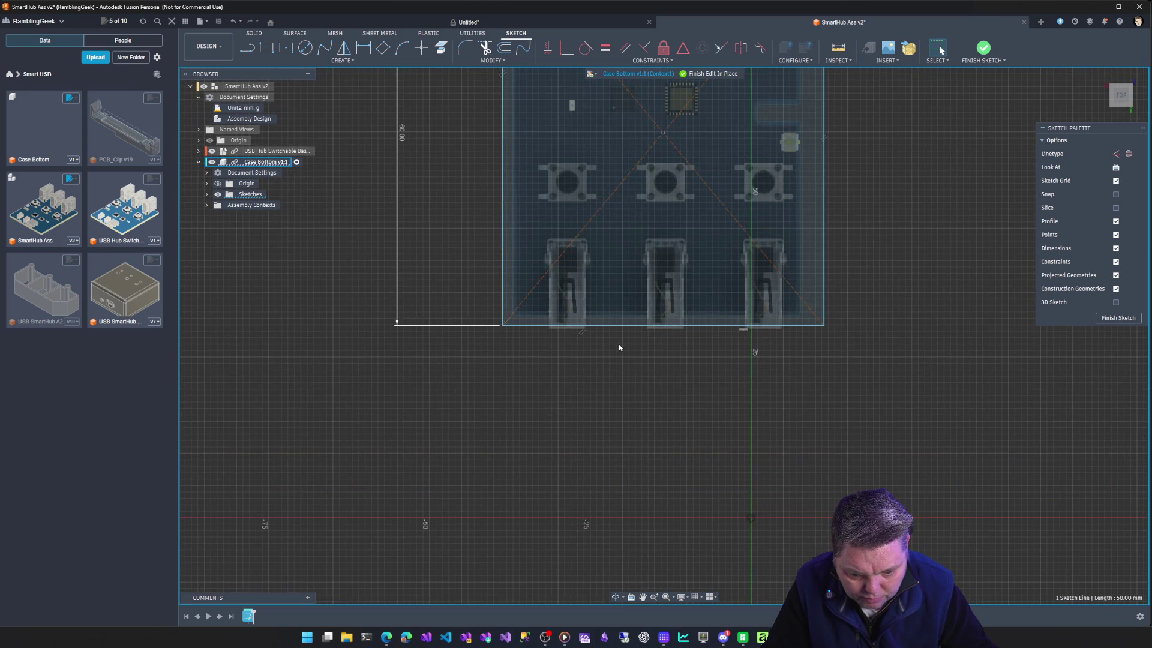
pyautogui.moveTo(620, 347); pyautogui.dragTo(535, 553, button='middle')
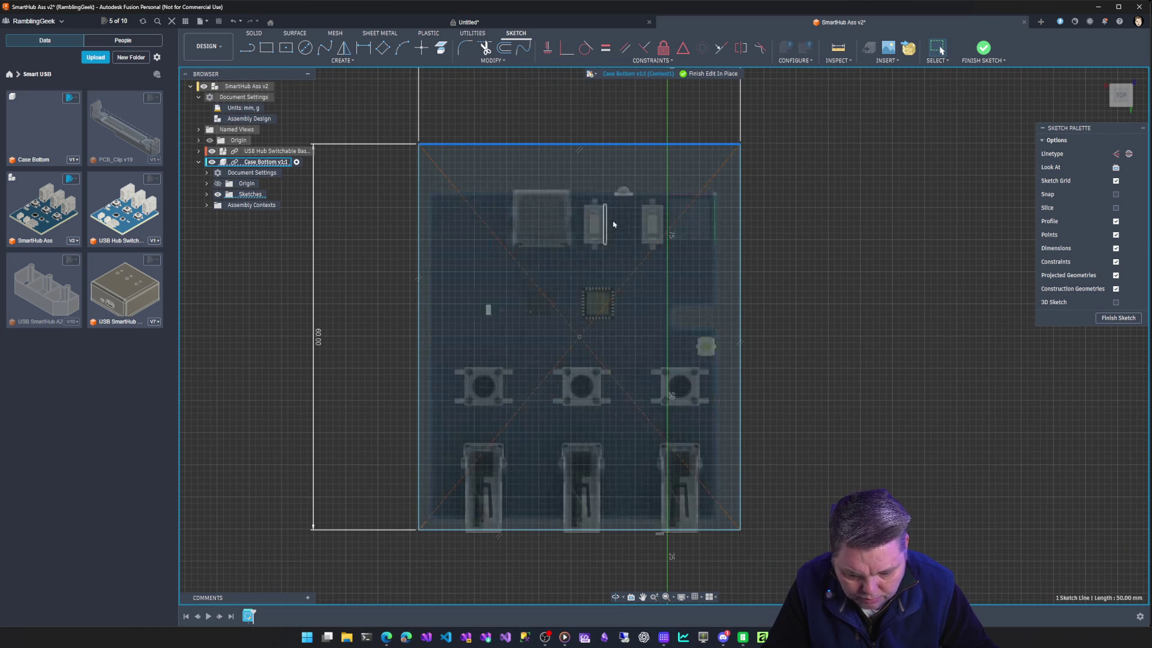
pyautogui.click(619, 135)
pyautogui.scroll(-1, 606, 144)
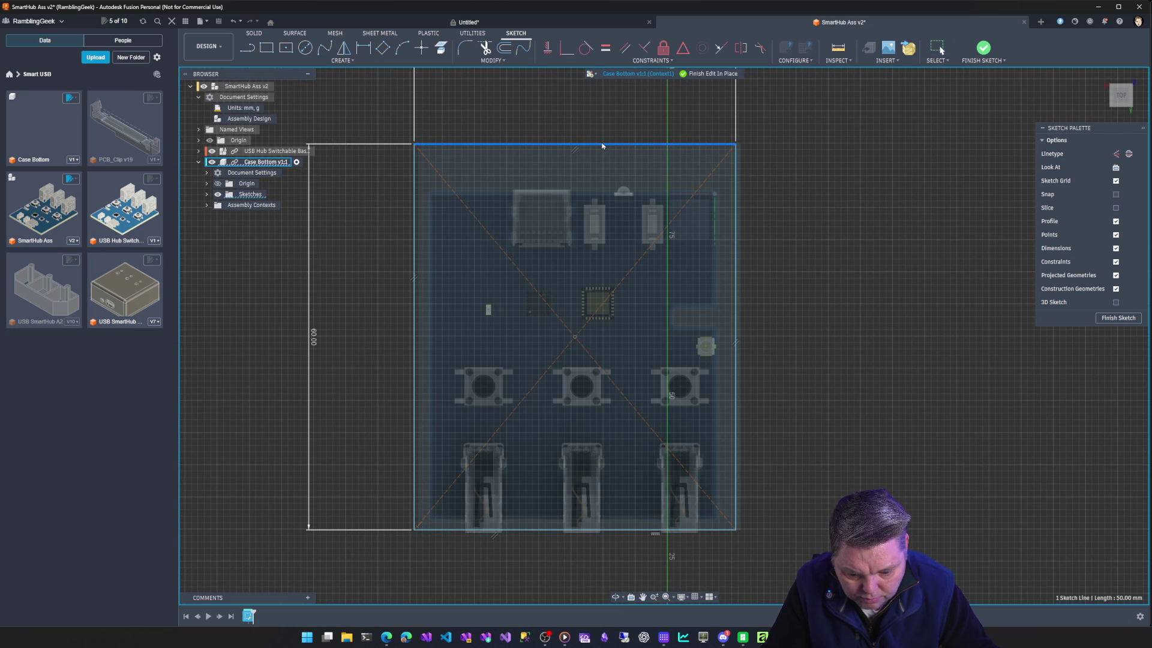
pyautogui.moveTo(603, 145); pyautogui.dragTo(603, 139)
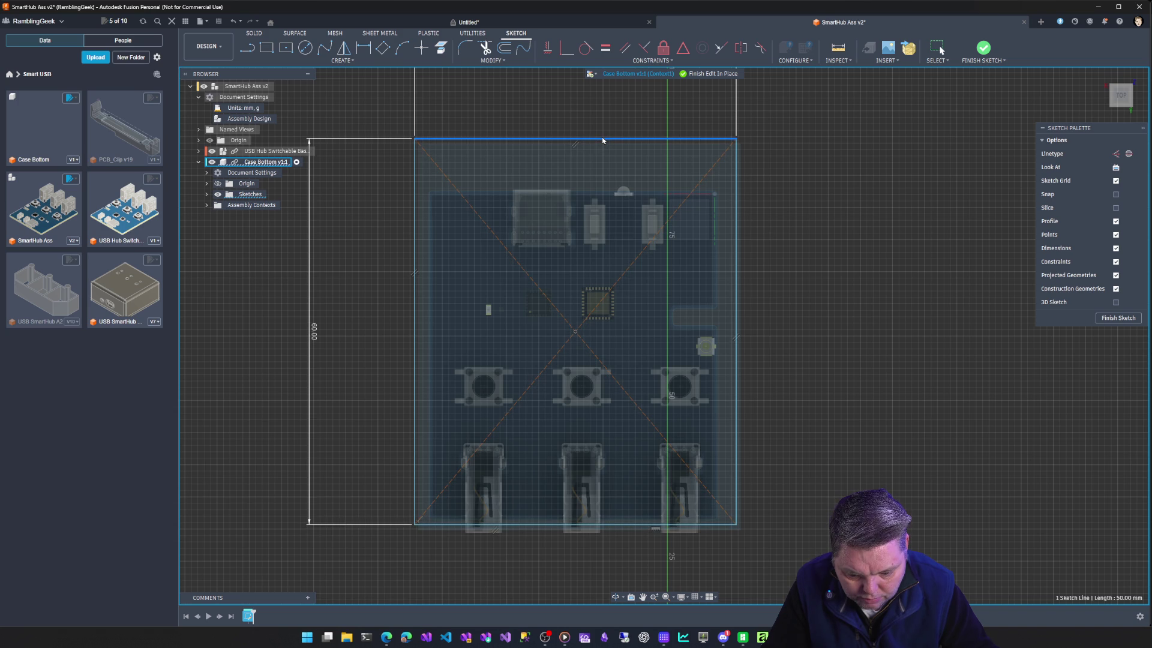
# Dimension the left edge, settling the height at 53 mm after trying 55 and 50.
pyautogui.click(312, 331)
pyautogui.press('d')
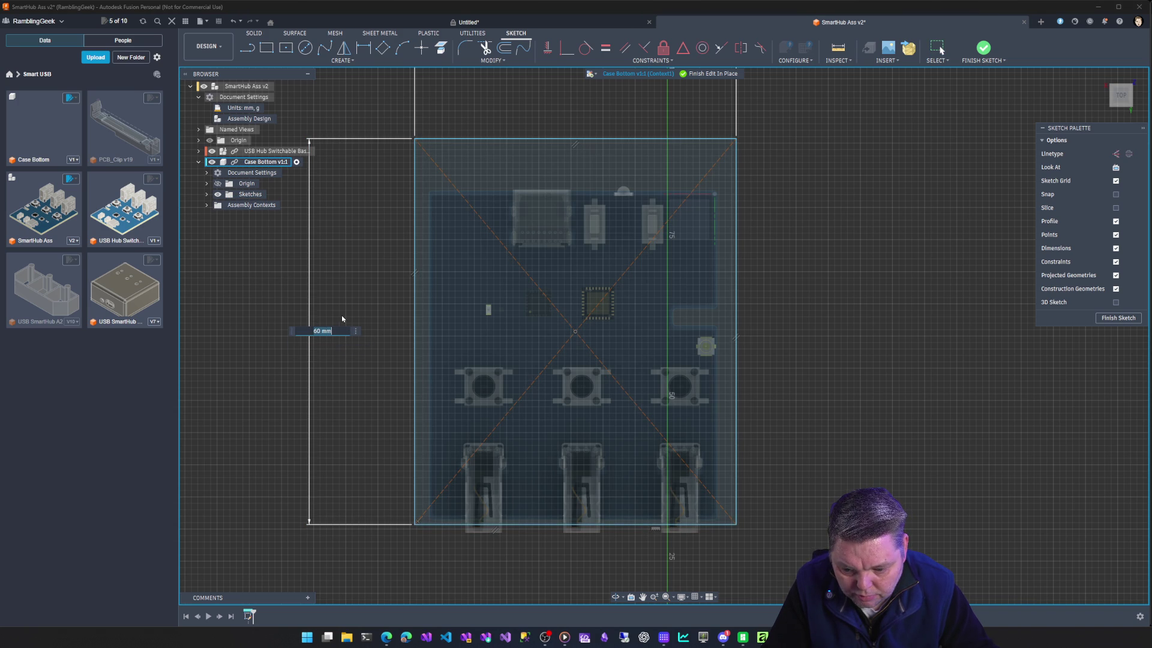
pyautogui.write('55')
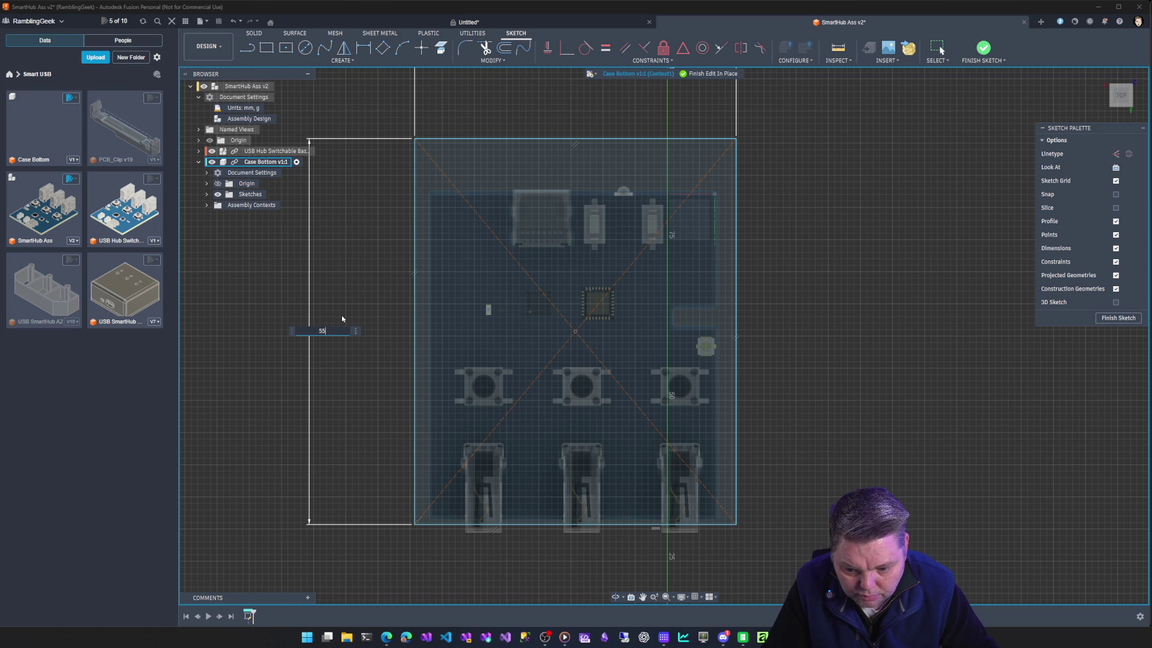
pyautogui.press('Return')
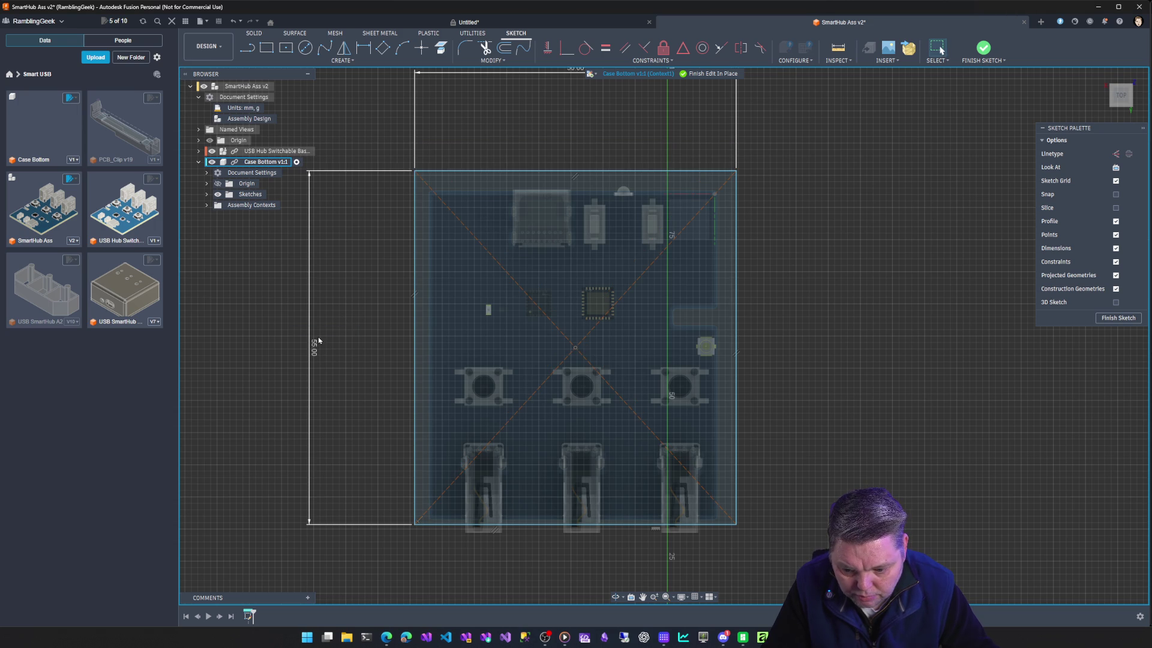
pyautogui.doubleClick(315, 348)
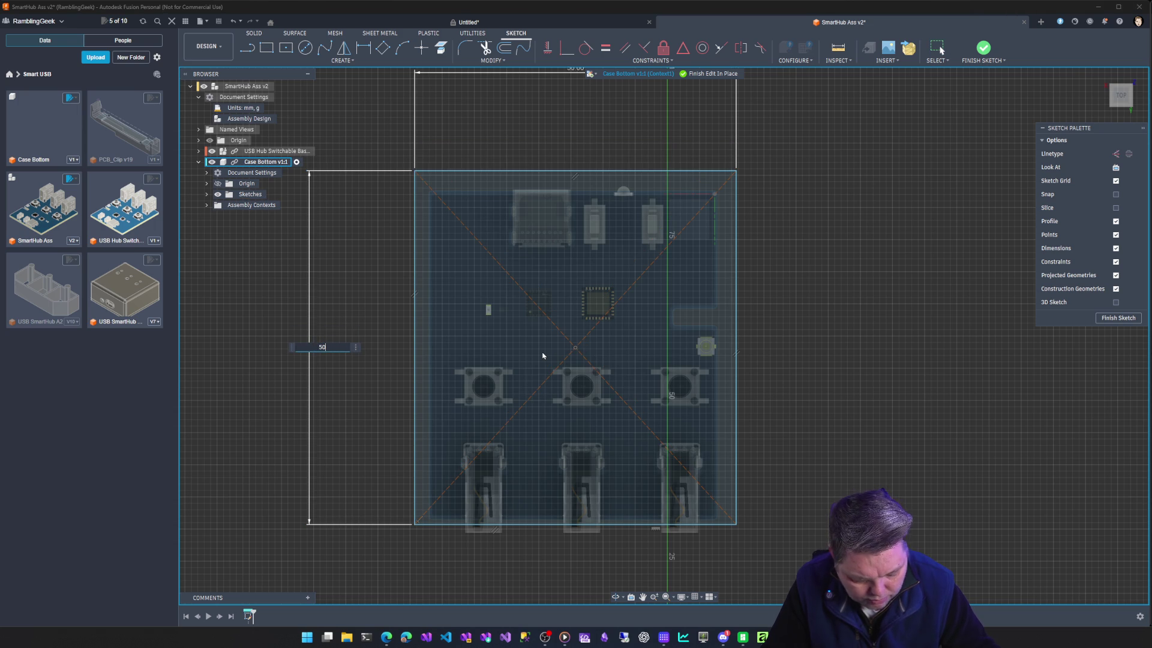
pyautogui.write('50')
pyautogui.press('Return')
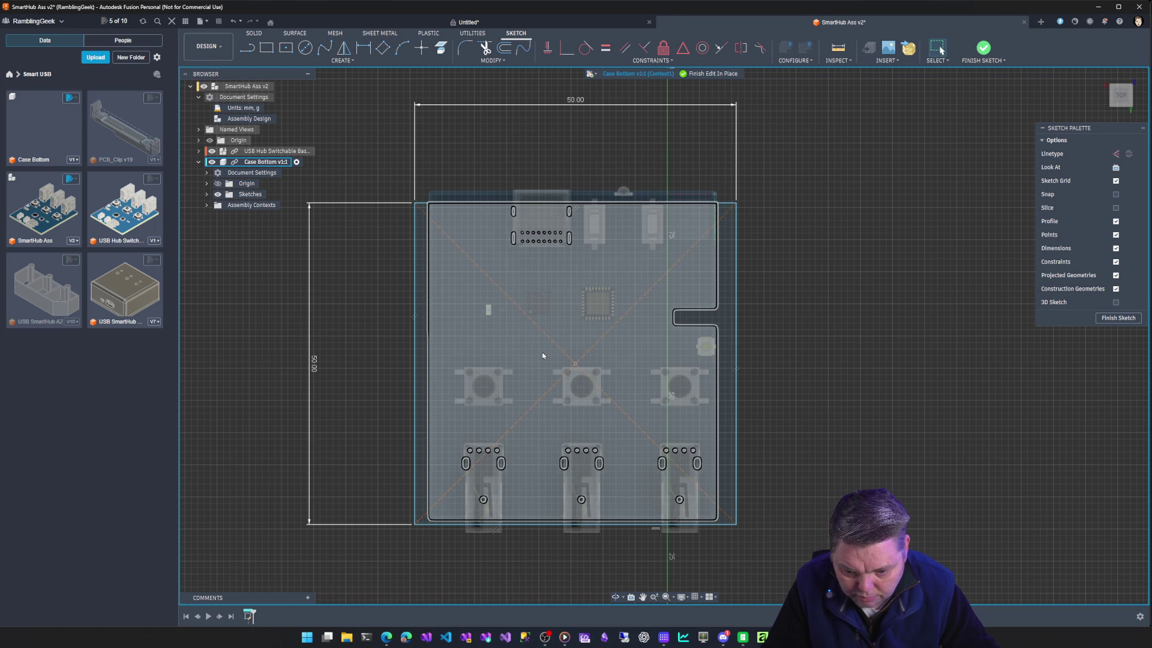
pyautogui.doubleClick(315, 363)
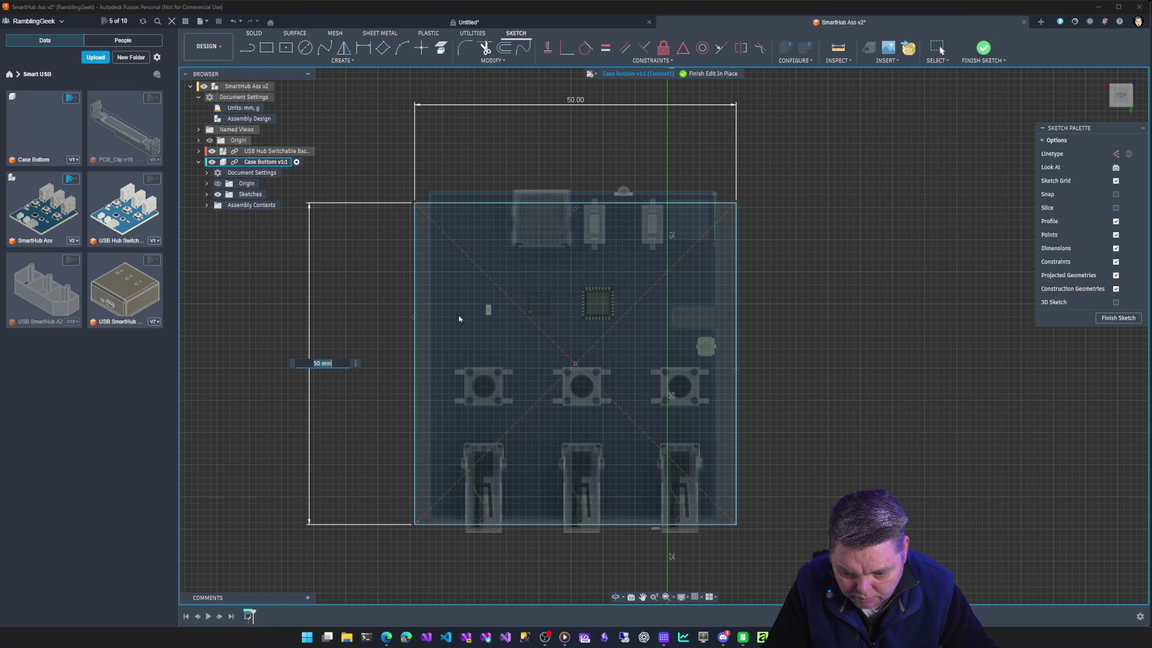
pyautogui.press('Return')
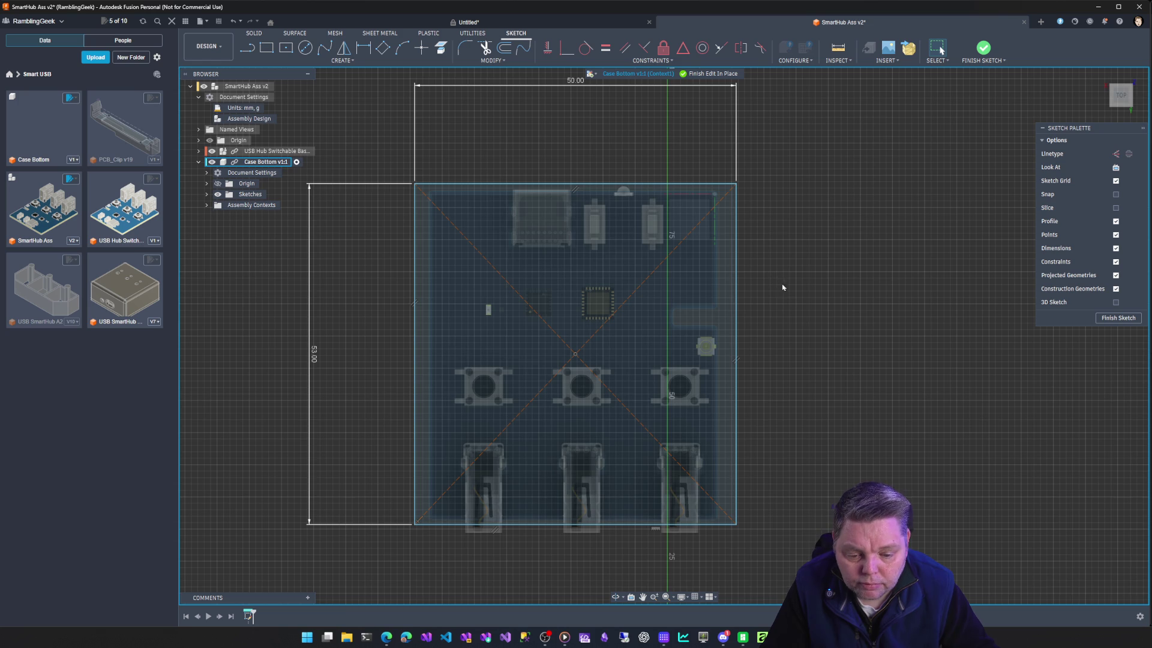
# Start extruding the case wall profile from an angled view, then cancel it.
pyautogui.keyDown('shift'); pyautogui.moveTo(783, 287); pyautogui.dragTo(782, 135, button='middle'); pyautogui.keyUp('shift')
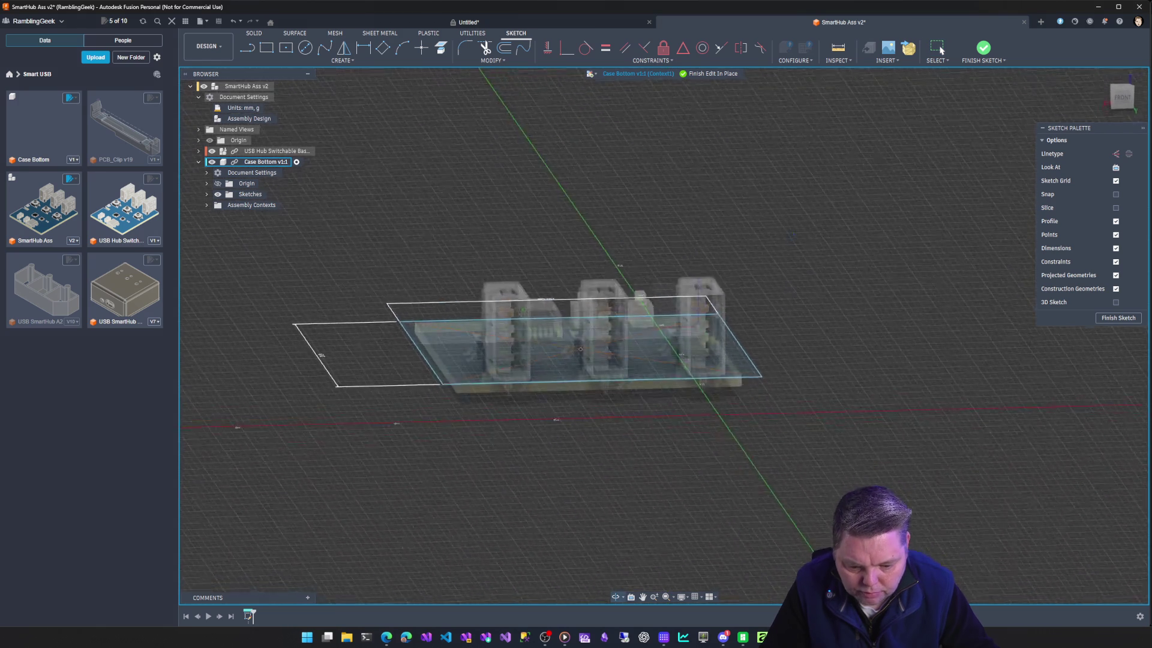
pyautogui.moveTo(783, 225)
pyautogui.keyDown('shift'); pyautogui.mouseDown(button='middle')
pyautogui.moveTo(865, 234)
pyautogui.moveTo(774, 270)
pyautogui.moveTo(732, 312)
pyautogui.mouseUp(button='middle'); pyautogui.keyUp('shift')
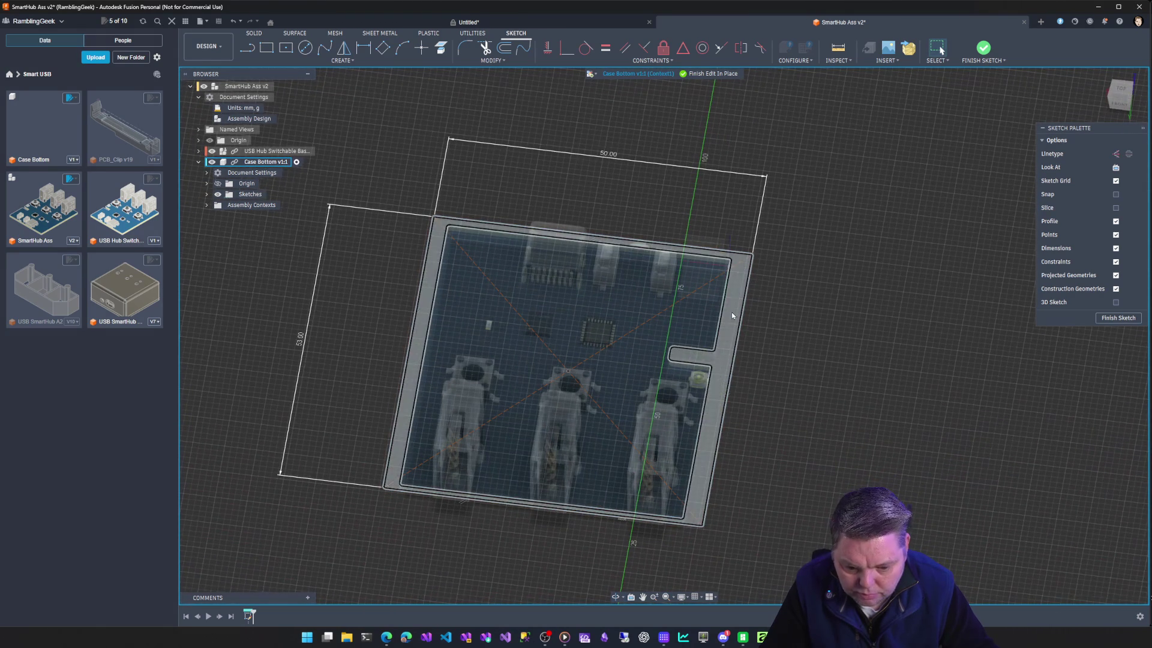
pyautogui.click(733, 312)
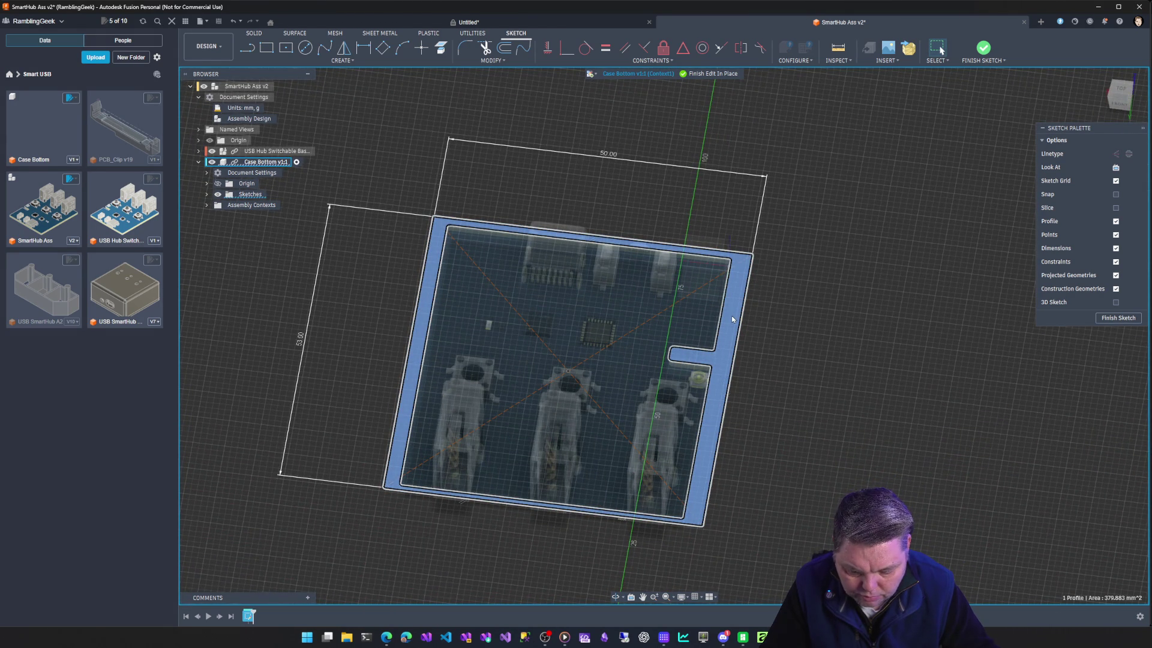
pyautogui.press('e')
pyautogui.moveTo(670, 354); pyautogui.dragTo(668, 319)
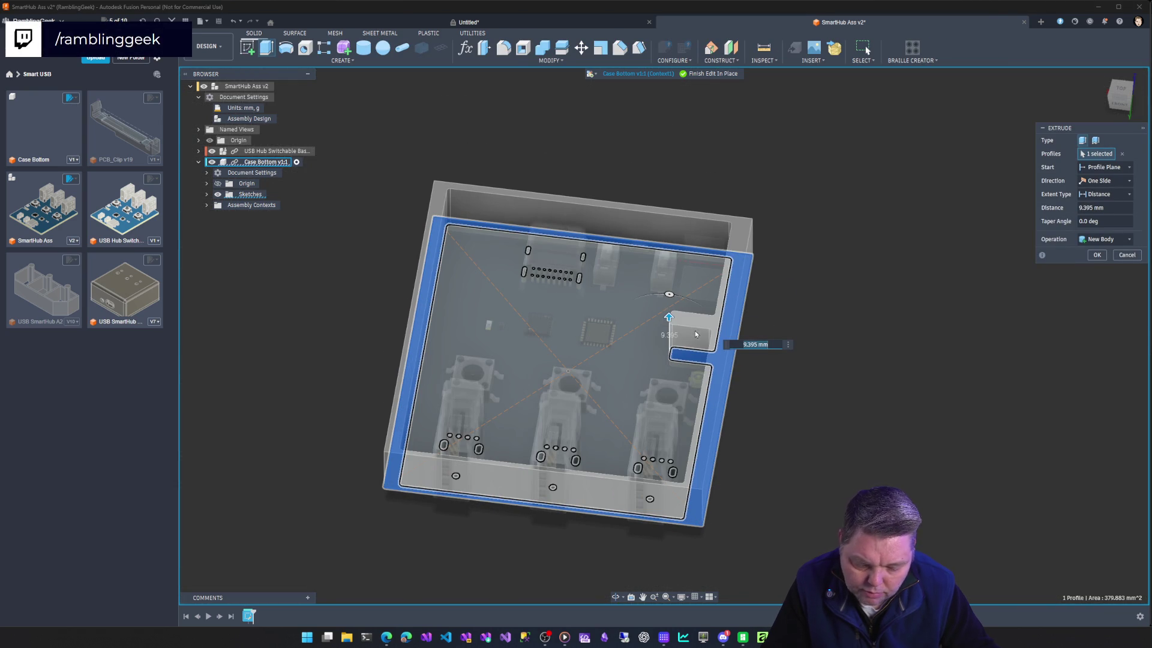
pyautogui.press('Escape')
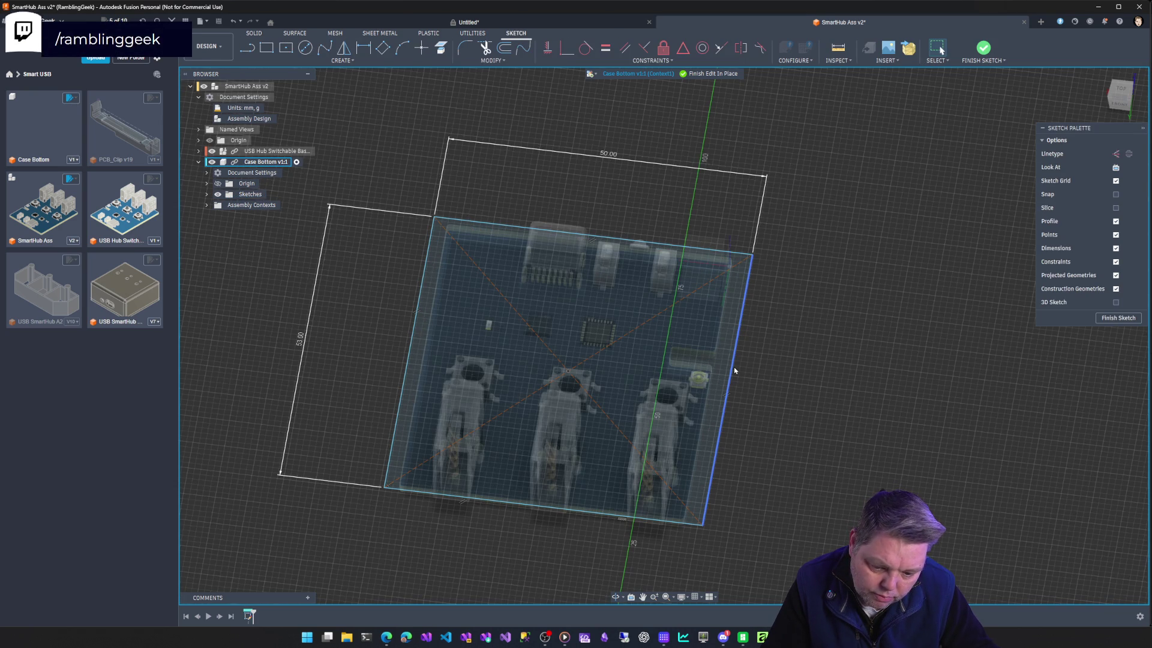
# Undo the sketch edits and back out to the assembly showing the bare PCB.
pyautogui.moveTo(769, 387); pyautogui.dragTo(735, 372)
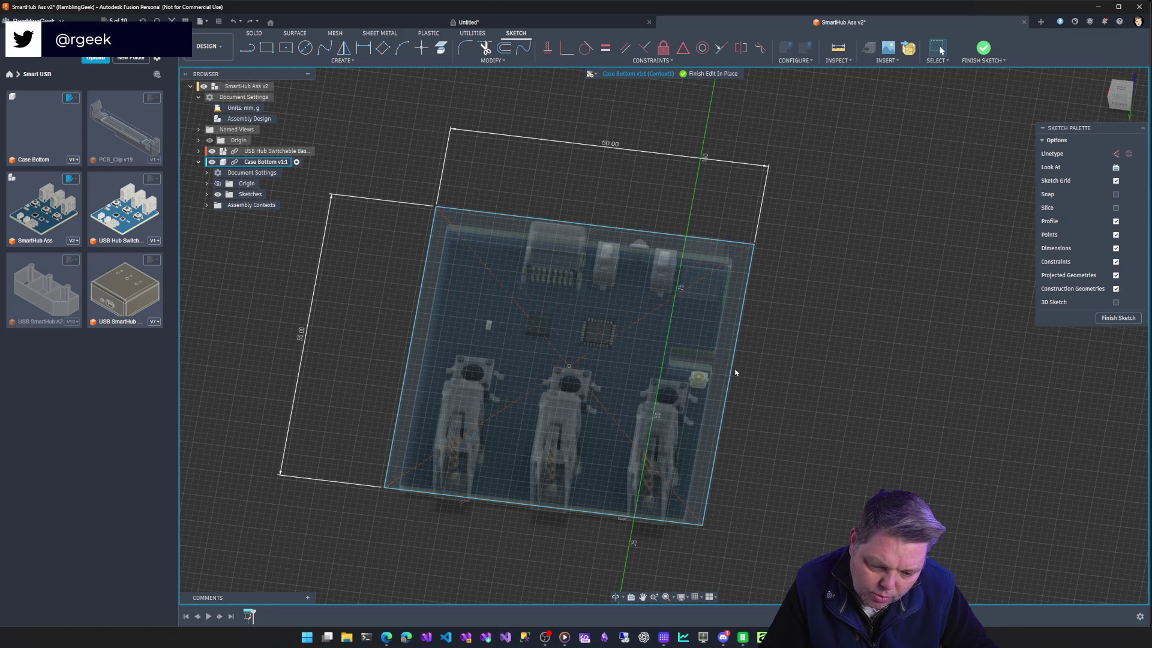
pyautogui.hotkey('ctrl', 'z')
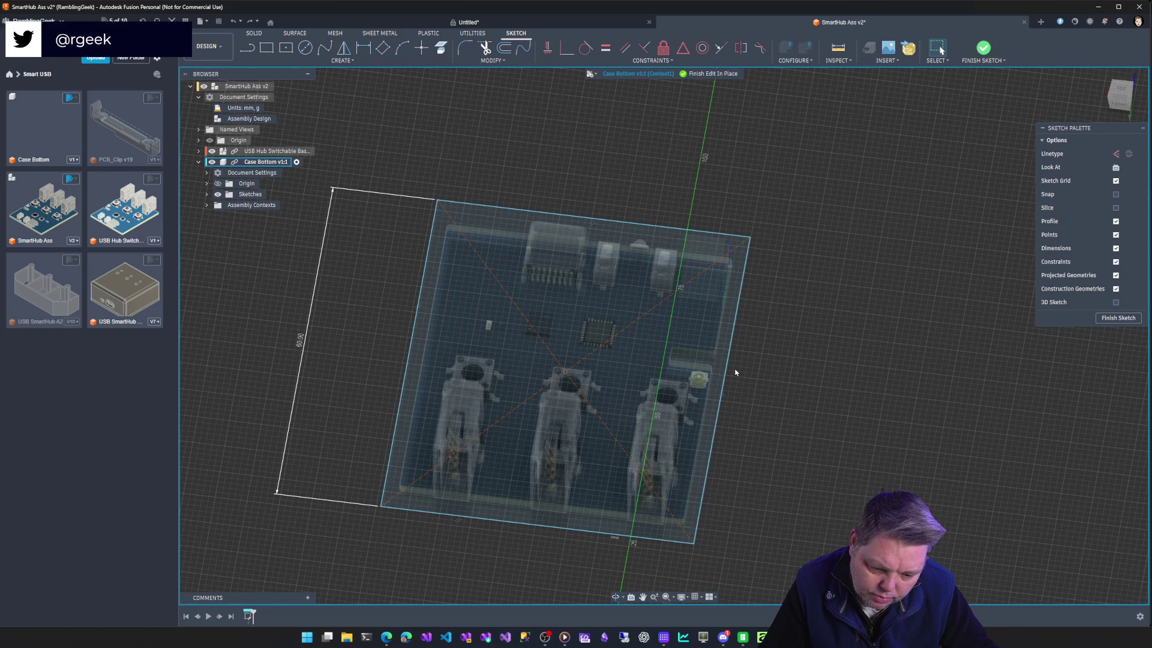
pyautogui.hotkey('ctrl', 'z')
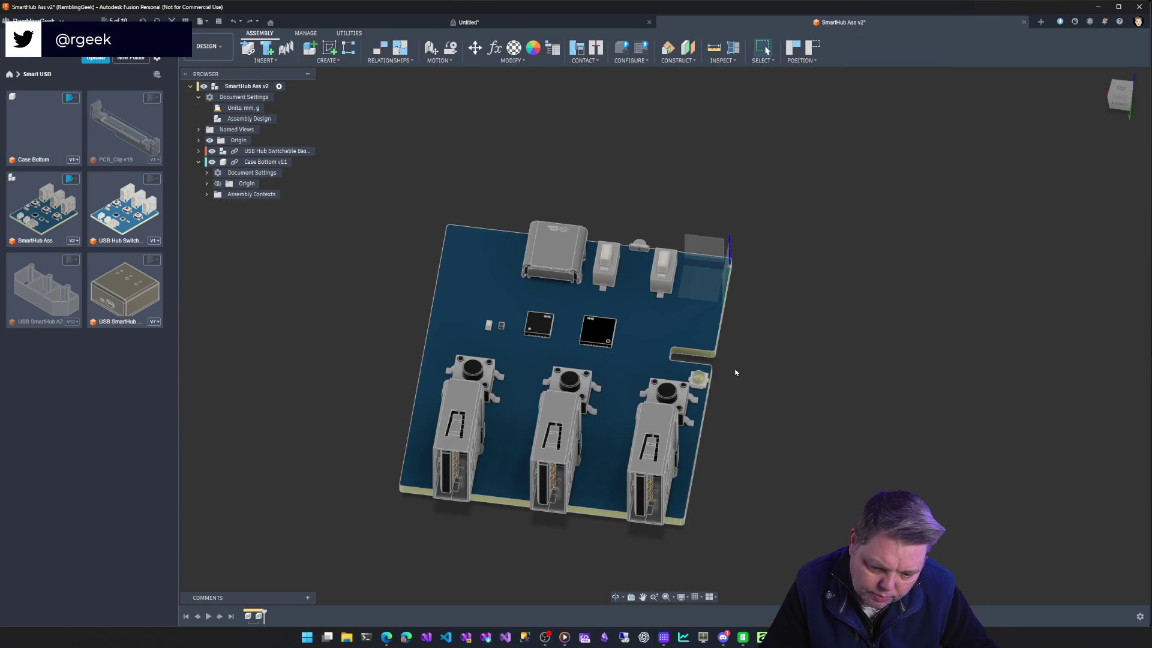
# Collapse Case Bottom, expand the USB hub PCB component and turn on the layout grid.
pyautogui.hotkey('ctrl', 'z')
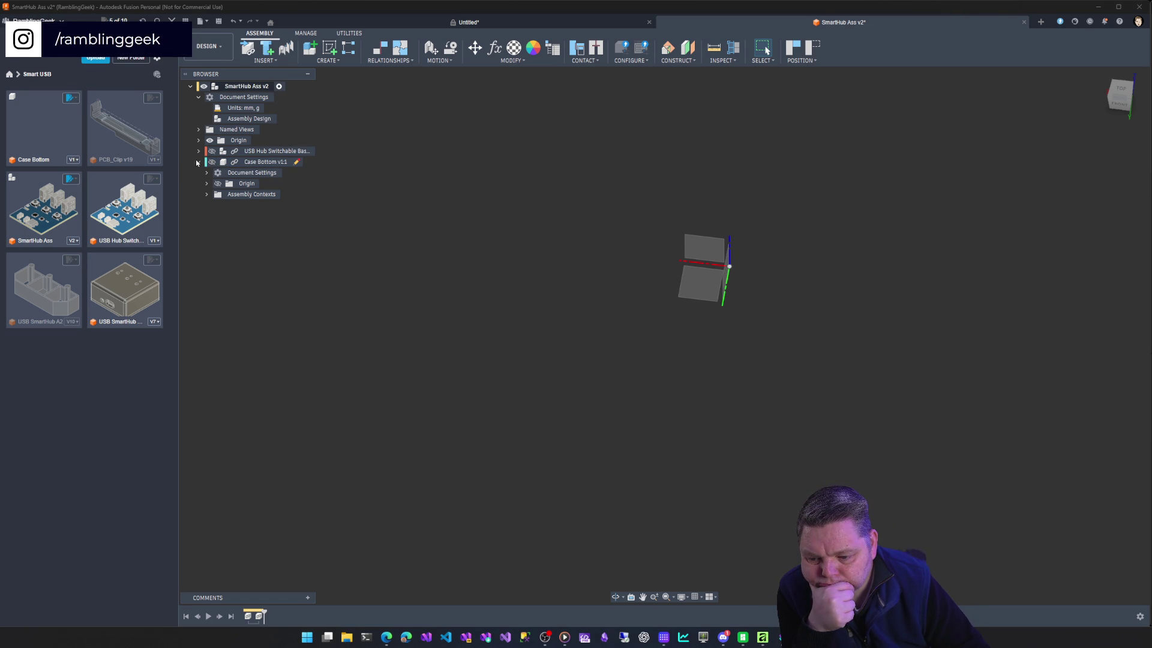
pyautogui.click(199, 161)
pyautogui.click(210, 151)
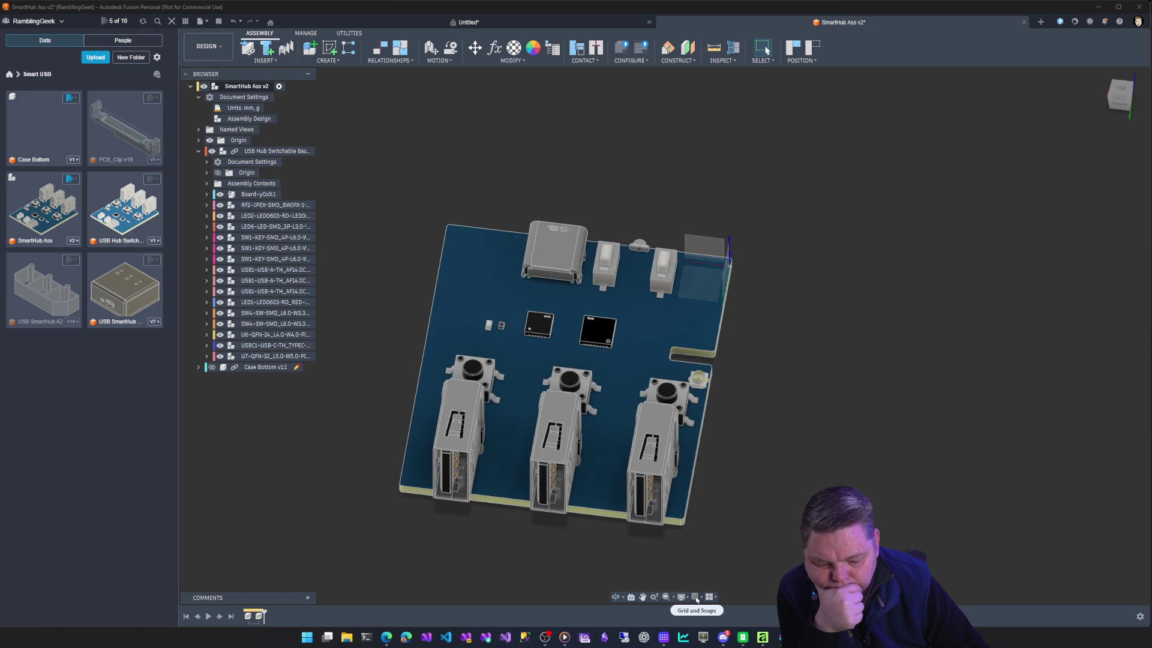
pyautogui.click(696, 597)
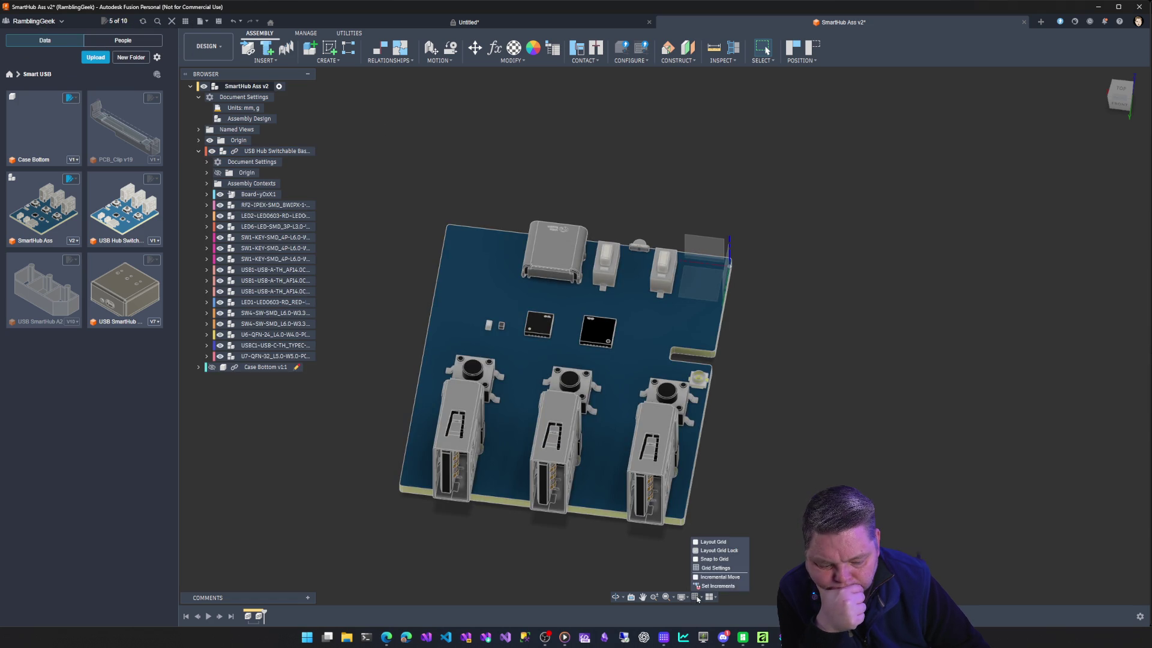
pyautogui.click(713, 542)
pyautogui.scroll(-4, 767, 502)
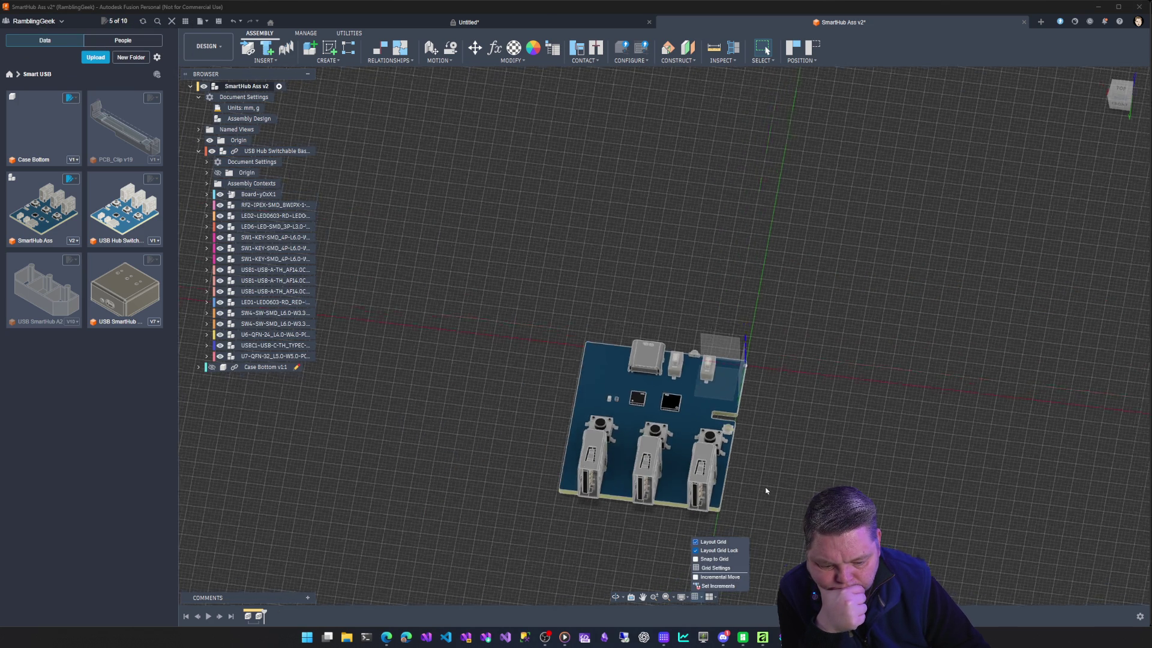
pyautogui.scroll(-3, 767, 502)
pyautogui.click(770, 495)
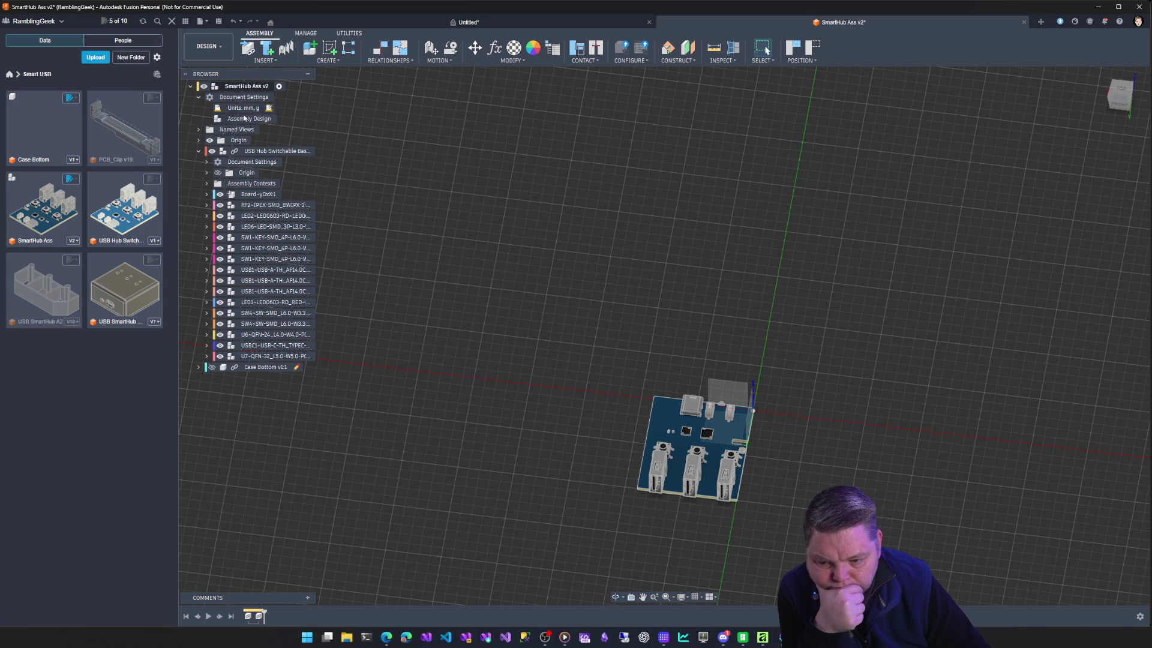
# Reveal the origin, view the board from the top and bring up the USB Hub component's actions.
pyautogui.click(270, 150)
pyautogui.rightClick(271, 151)
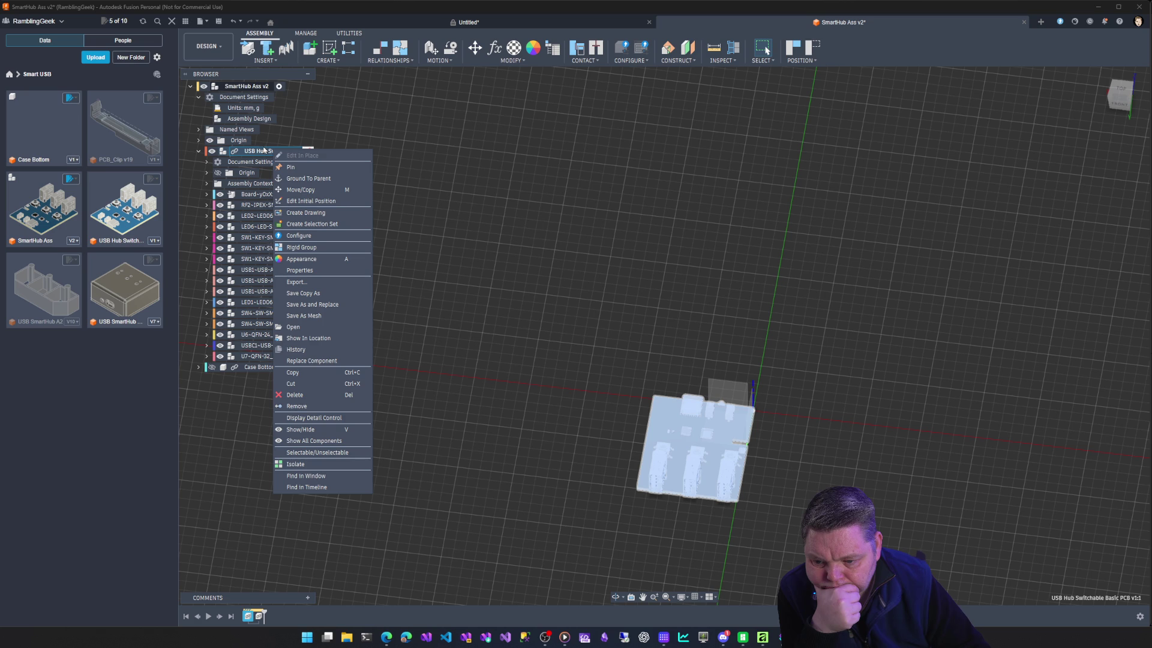
pyautogui.click(206, 153)
pyautogui.click(198, 140)
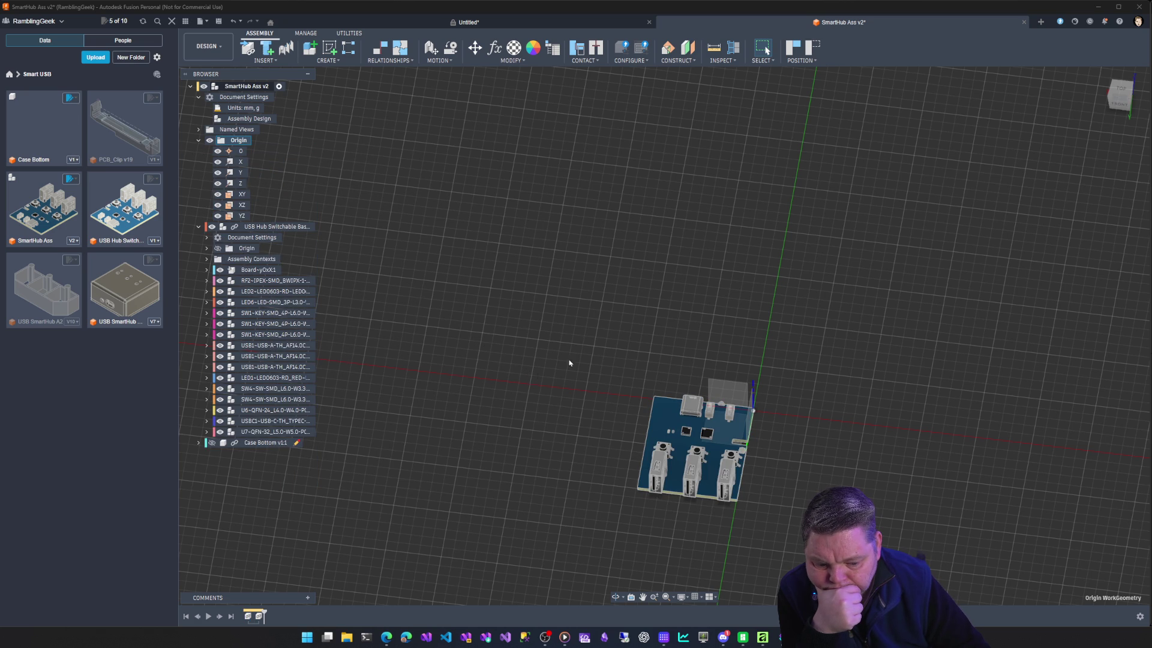
pyautogui.click(1121, 95)
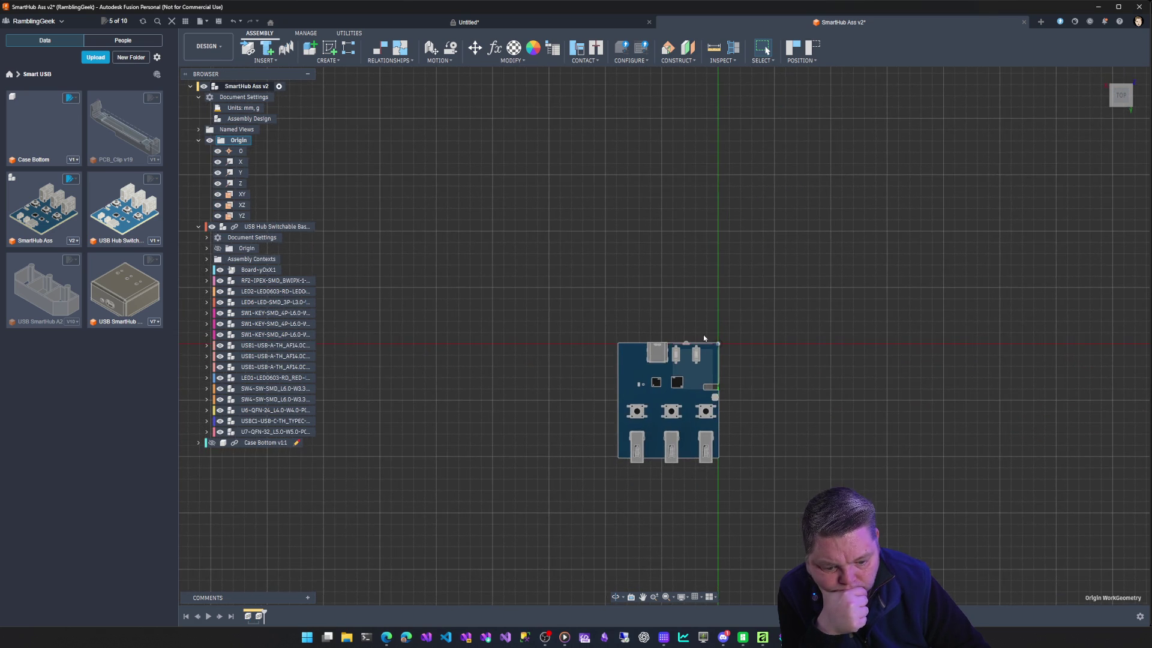
pyautogui.scroll(4, 703, 337)
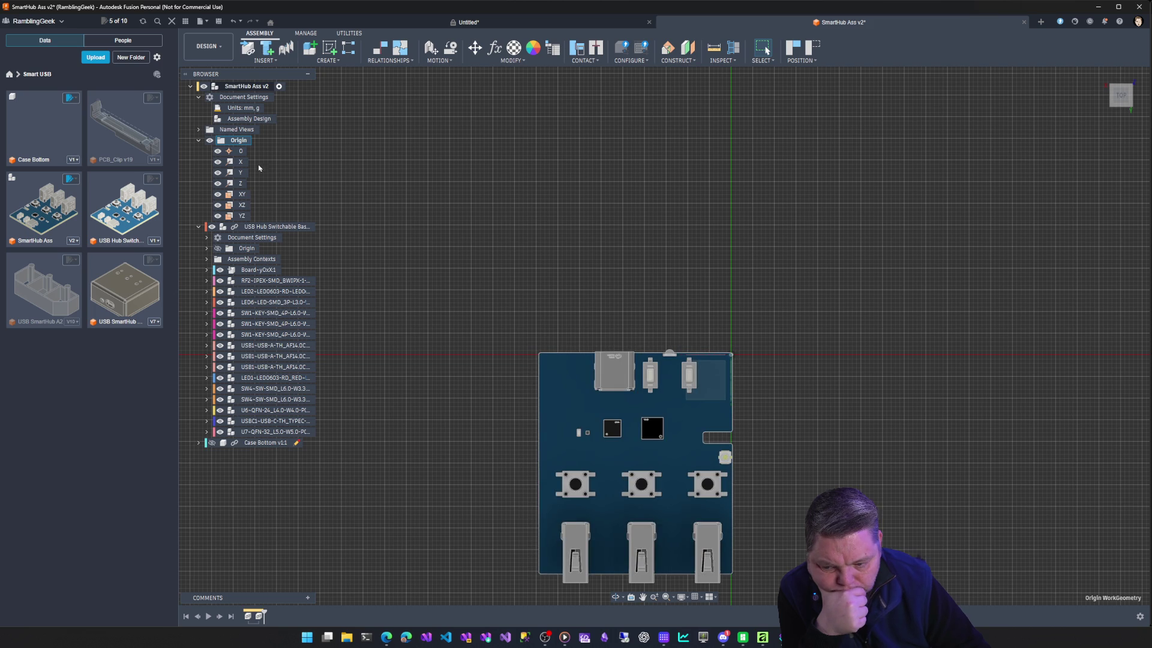
pyautogui.click(264, 228)
pyautogui.rightClick(266, 227)
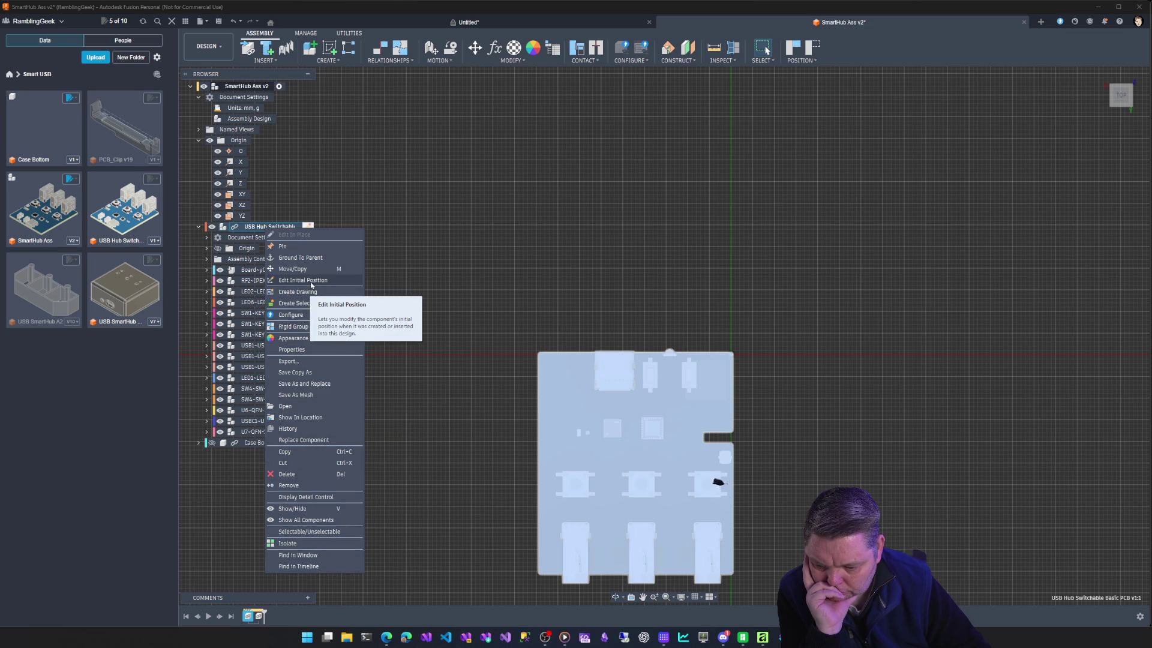
# Try Edit Initial Position on the USB Hub component and close it without committing.
pyautogui.click(302, 280)
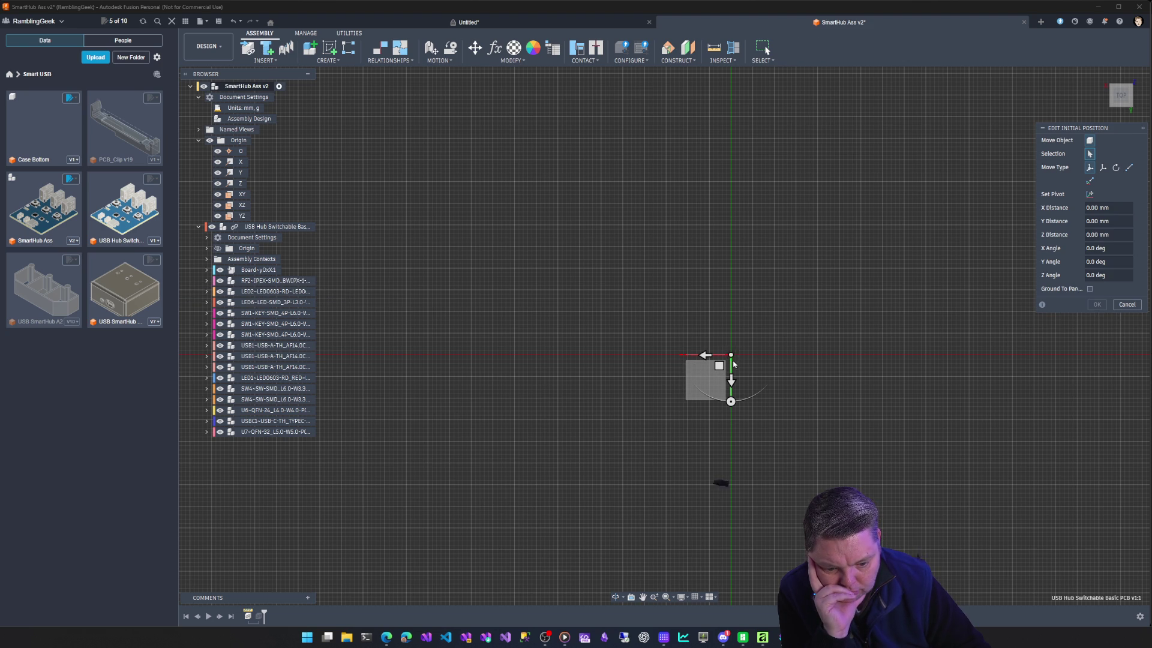
pyautogui.moveTo(731, 356)
pyautogui.mouseDown()
pyautogui.moveTo(658, 335)
pyautogui.moveTo(730, 356)
pyautogui.mouseUp()
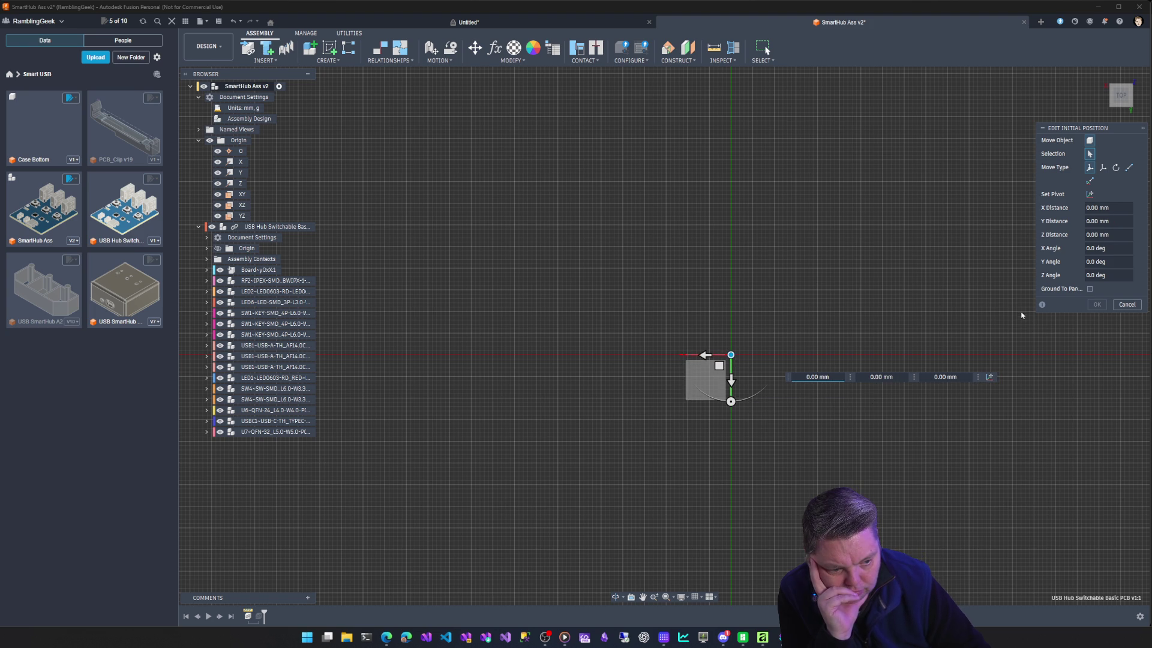
pyautogui.click(1128, 305)
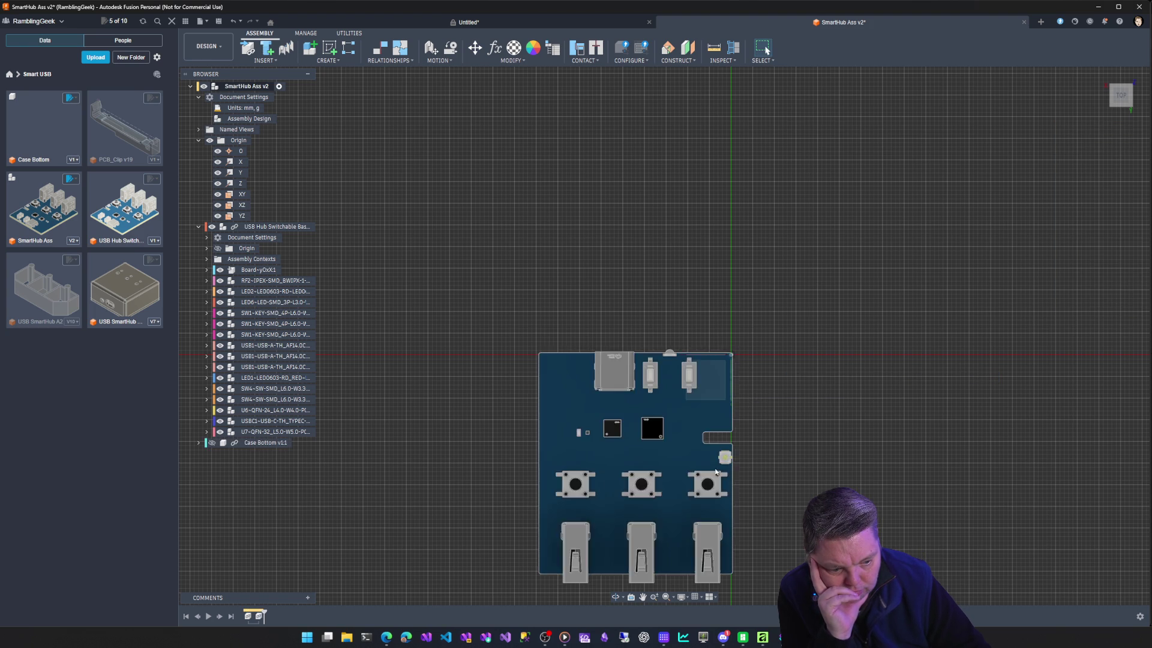
# Collapse Origin and the USB Hub node, hide the PCB and pick the XY plane for a new sketch.
pyautogui.click(199, 141)
pyautogui.click(199, 151)
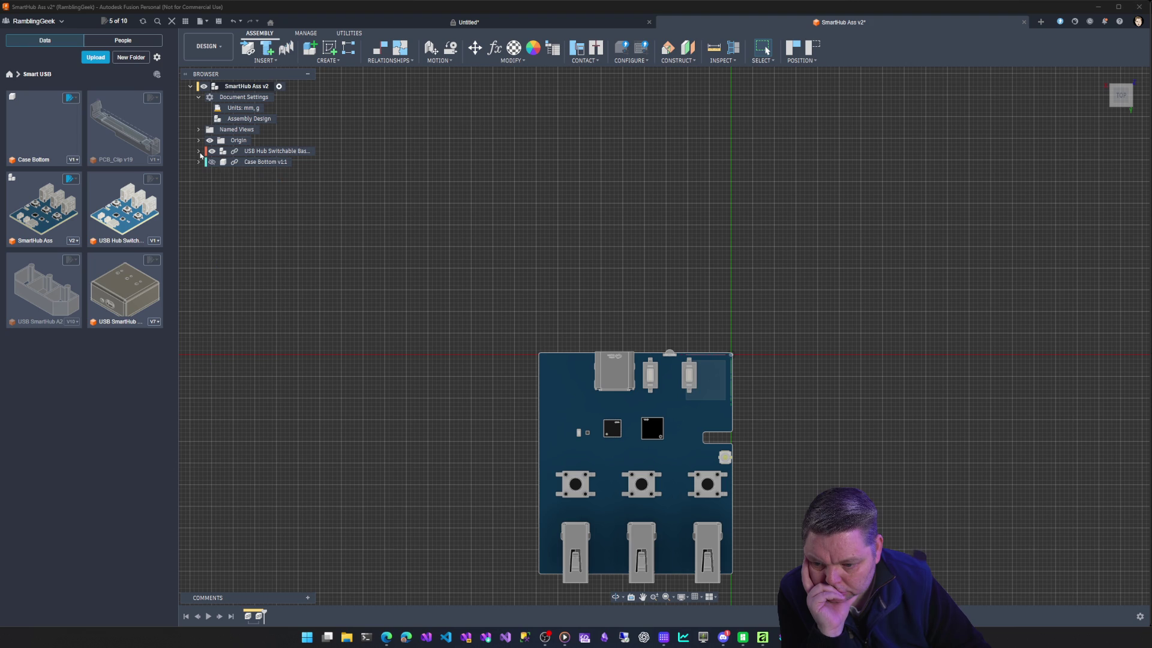
pyautogui.click(213, 150)
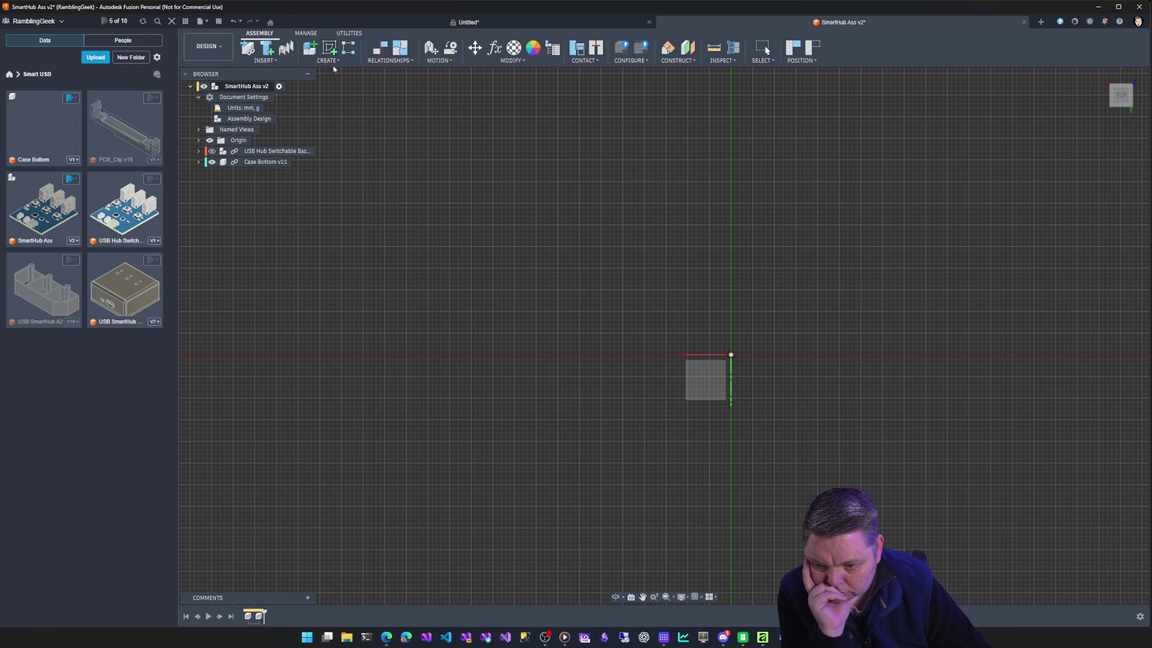
pyautogui.click(710, 383)
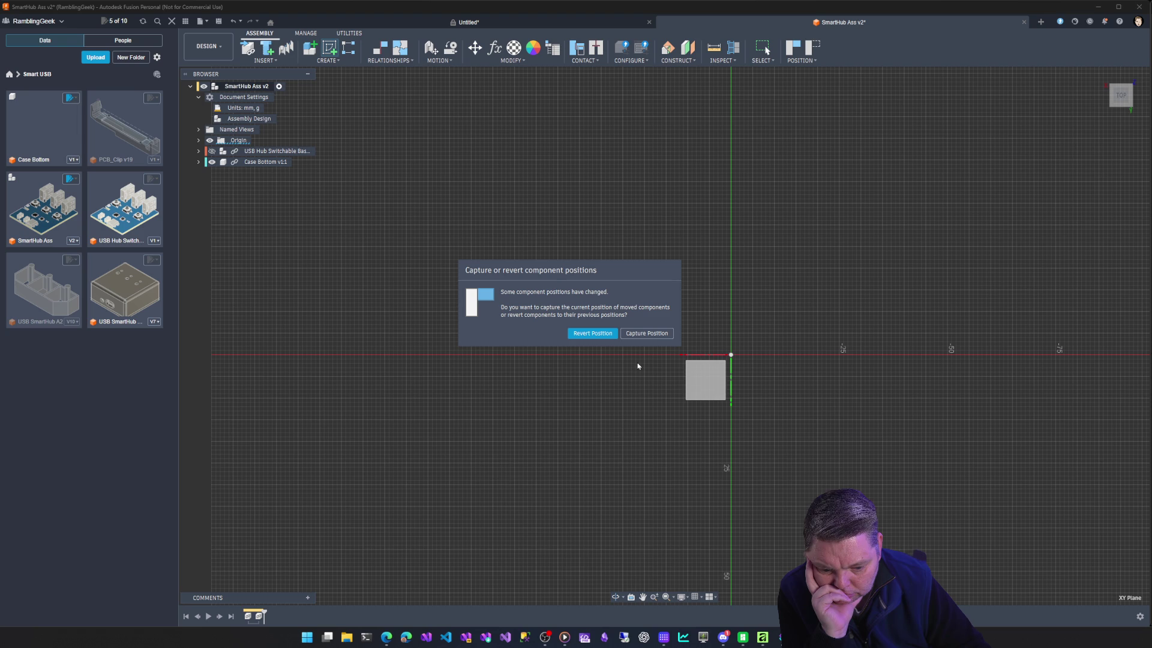
# Answer the position prompt and anchor a 2-point rectangle's first corner at the origin.
pyautogui.click(647, 334)
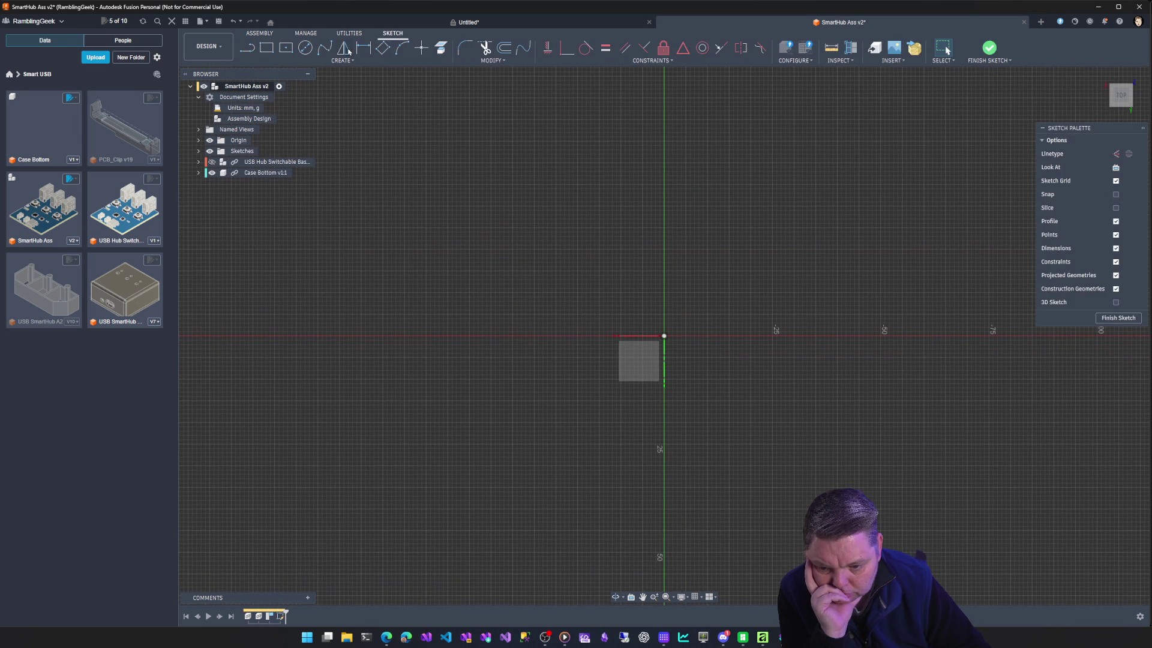
pyautogui.click(268, 49)
pyautogui.click(665, 338)
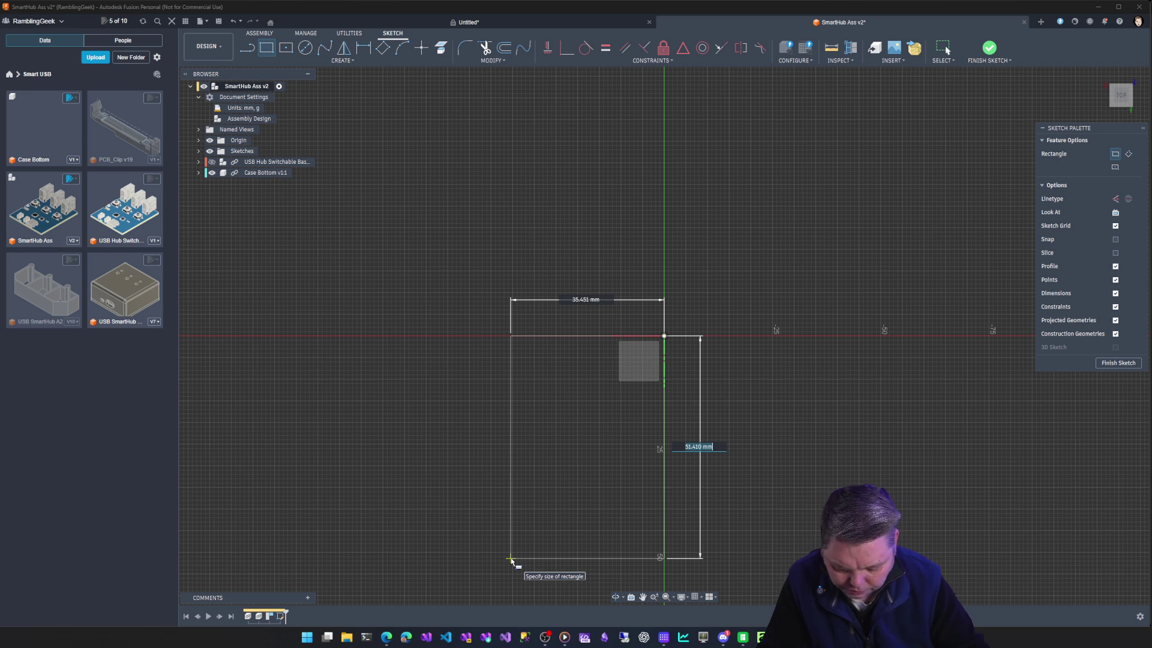
# Make the rectangle 55 mm tall with its top edge dimensioned by the Width parameter.
pyautogui.press('BackSpace')
pyautogui.write('Len+6')
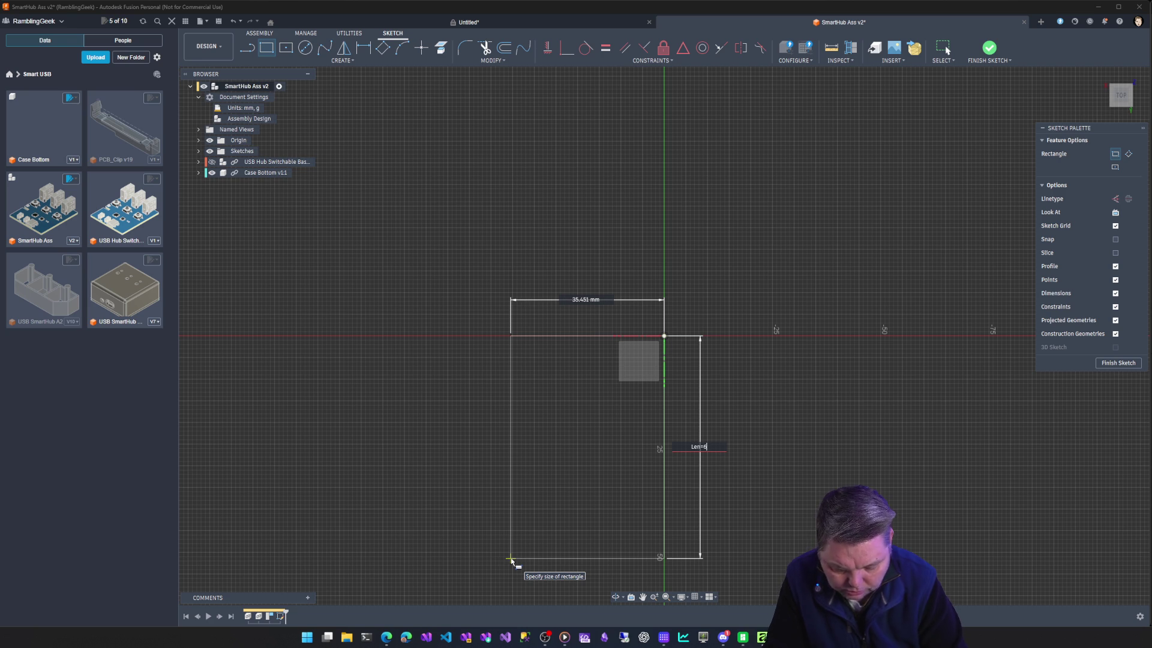
pyautogui.write('55')
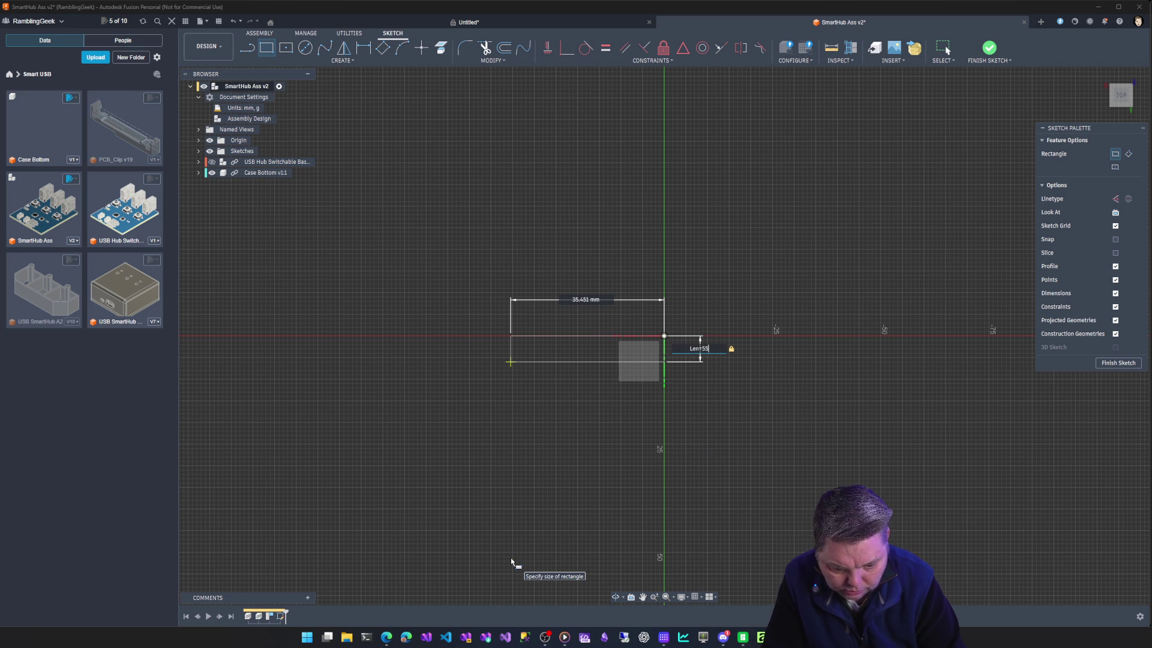
pyautogui.press('Return')
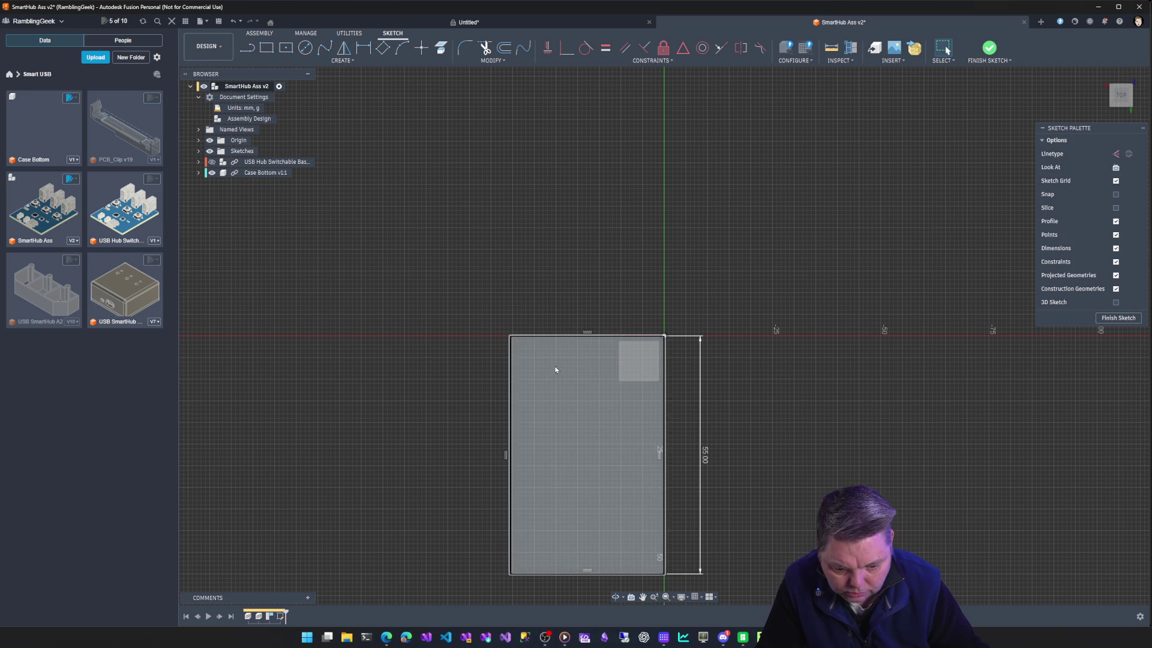
pyautogui.click(364, 50)
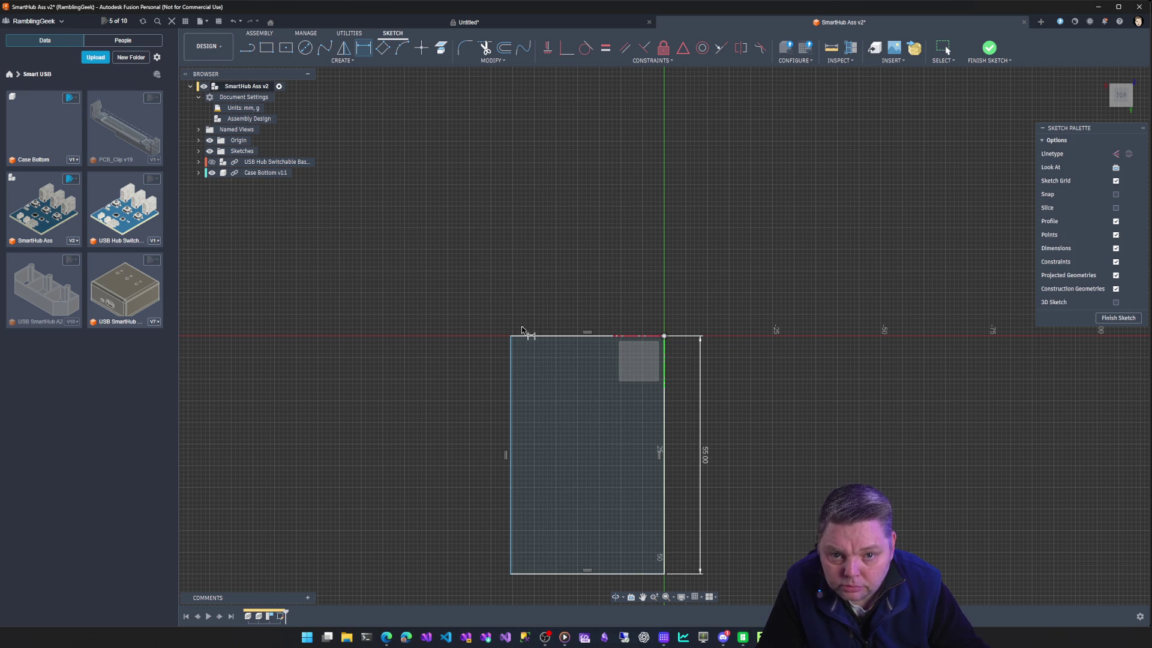
pyautogui.click(547, 341)
pyautogui.click(577, 293)
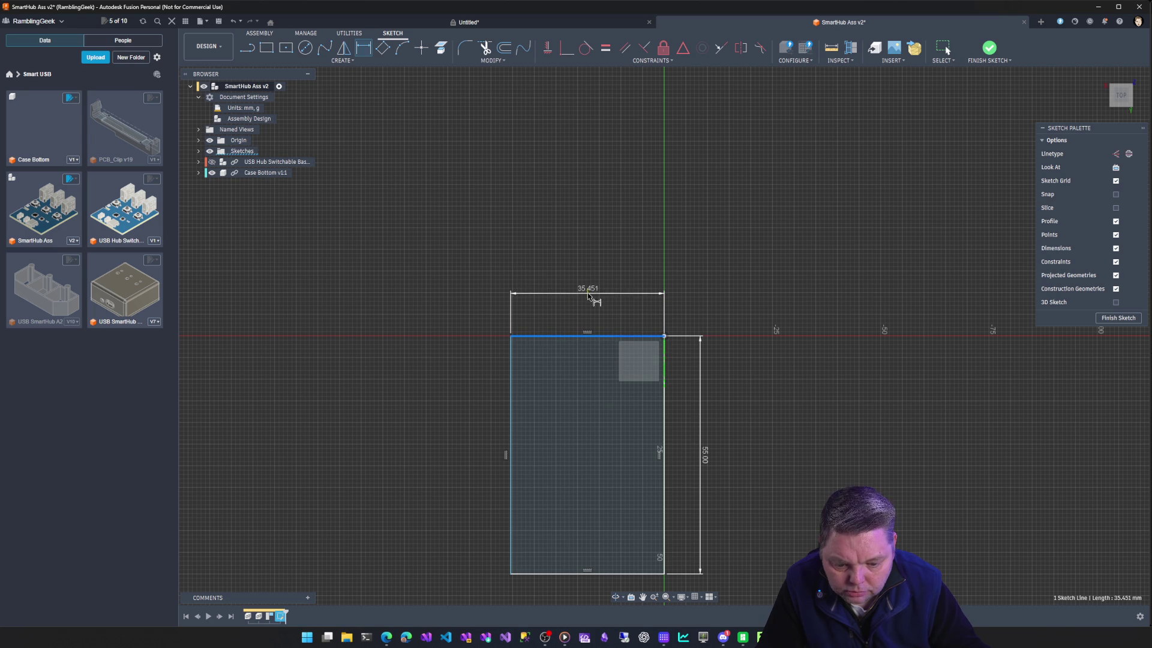
pyautogui.write('w')
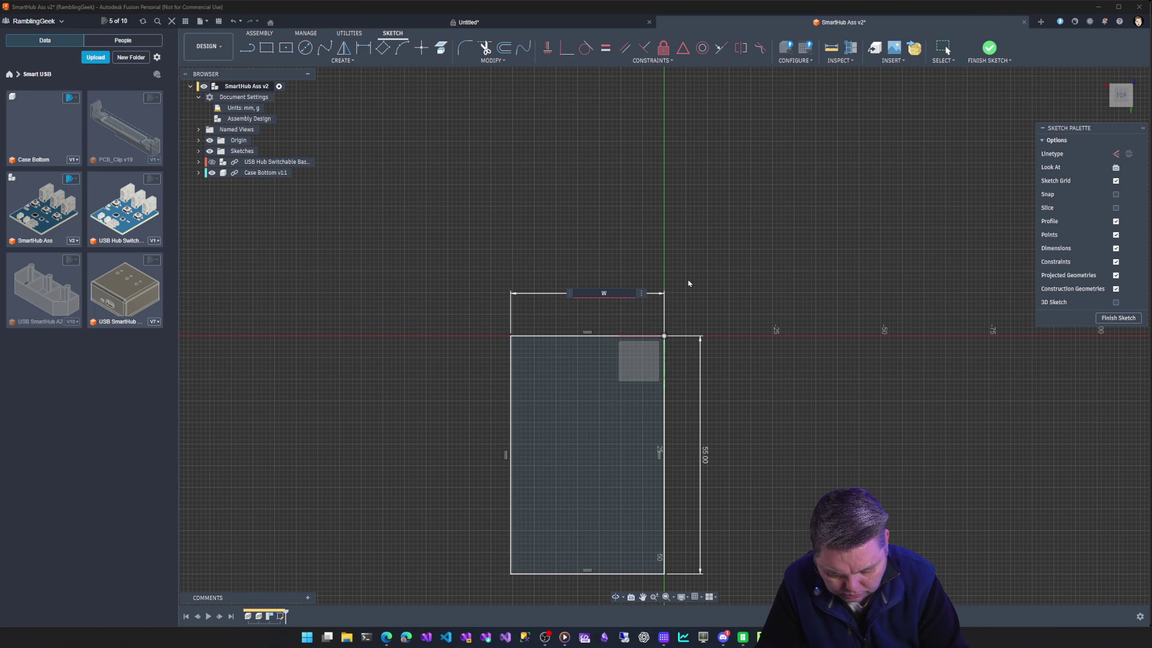
pyautogui.write('-')
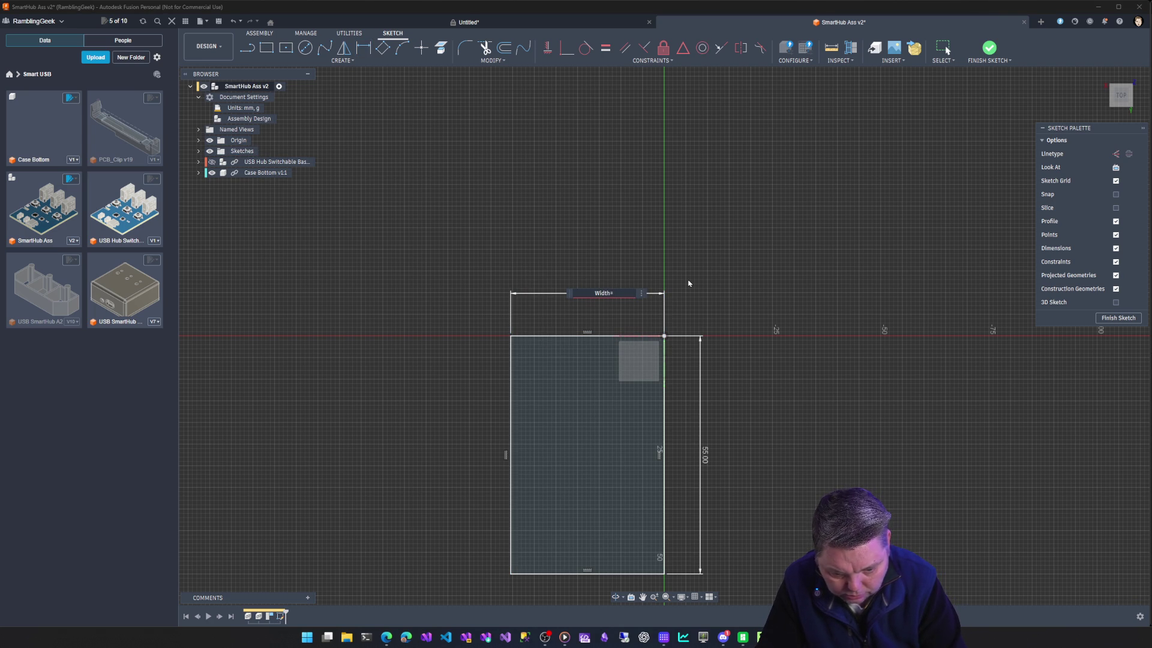
pyautogui.press('Return')
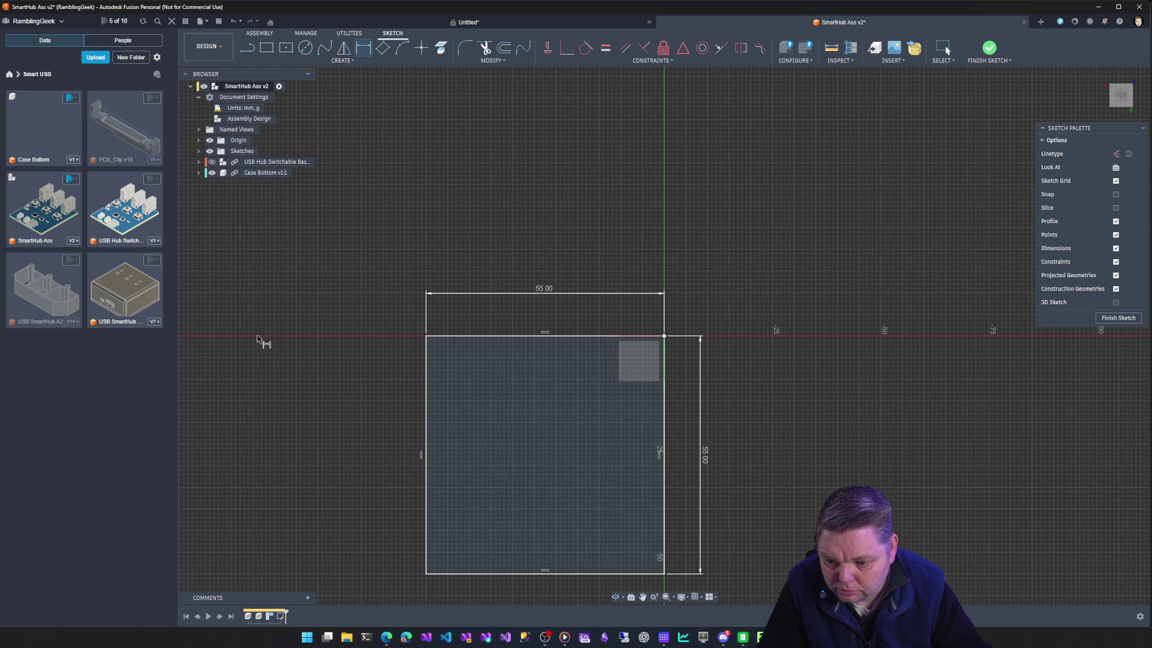
# Tilt the view and finish the sketch, leaving the 55 × 55 mm square profile.
pyautogui.keyDown('shift'); pyautogui.moveTo(272, 321); pyautogui.dragTo(486, 423, button='middle'); pyautogui.keyUp('shift')
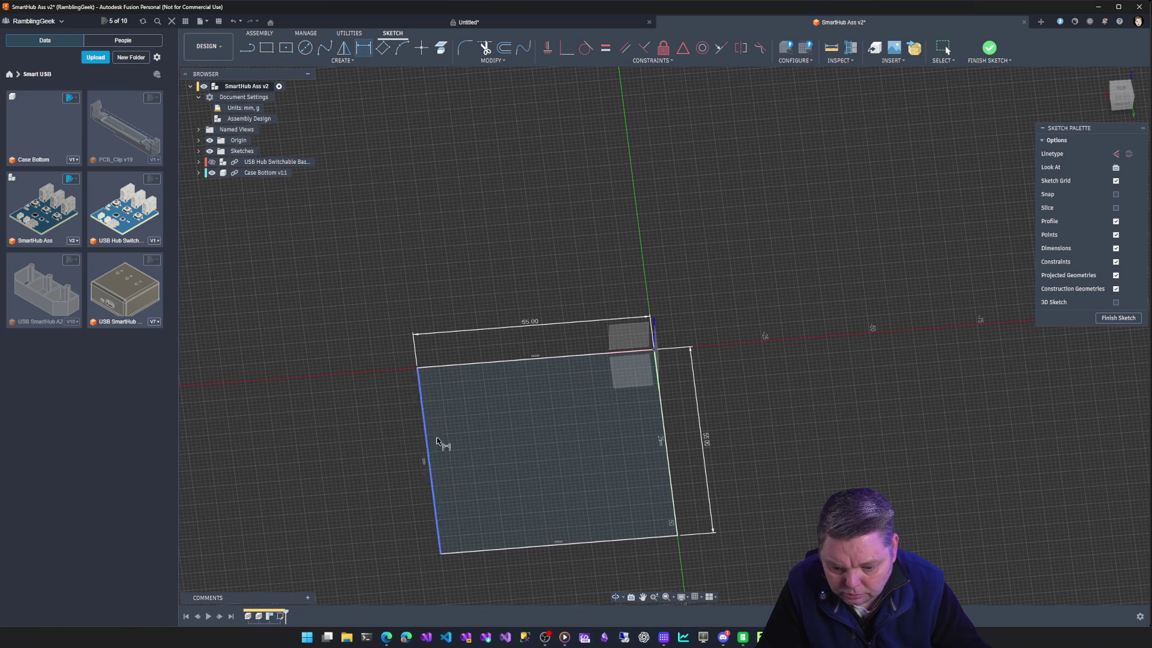
pyautogui.click(1119, 317)
# Select the square profile from an angled view and enter Edit In Place on Case Bottom.
pyautogui.click(642, 462)
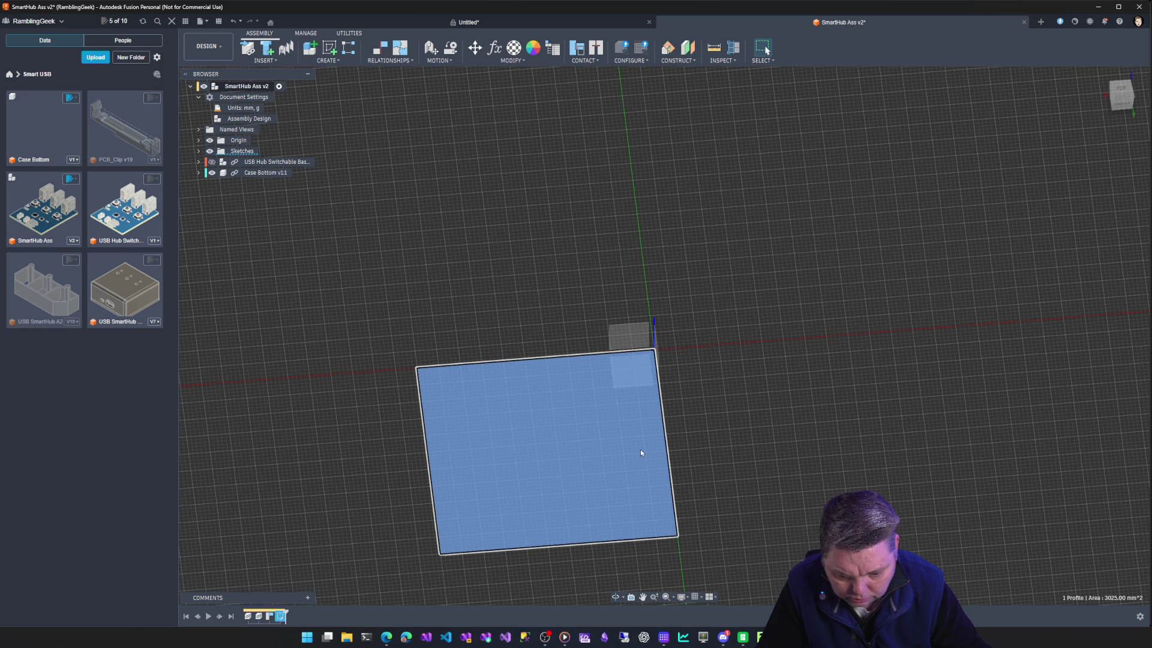
pyautogui.moveTo(640, 449)
pyautogui.keyDown('shift'); pyautogui.mouseDown(button='middle')
pyautogui.moveTo(605, 449)
pyautogui.moveTo(614, 459)
pyautogui.mouseUp(button='middle'); pyautogui.keyUp('shift')
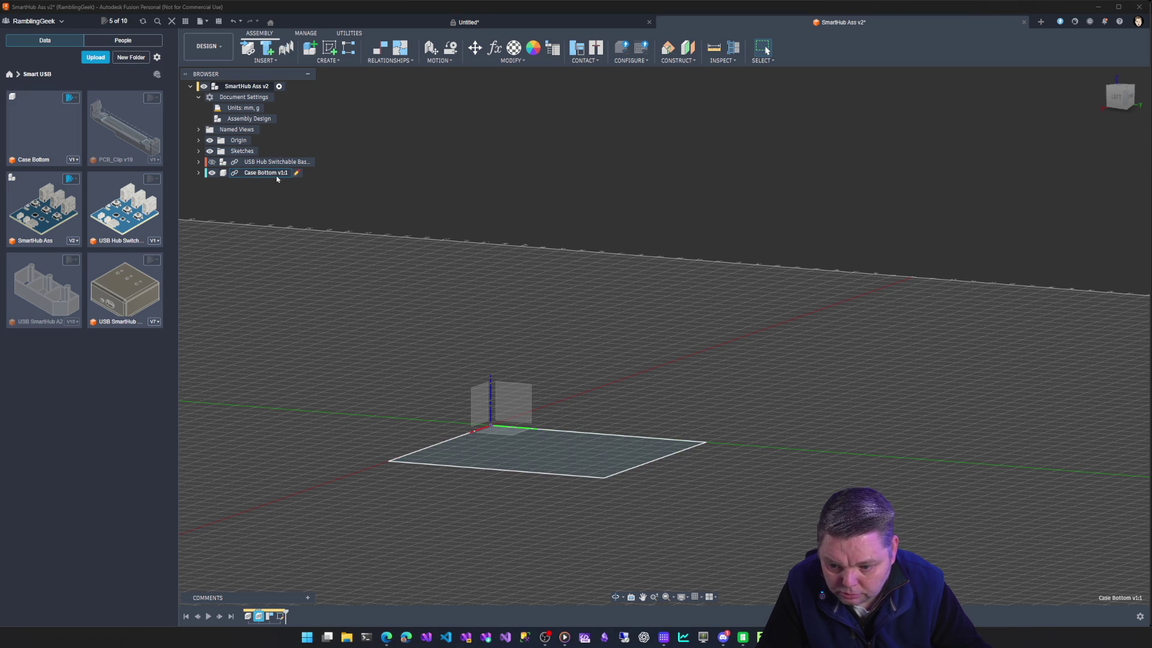
pyautogui.click(296, 172)
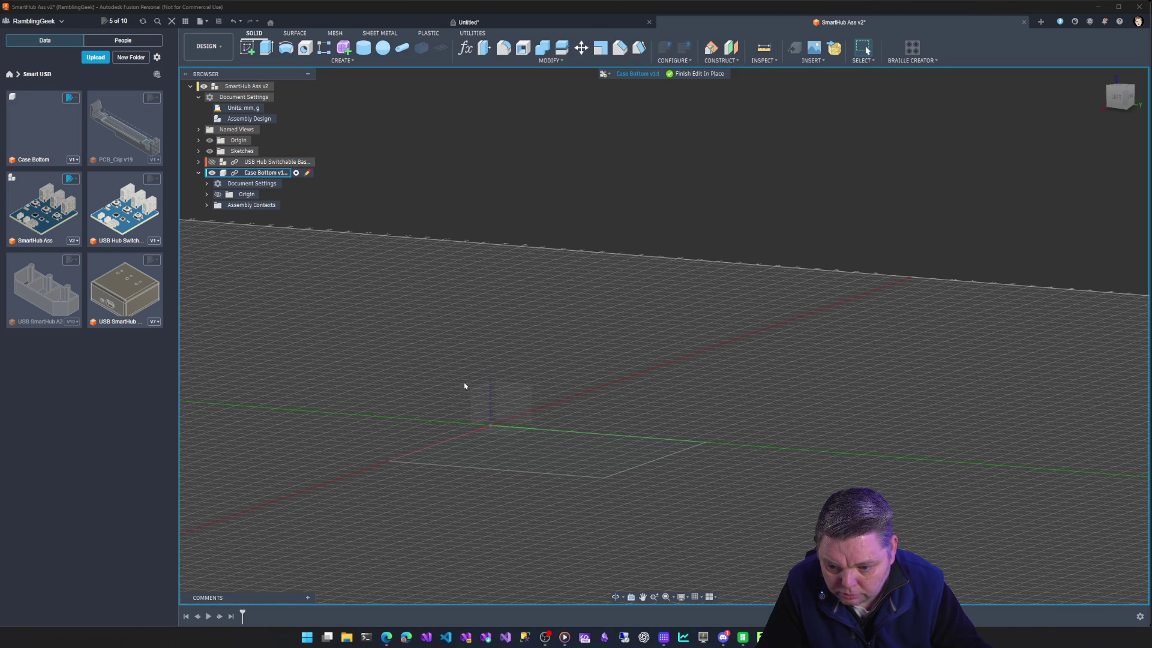
# Extrude the square profile about 3 mm into a new solid body.
pyautogui.click(519, 453)
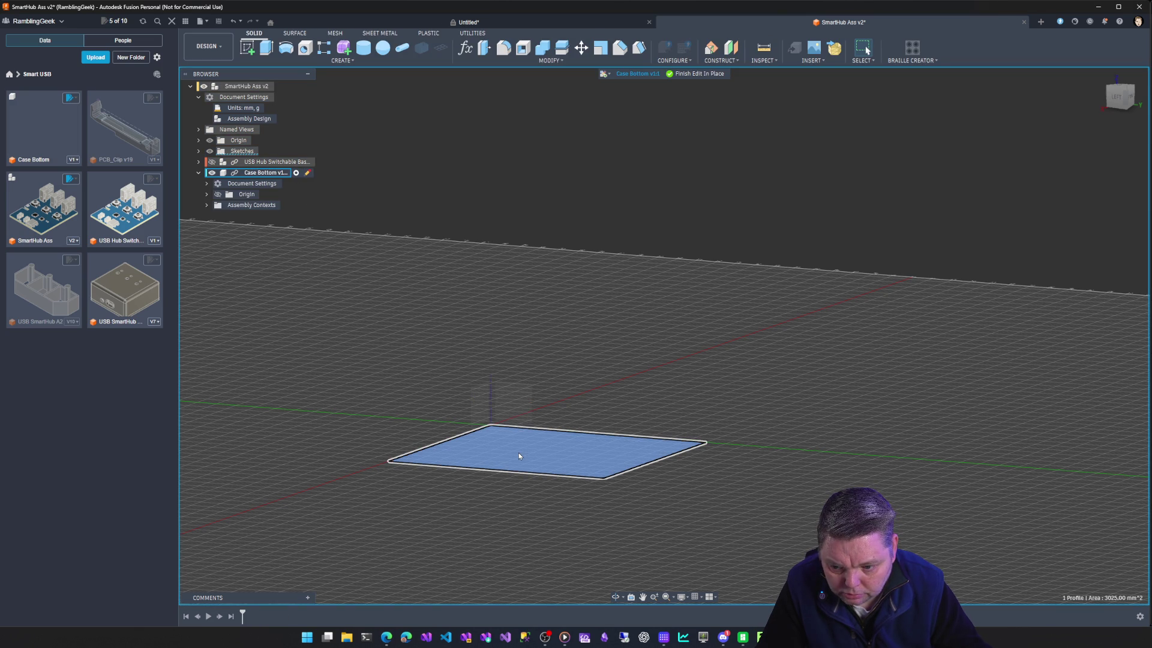
pyautogui.press('e')
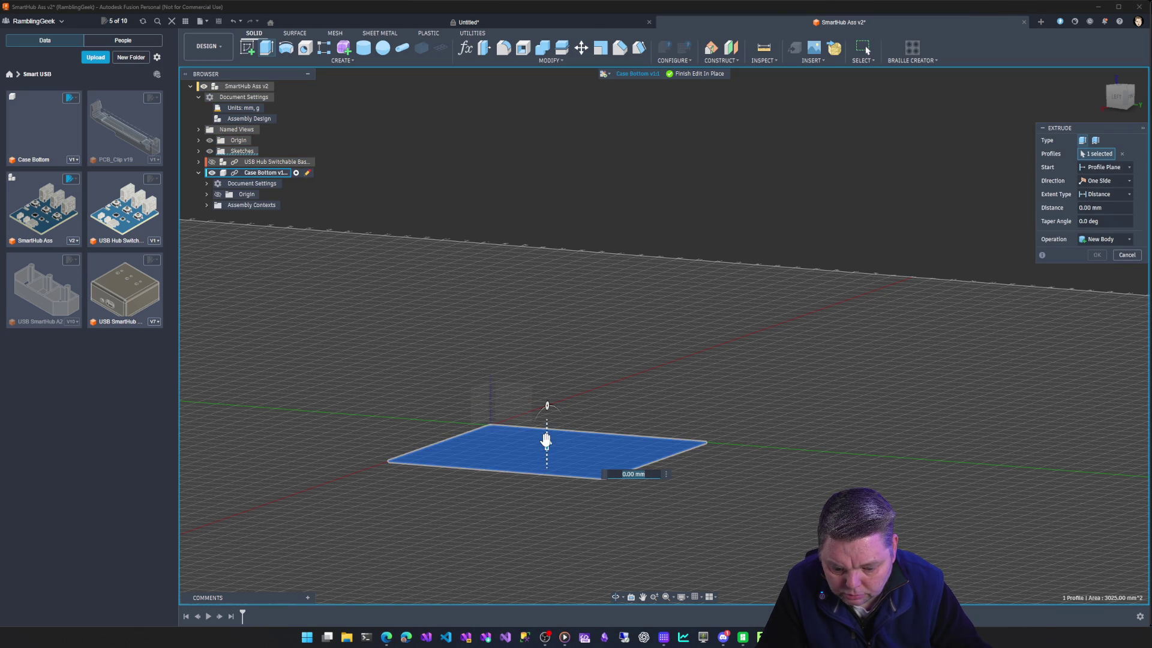
pyautogui.moveTo(547, 450); pyautogui.dragTo(547, 430)
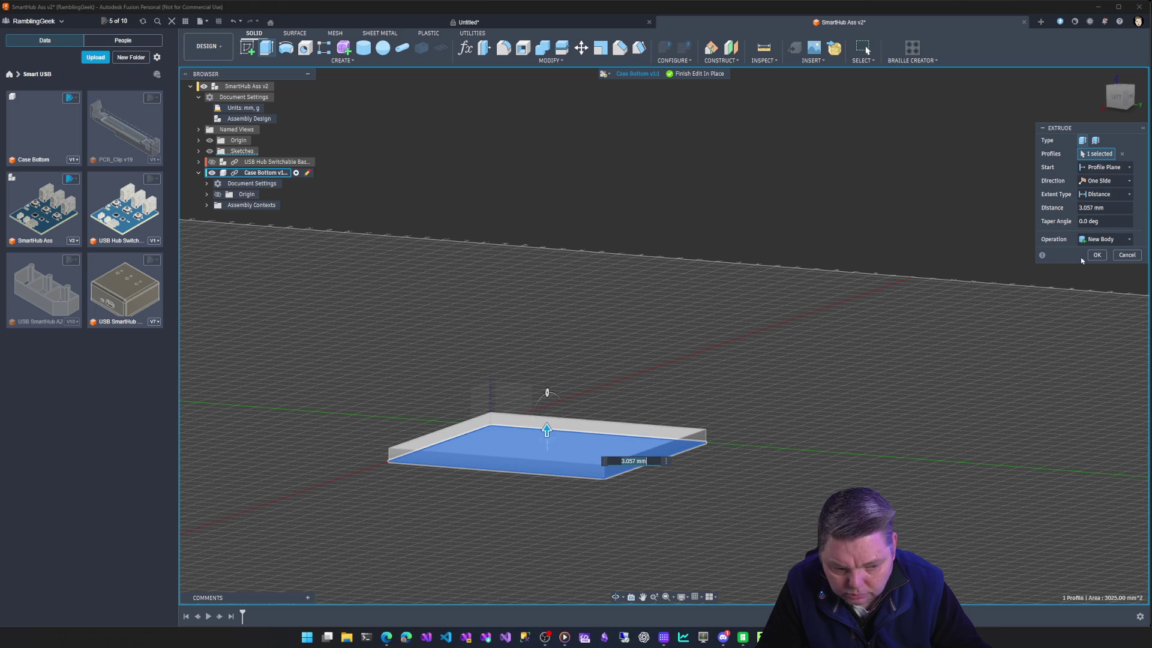
pyautogui.click(1097, 255)
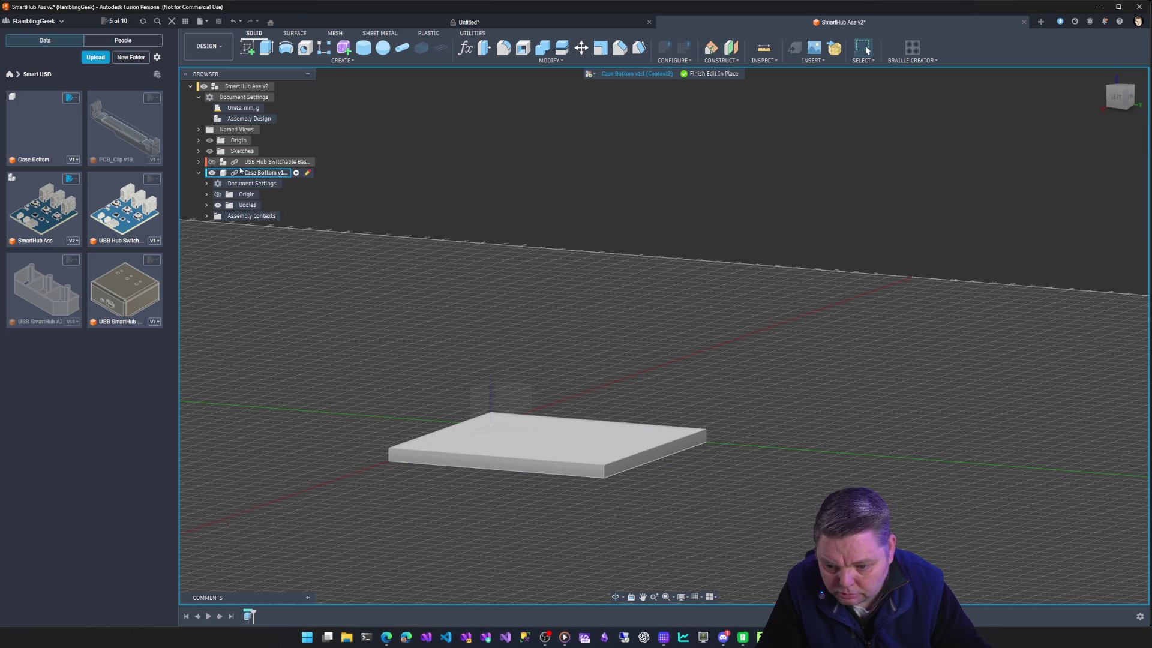
# Finish editing Case Bottom in place and delete the assembly-level Sketch1.
pyautogui.click(199, 151)
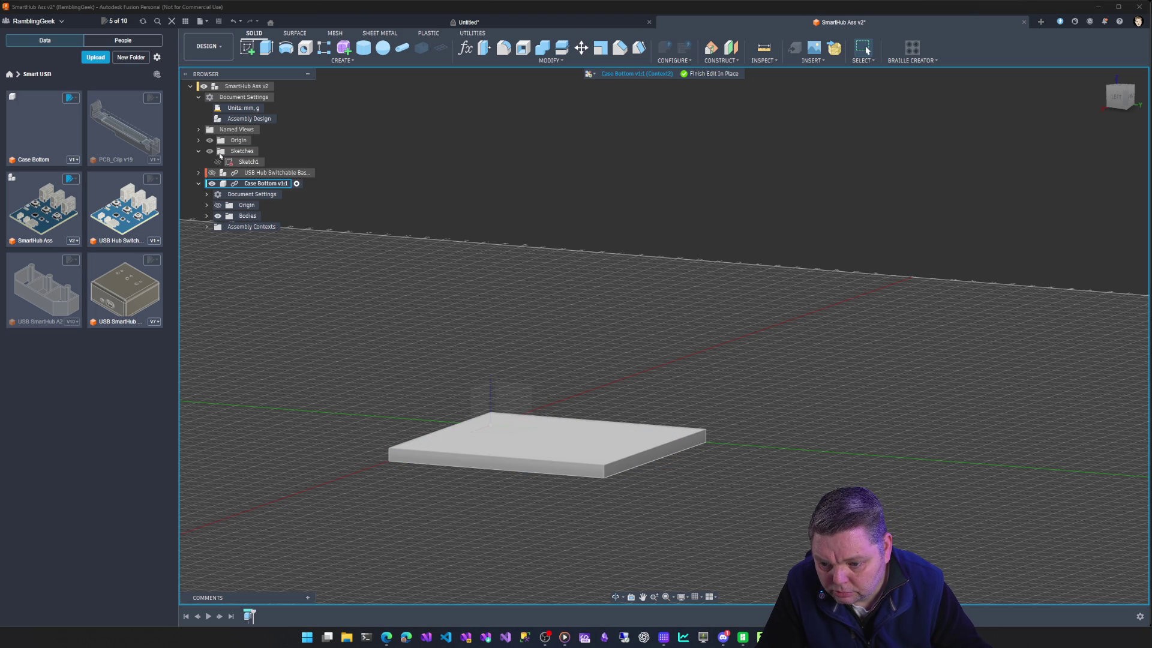
pyautogui.click(248, 160)
pyautogui.rightClick(245, 163)
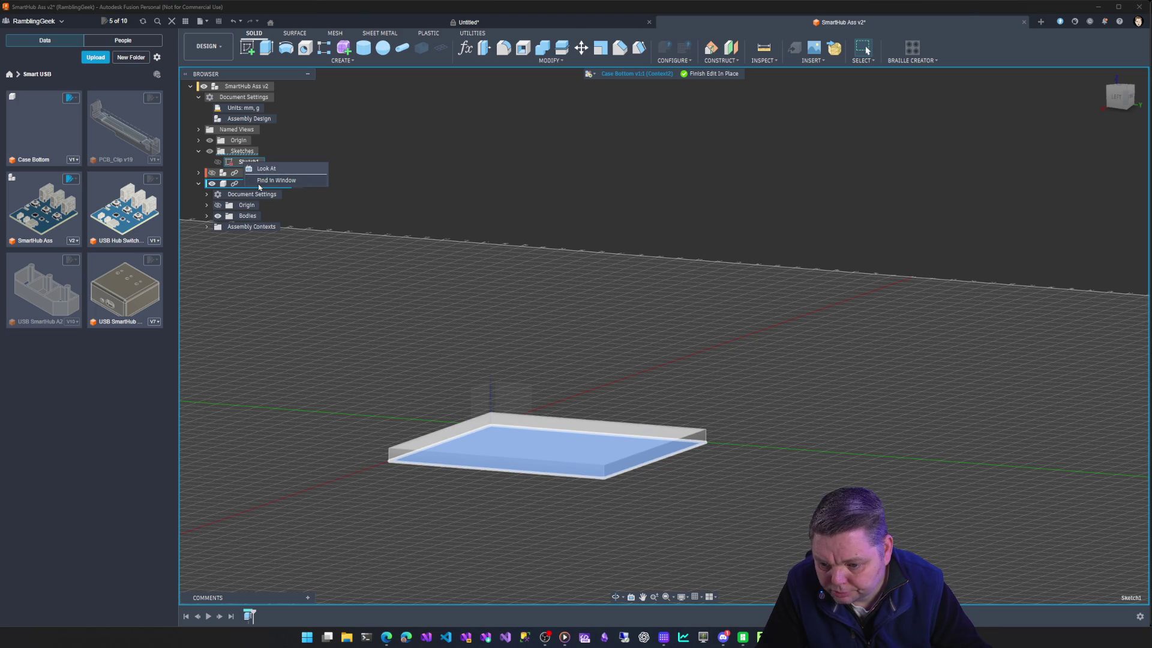
pyautogui.click(387, 265)
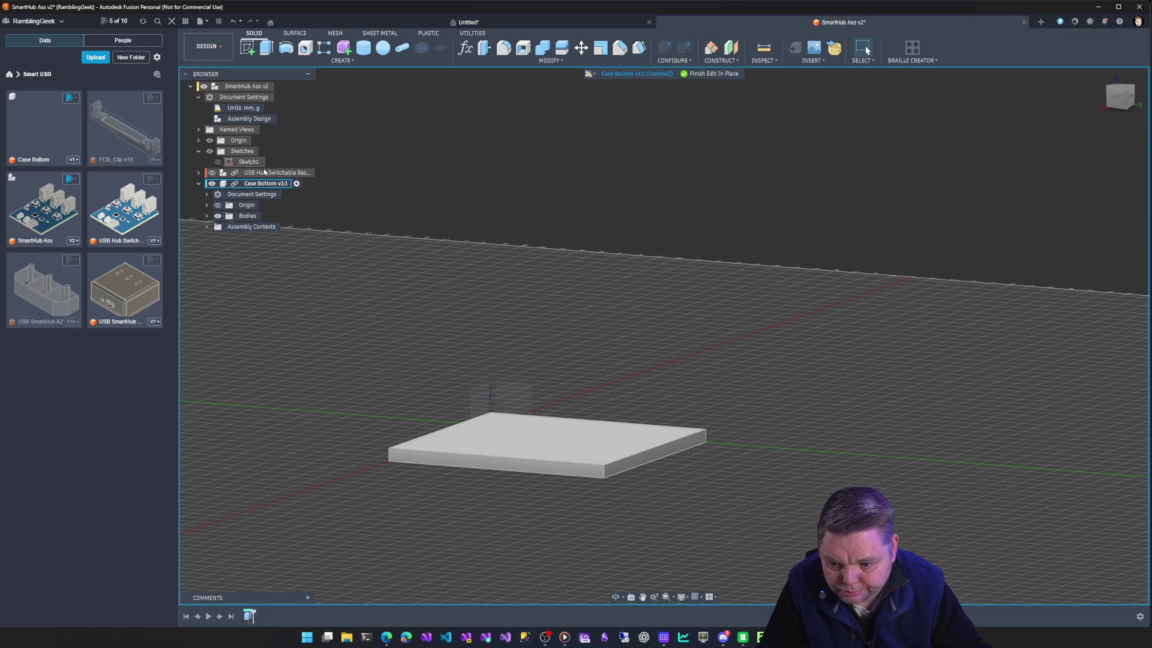
pyautogui.click(715, 73)
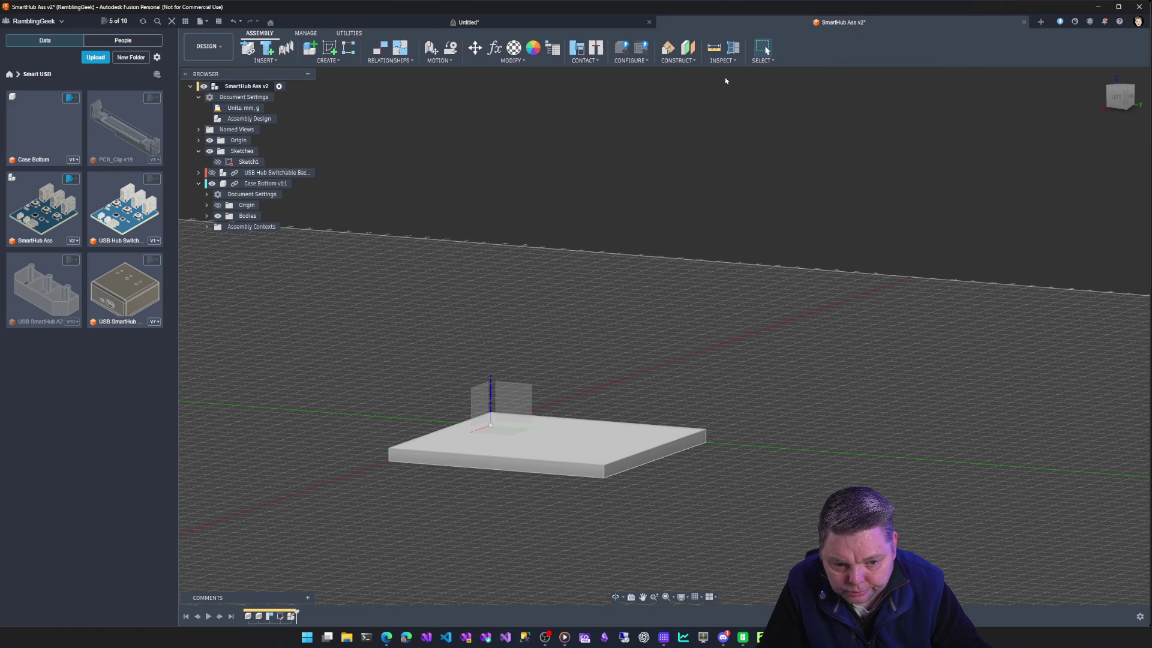
pyautogui.click(247, 162)
pyautogui.rightClick(248, 162)
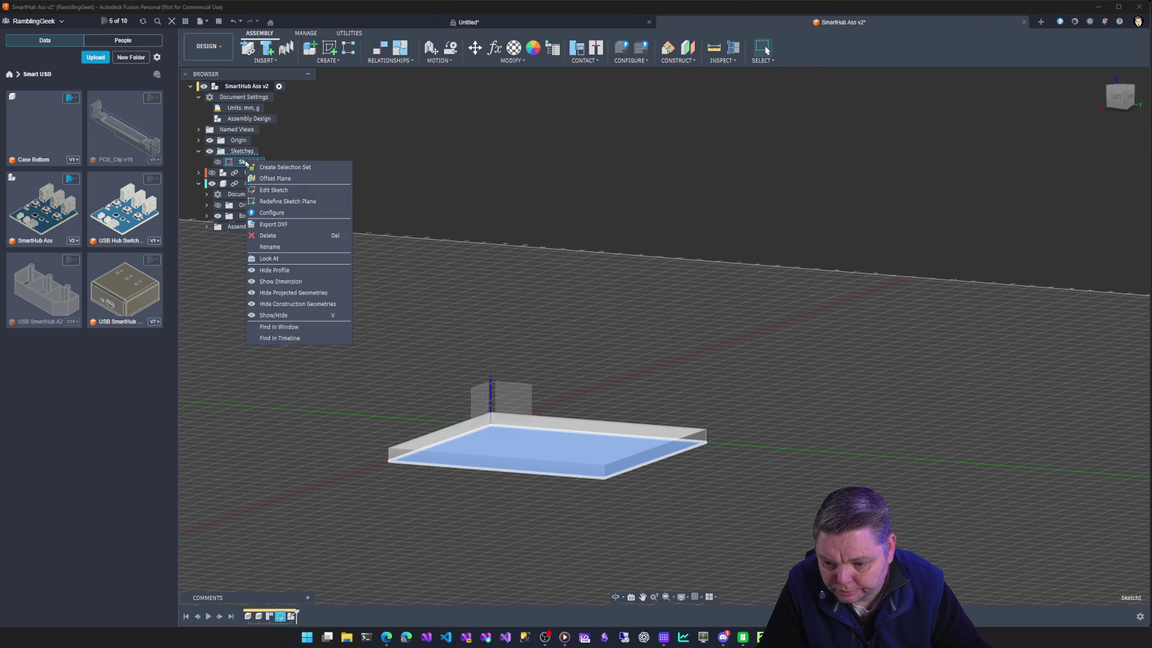
pyautogui.click(277, 235)
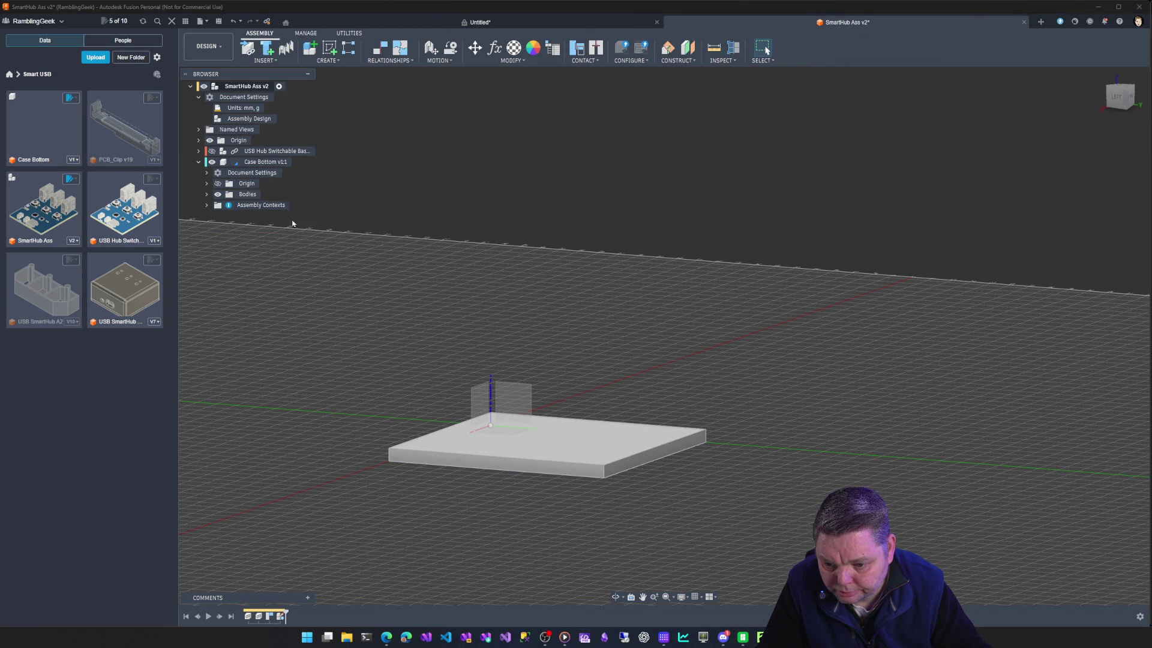
# Inspect Case Bottom's Body1, reopen its base sketch and undo the rectangle back to the assembly.
pyautogui.click(265, 162)
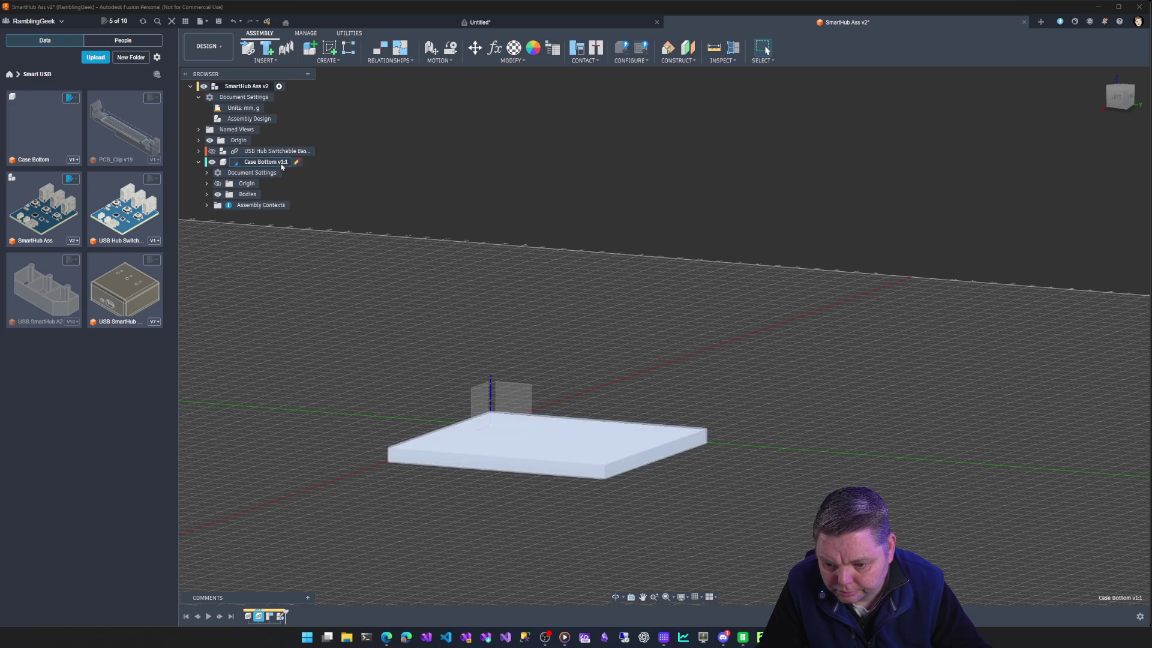
pyautogui.click(209, 195)
pyautogui.rightClick(255, 205)
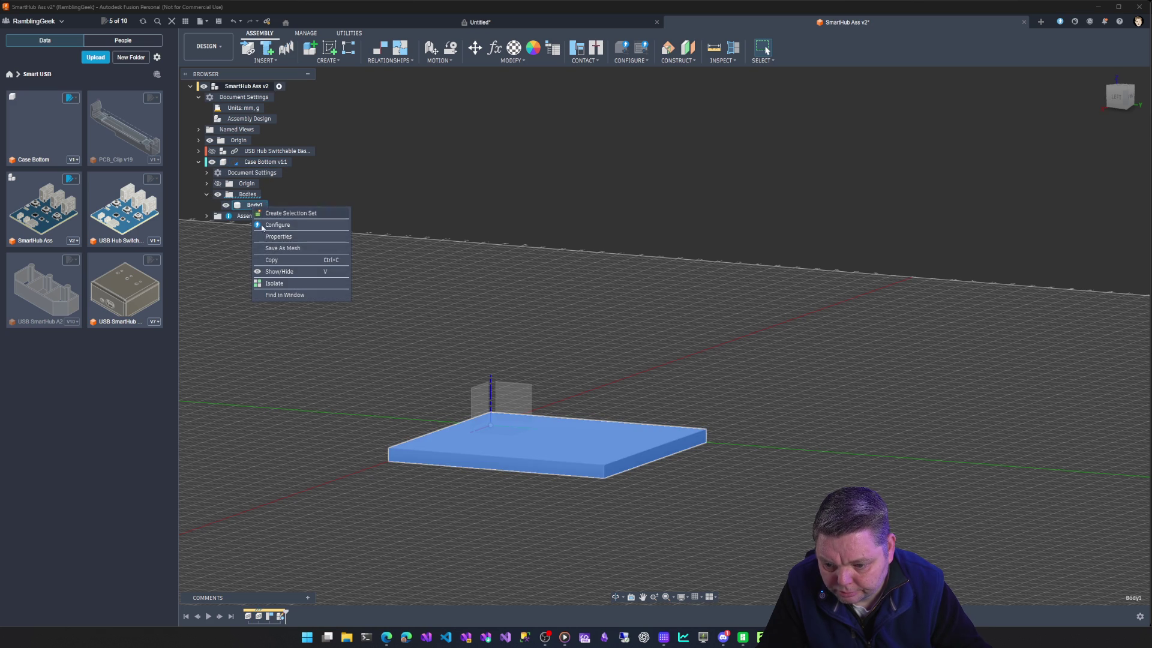
pyautogui.click(223, 220)
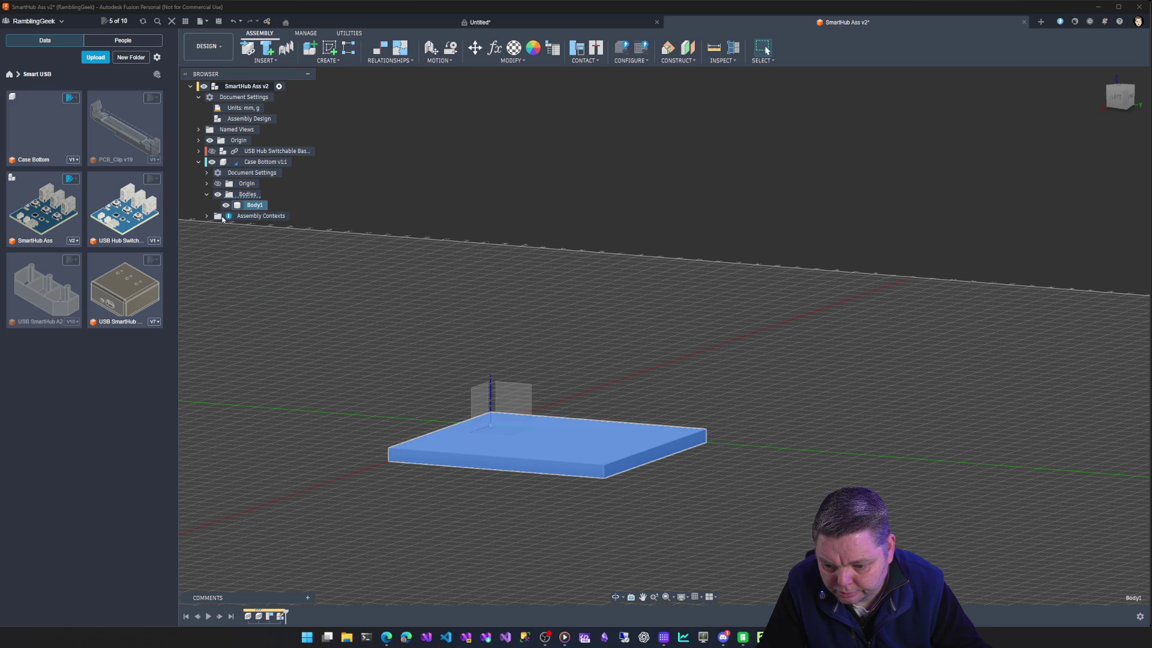
pyautogui.click(207, 216)
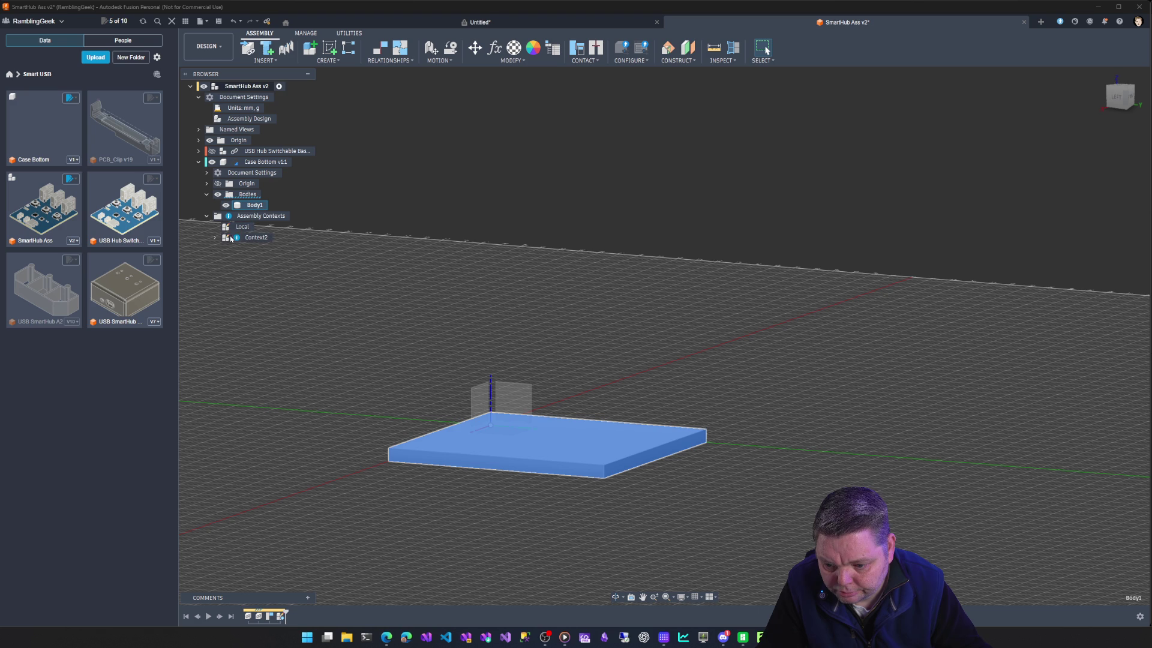
pyautogui.doubleClick(332, 256)
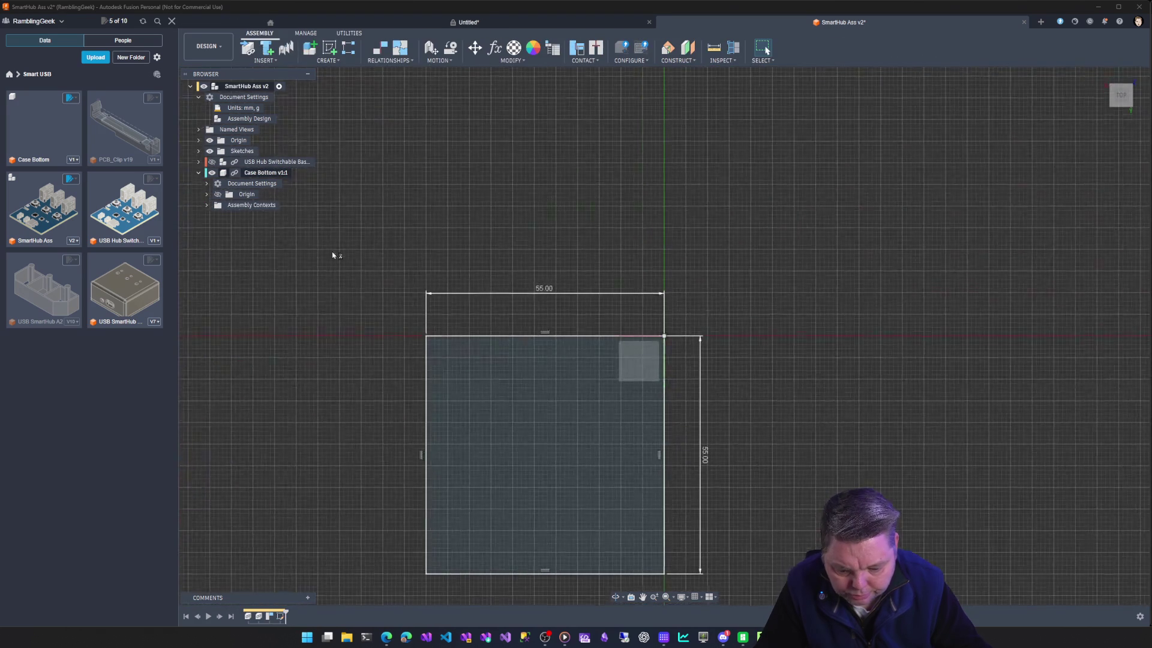
pyautogui.hotkey('ctrl', 'z')
pyautogui.hotkey('ctrl', 'z')
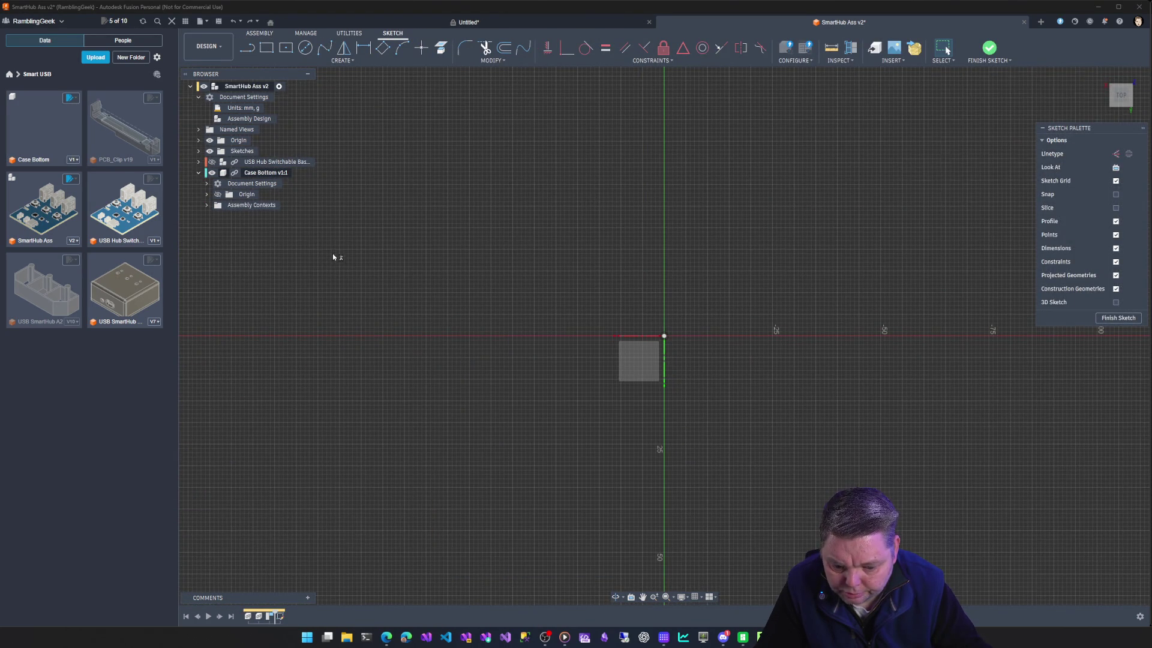
pyautogui.hotkey('ctrl', 'z')
pyautogui.hotkey('ctrl', 'z')
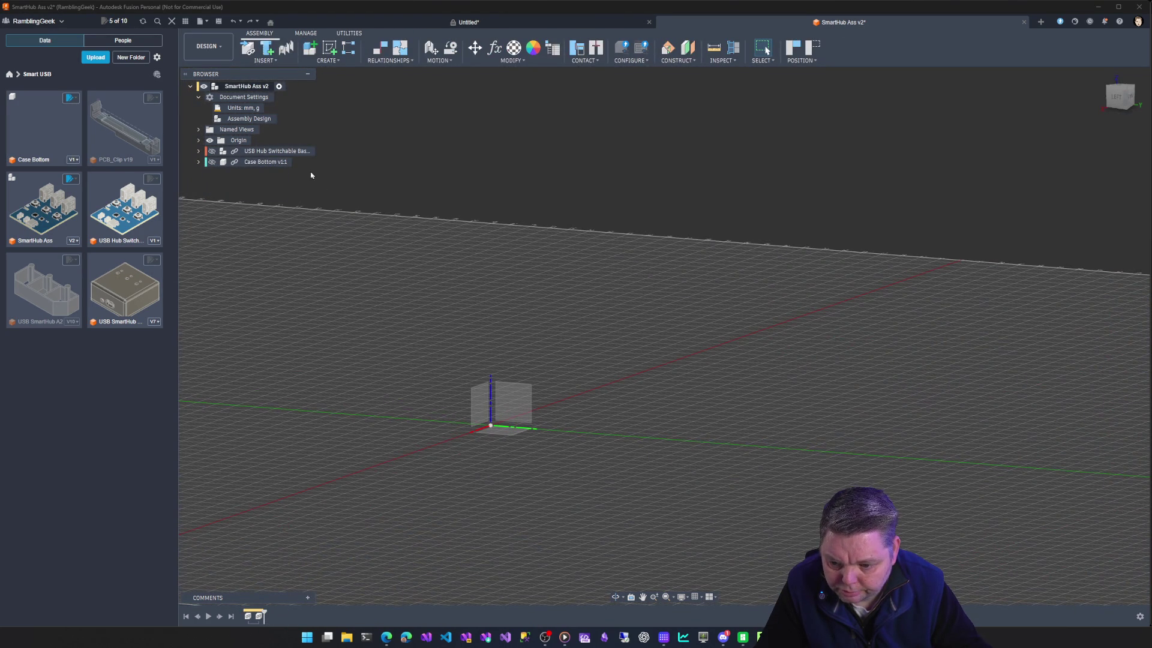
pyautogui.hotkey('ctrl', 'z')
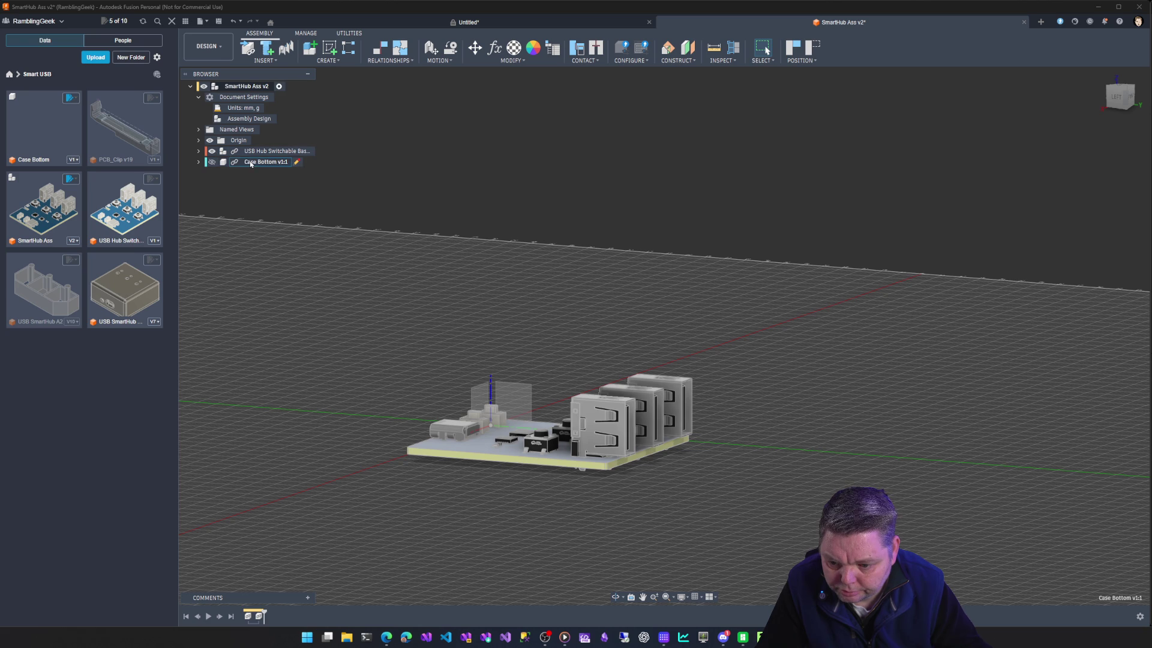
# Edit Case Bottom in place, capturing positions, and look straight down on the board.
pyautogui.doubleClick(261, 161)
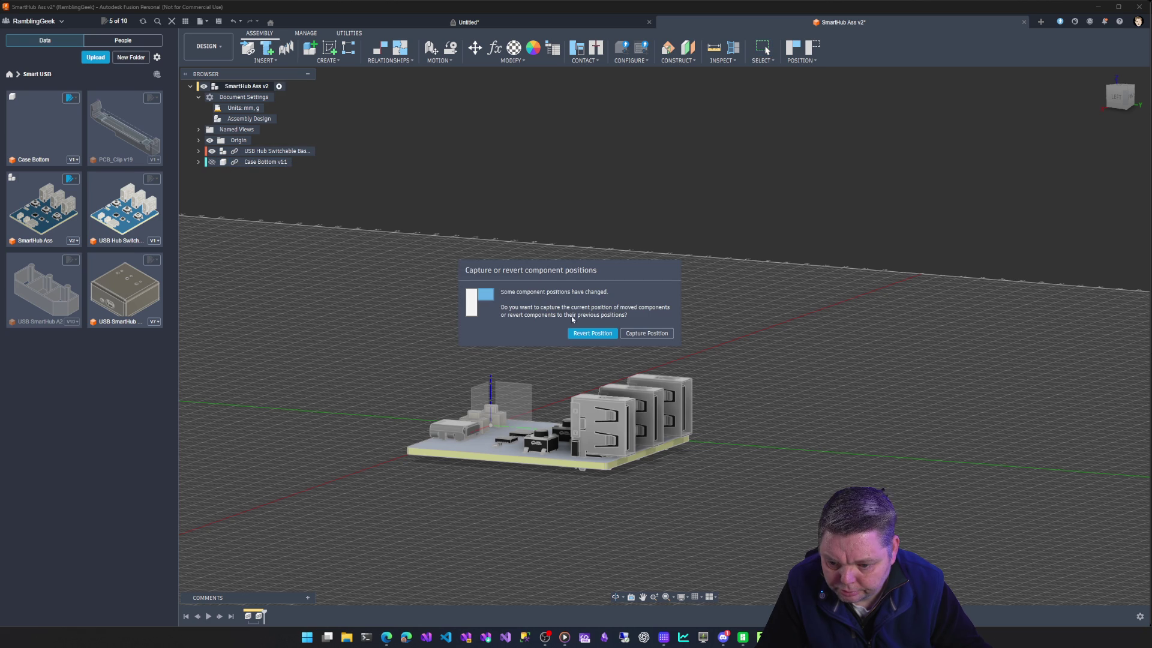
pyautogui.click(647, 333)
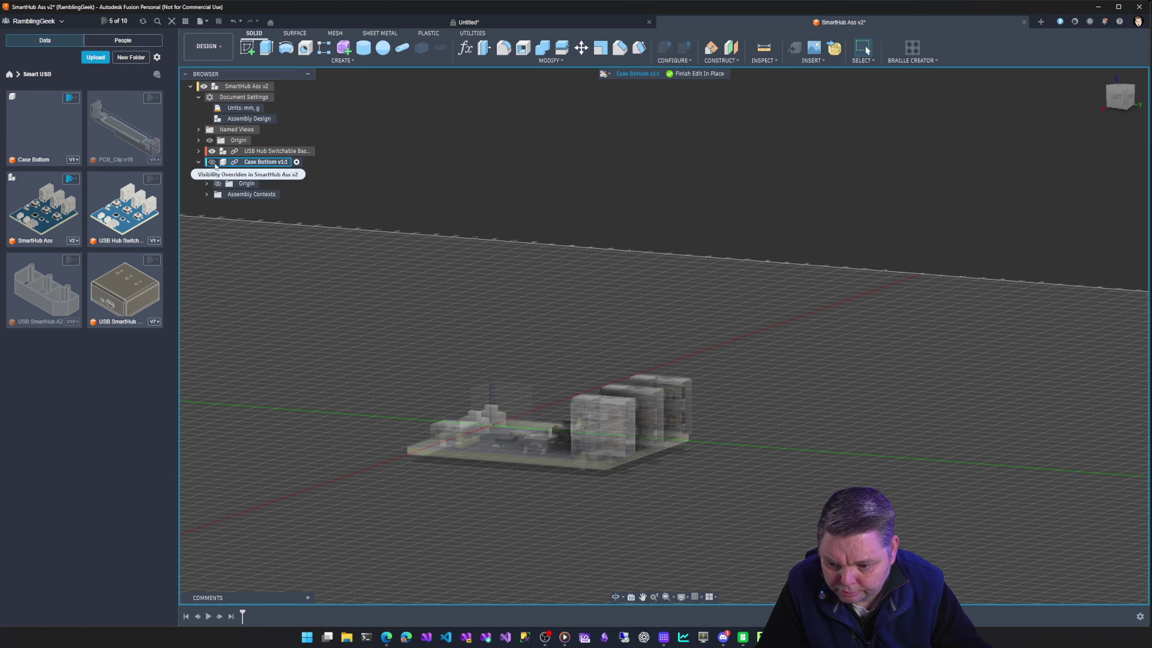
pyautogui.click(1121, 91)
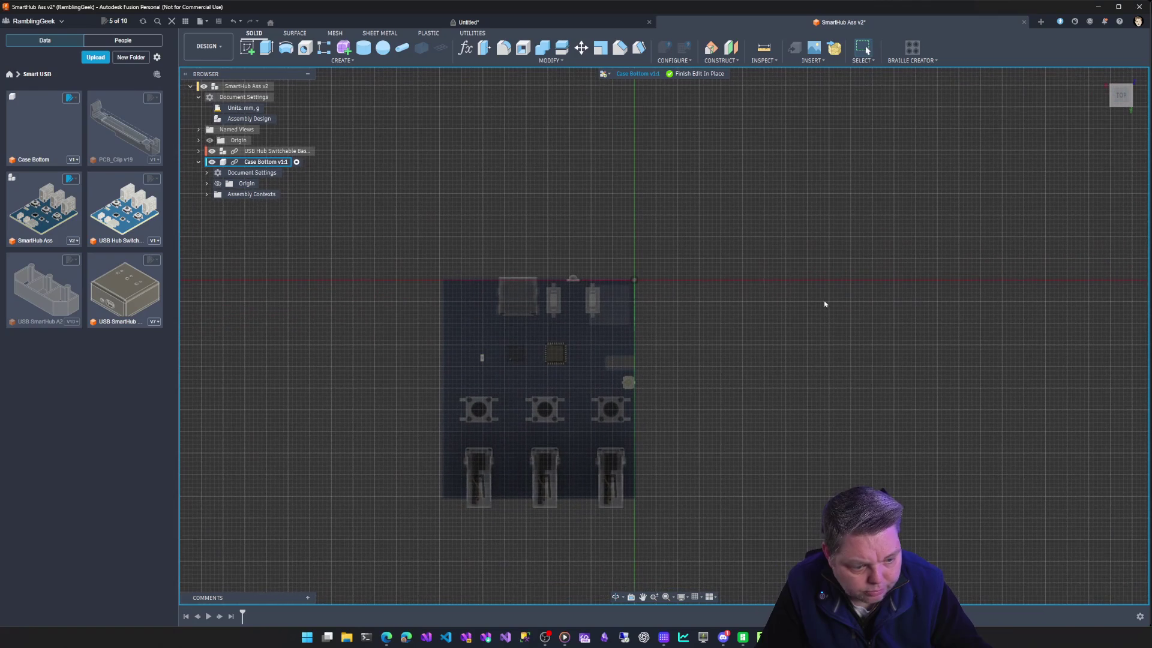
# Create a new sketch placed on the PCB's top face.
pyautogui.click(247, 48)
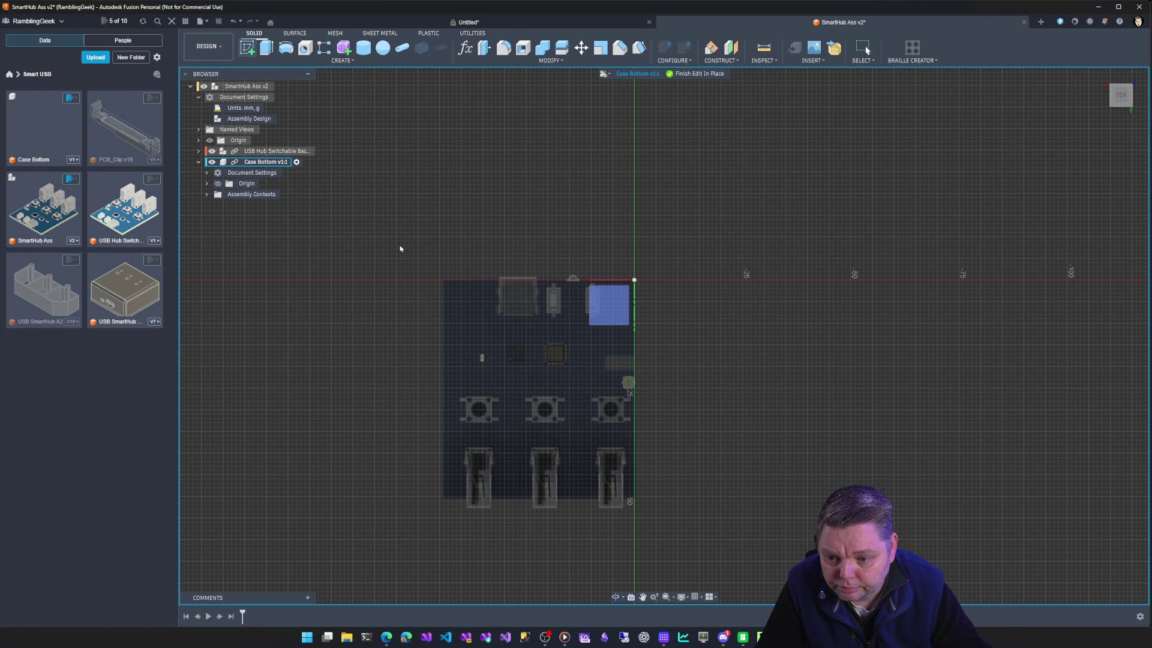
pyautogui.click(635, 281)
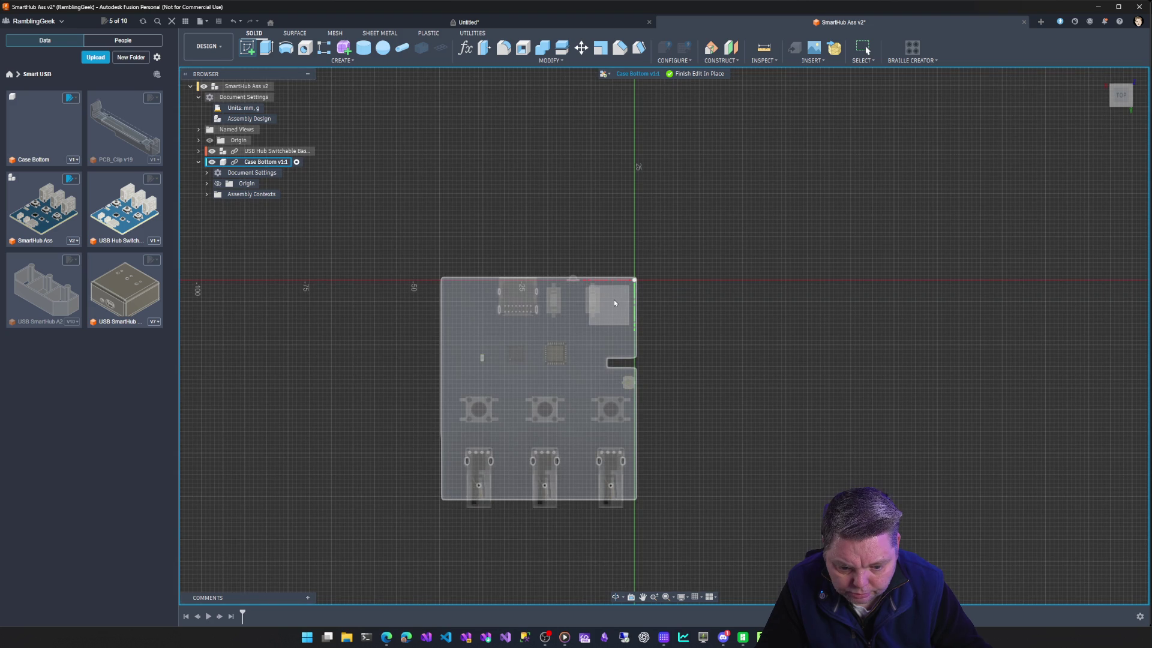
pyautogui.click(614, 300)
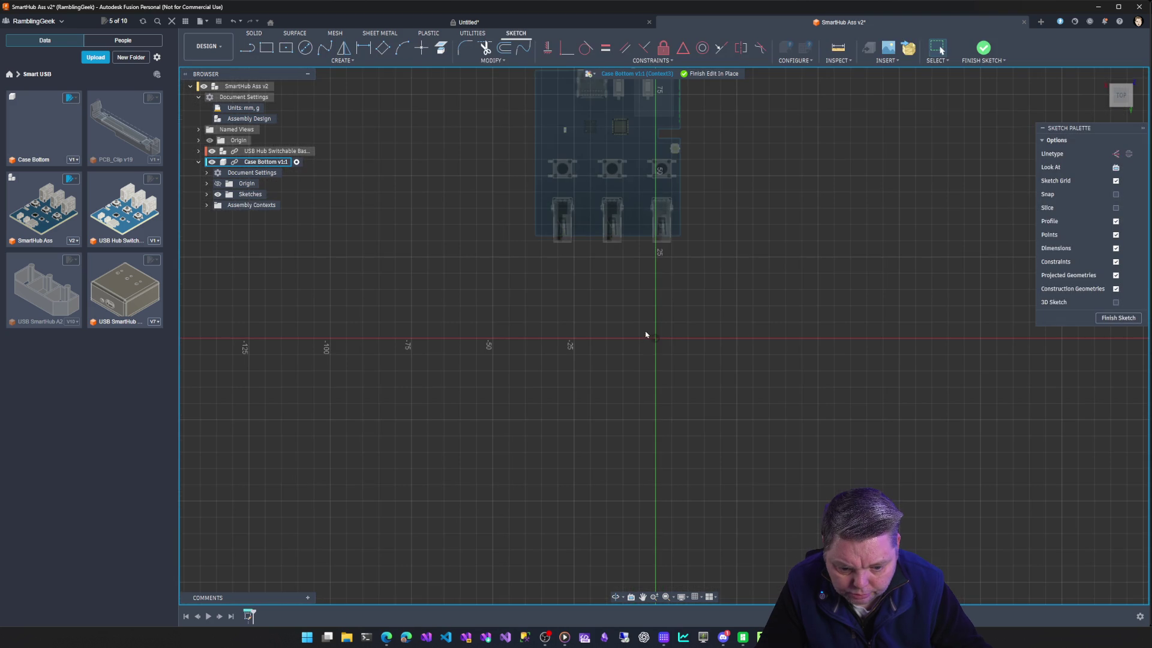
pyautogui.scroll(-2, 687, 382)
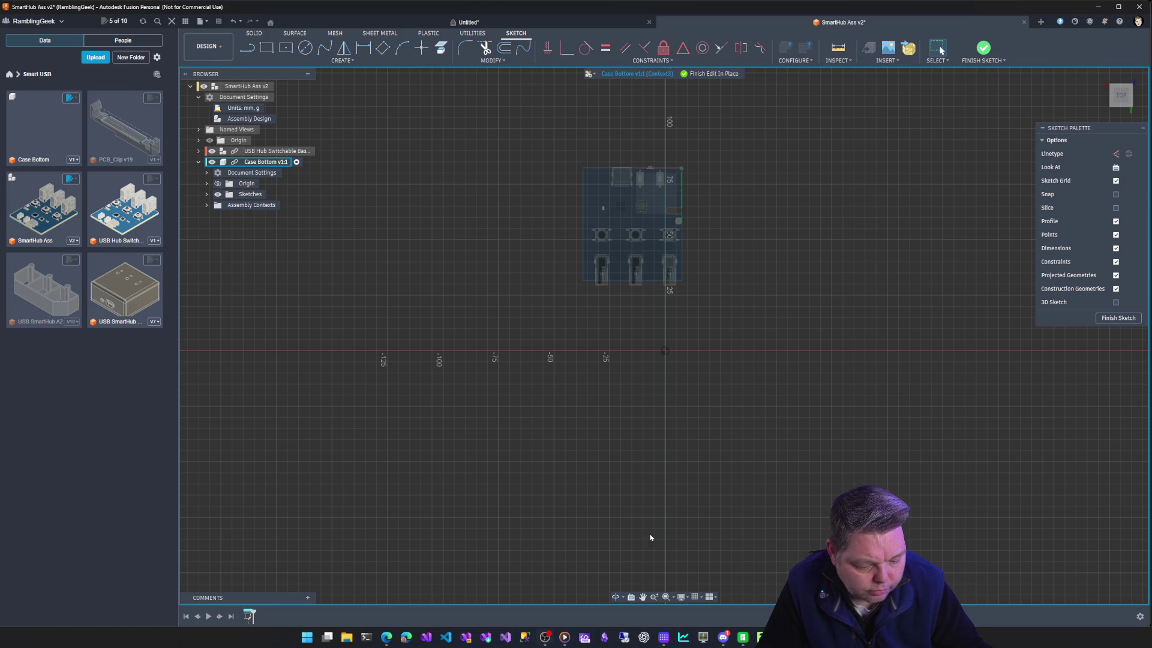
pyautogui.click(666, 353)
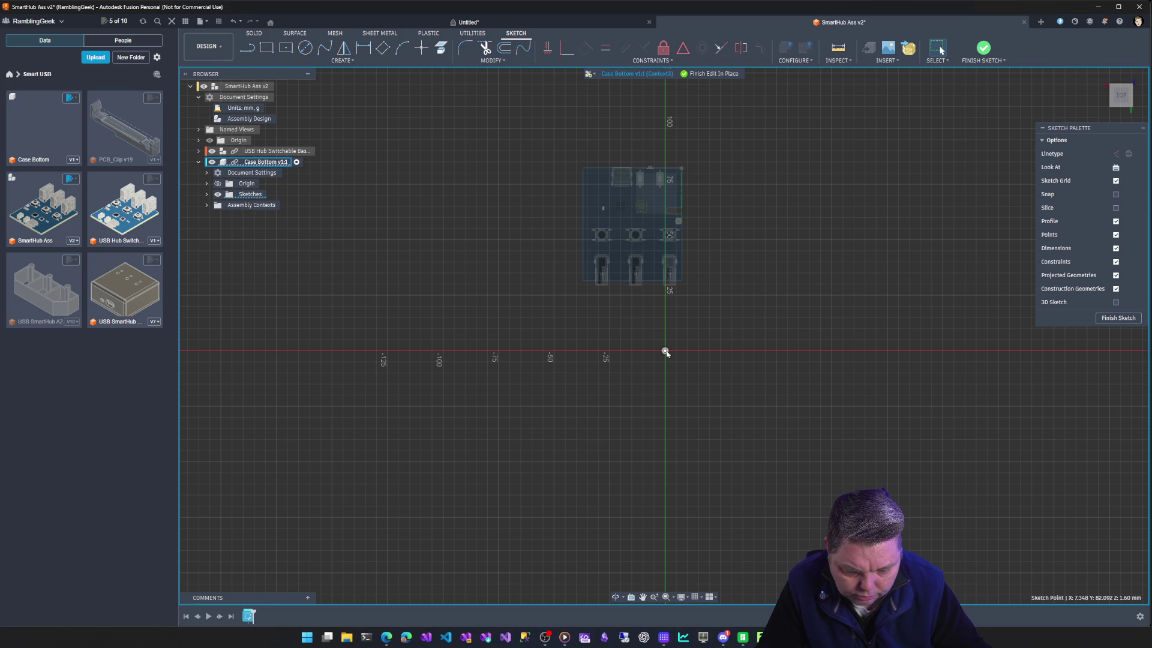
pyautogui.click(682, 416)
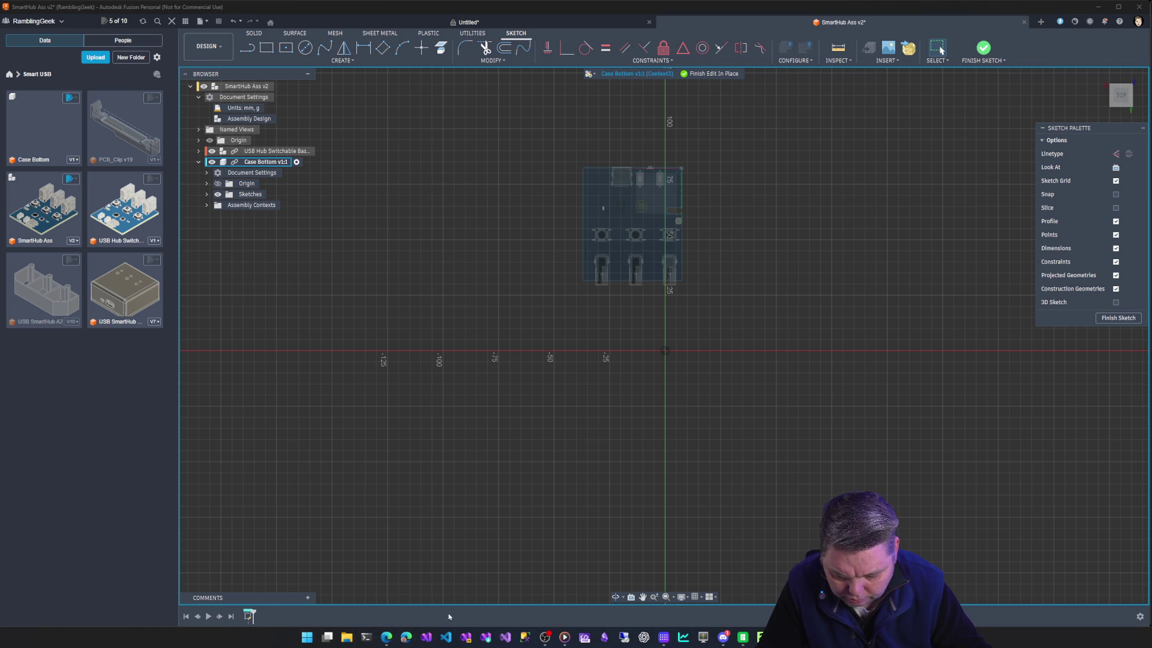
pyautogui.click(386, 638)
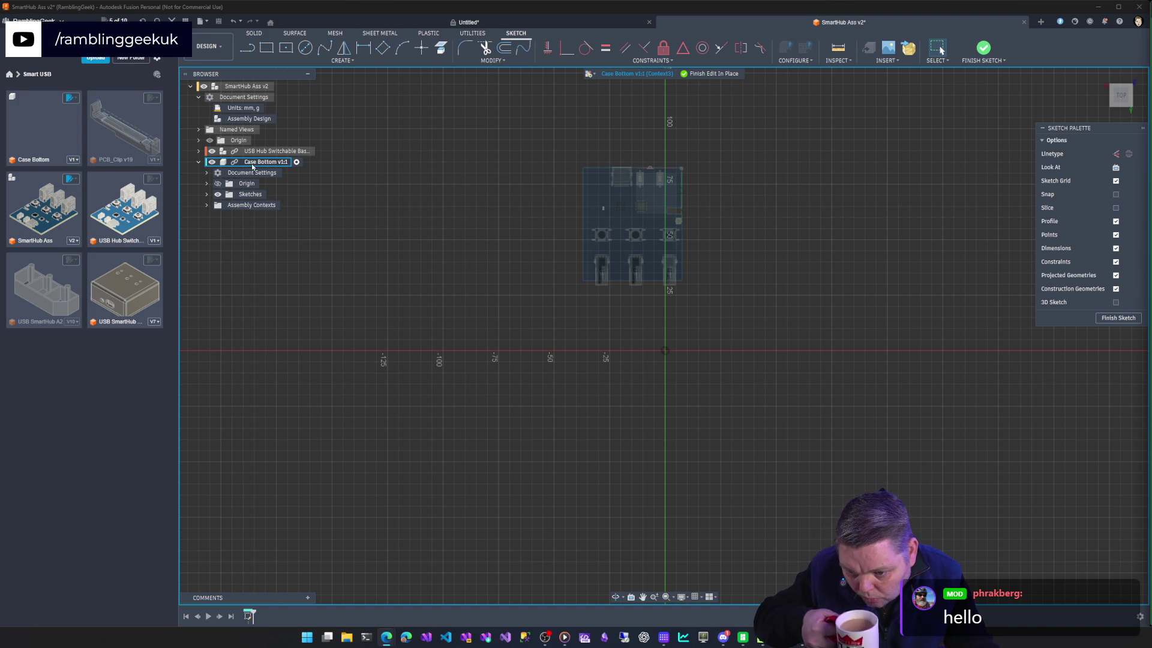
# Expand the assembly Origin, finish editing Case Bottom in place and select the Origin folder.
pyautogui.rightClick(252, 166)
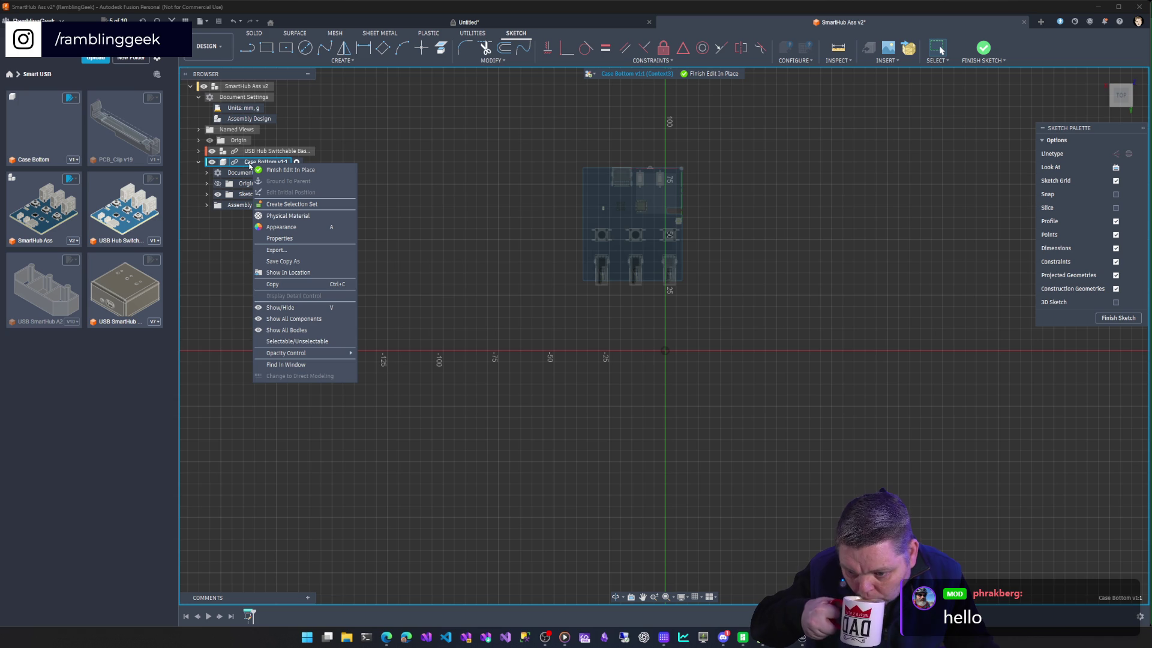
pyautogui.click(199, 140)
pyautogui.click(237, 154)
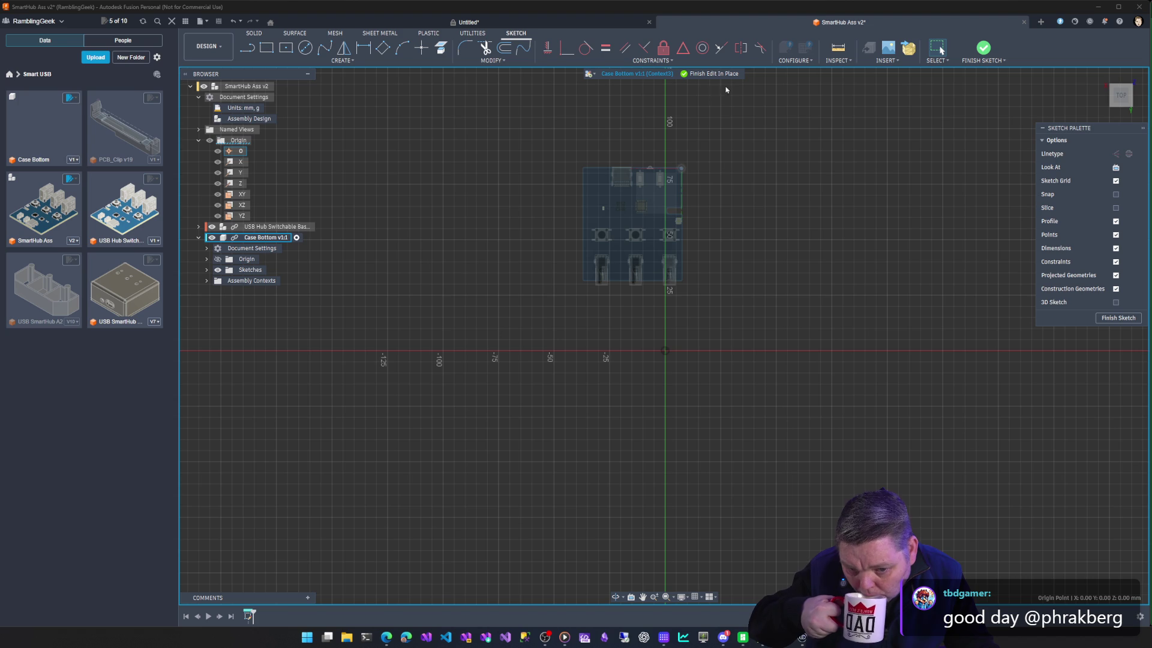
pyautogui.click(711, 73)
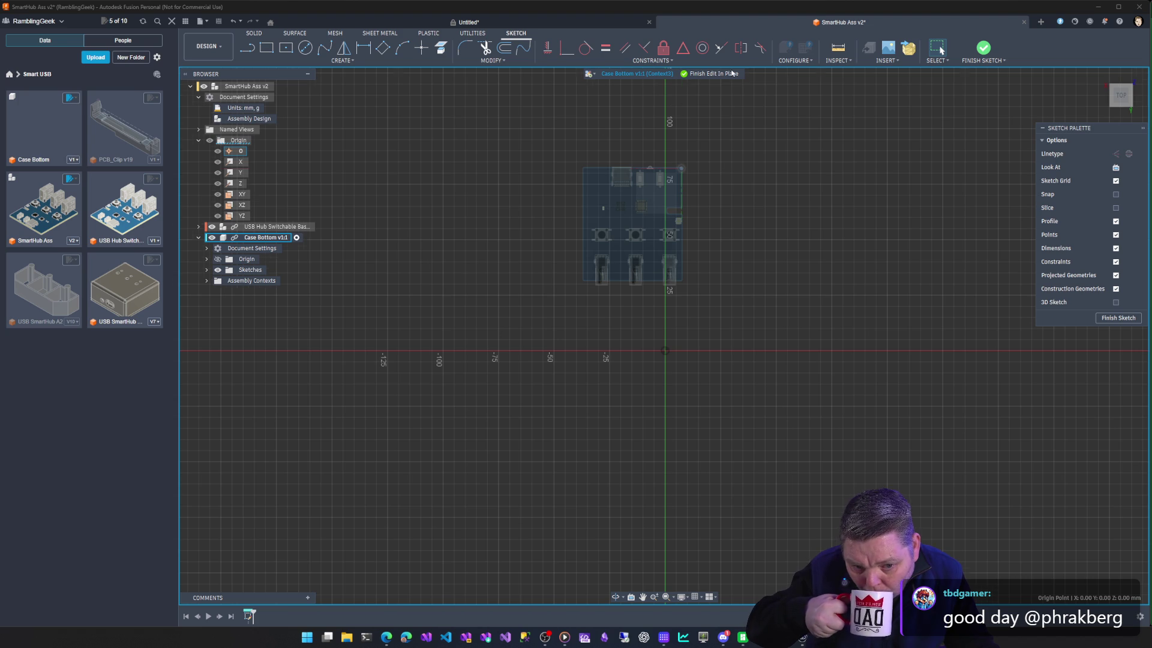
pyautogui.click(237, 140)
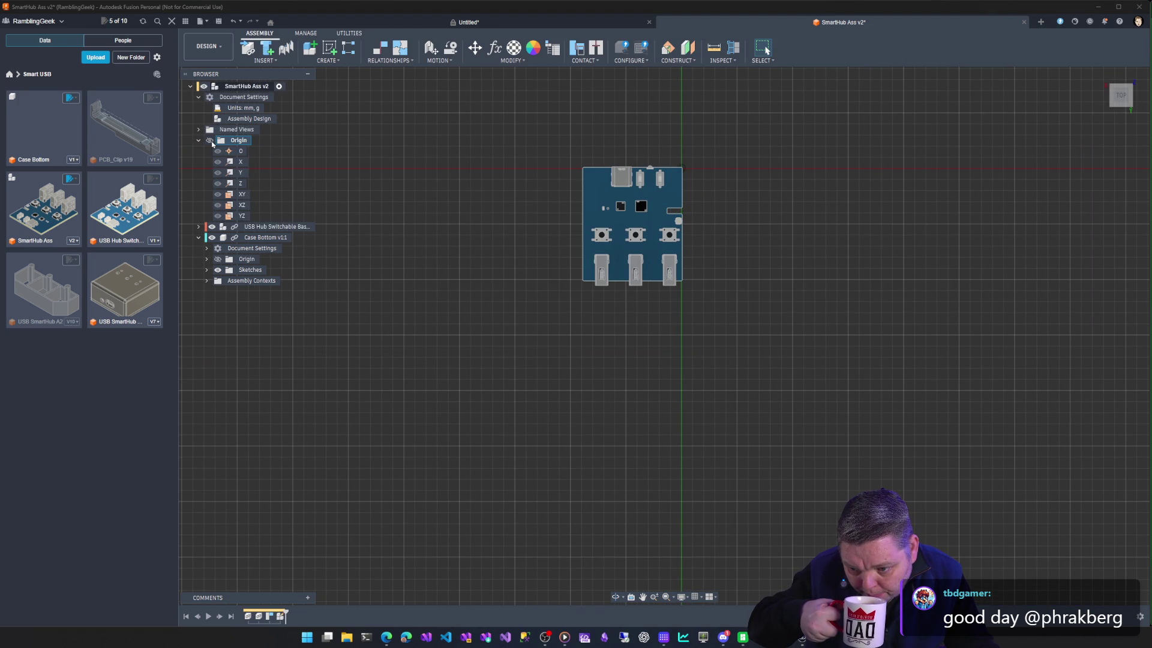
pyautogui.scroll(-2, 467, 333)
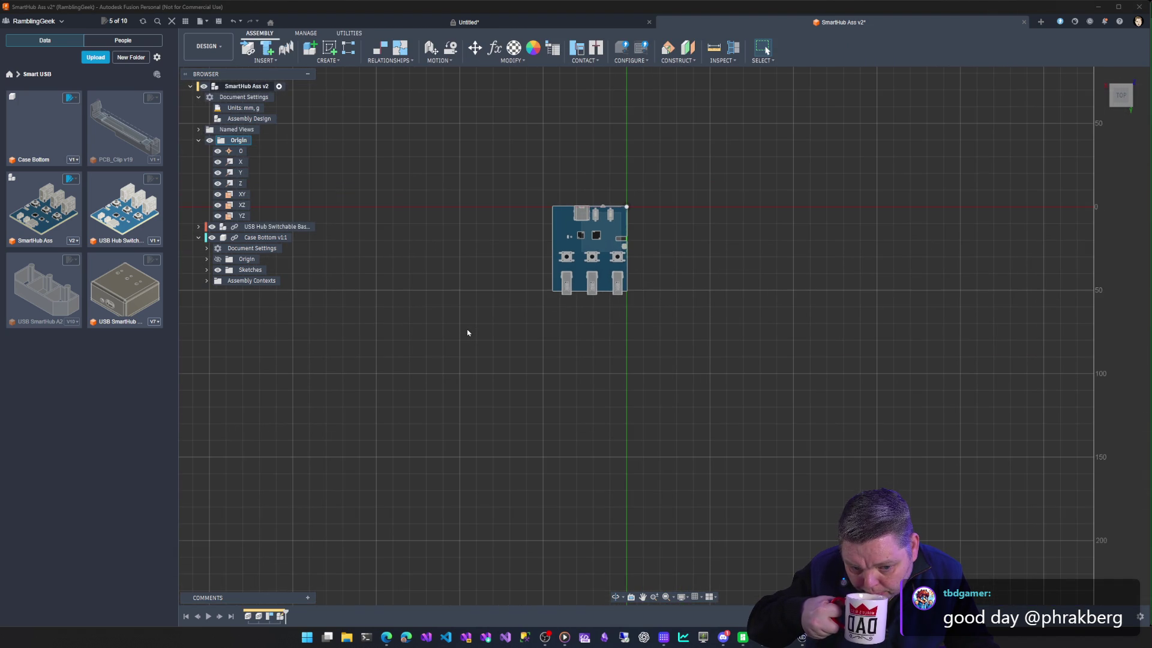
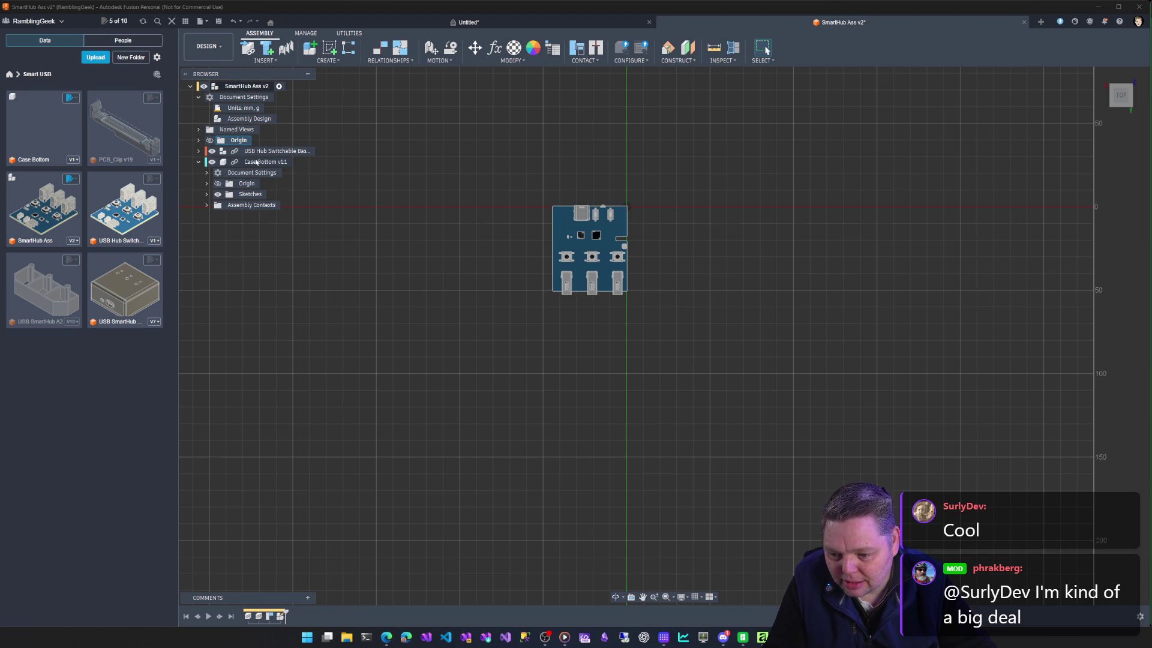
# Orbit from the Top view into a 3D perspective and centre the circuit board in view.
pyautogui.moveTo(432, 271)
pyautogui.keyDown('shift'); pyautogui.mouseDown(button='middle')
pyautogui.moveTo(559, 325)
pyautogui.moveTo(594, 250)
pyautogui.mouseUp(button='middle'); pyautogui.keyUp('shift')
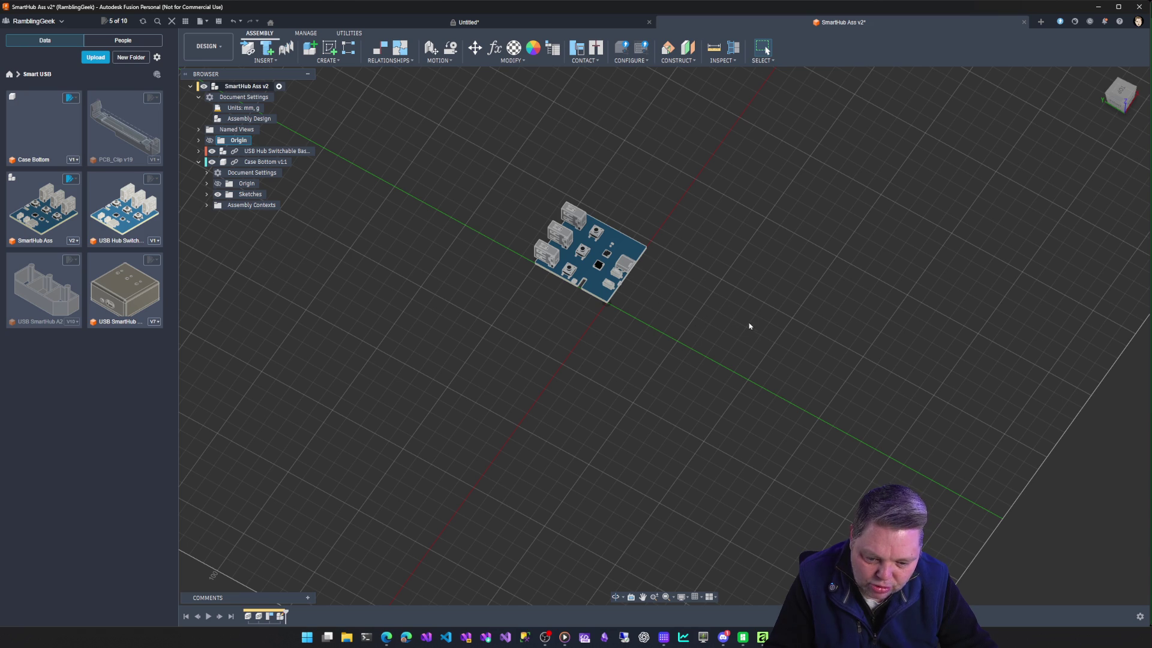
pyautogui.moveTo(822, 311)
pyautogui.keyDown('shift'); pyautogui.mouseDown(button='middle')
pyautogui.moveTo(807, 294)
pyautogui.moveTo(702, 310)
pyautogui.mouseUp(button='middle'); pyautogui.keyUp('shift')
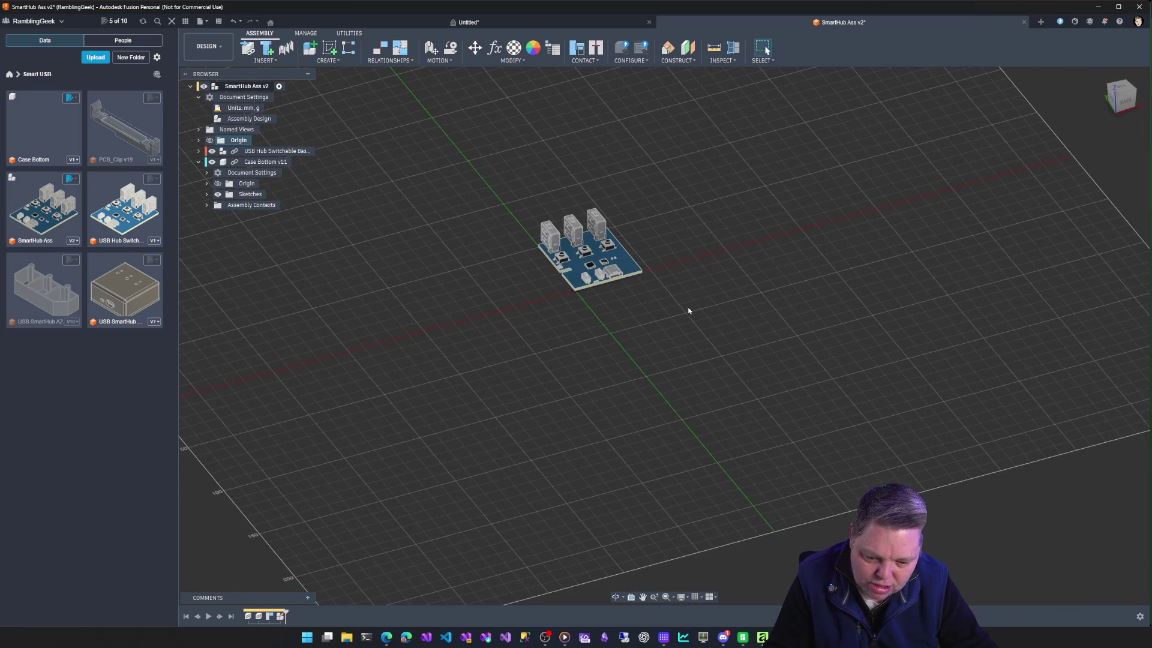
pyautogui.scroll(-3, 684, 315)
pyautogui.scroll(3, 671, 319)
pyautogui.scroll(3, 670, 318)
pyautogui.scroll(3, 671, 317)
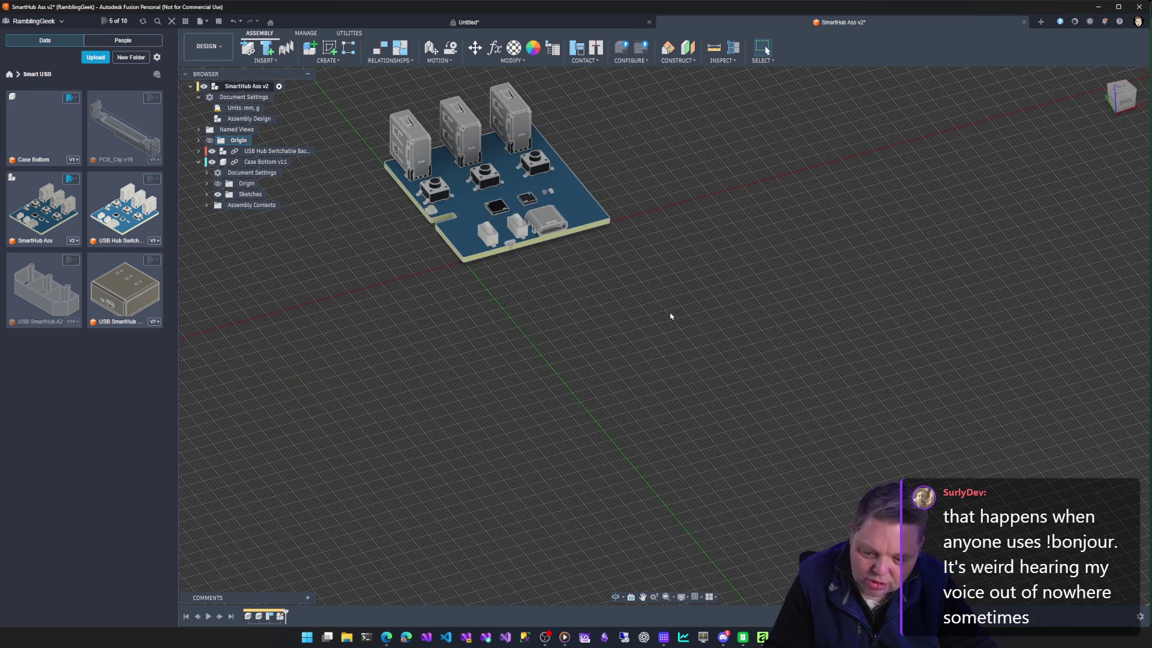
pyautogui.moveTo(688, 262); pyautogui.dragTo(826, 393, button='middle')
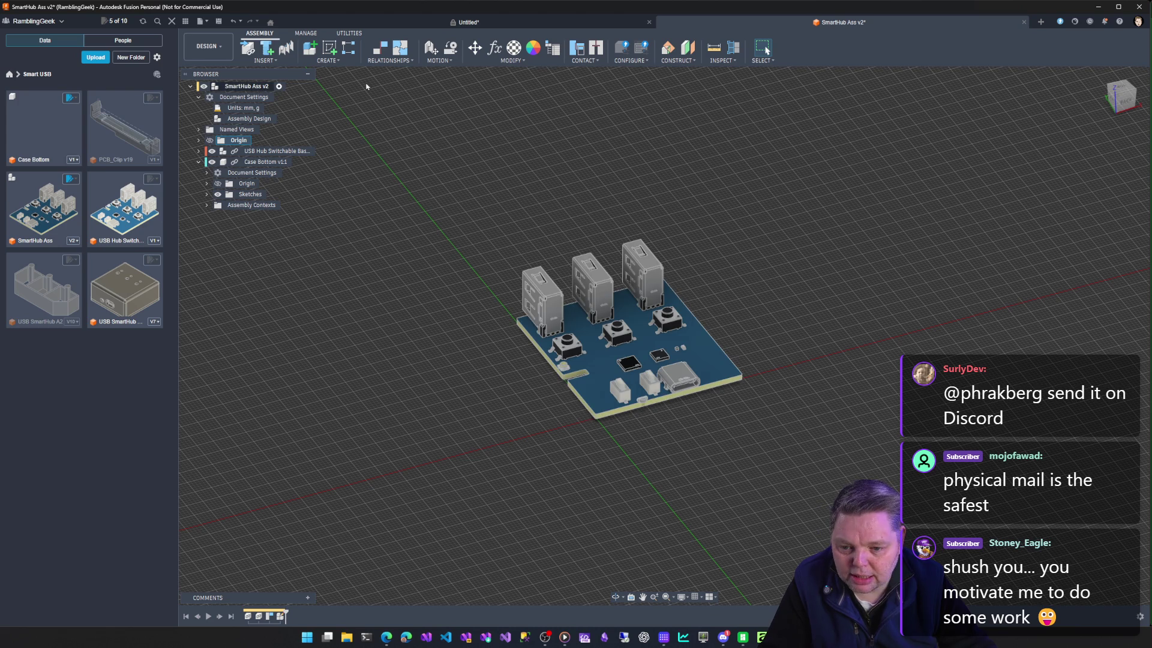
pyautogui.click(378, 53)
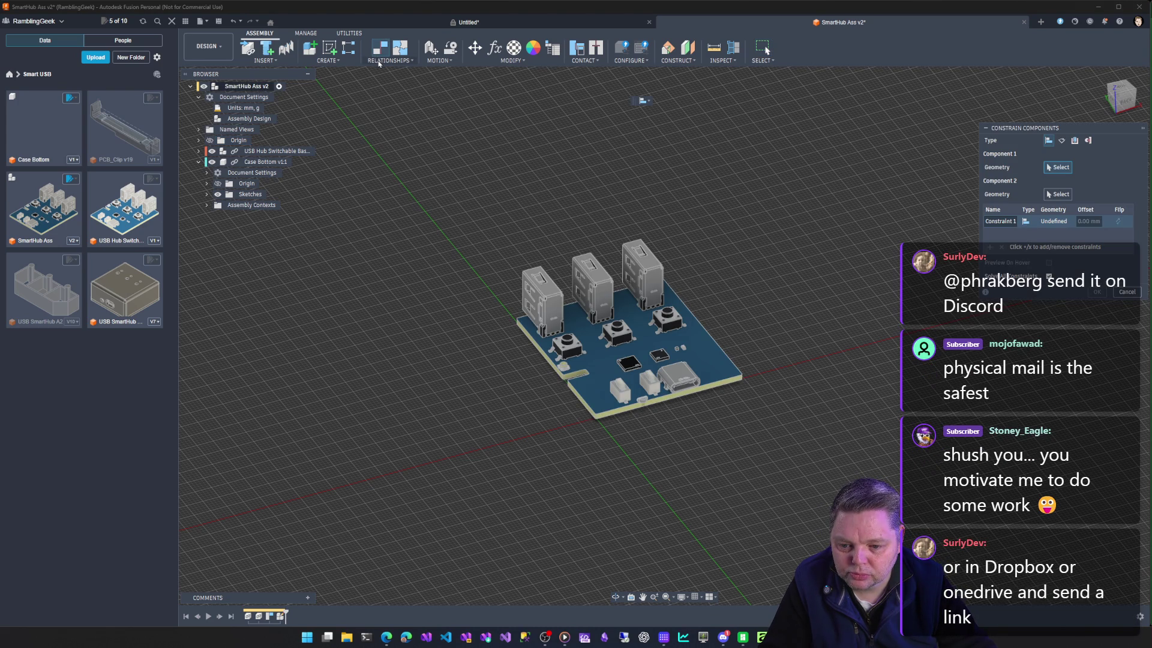
pyautogui.press('Escape')
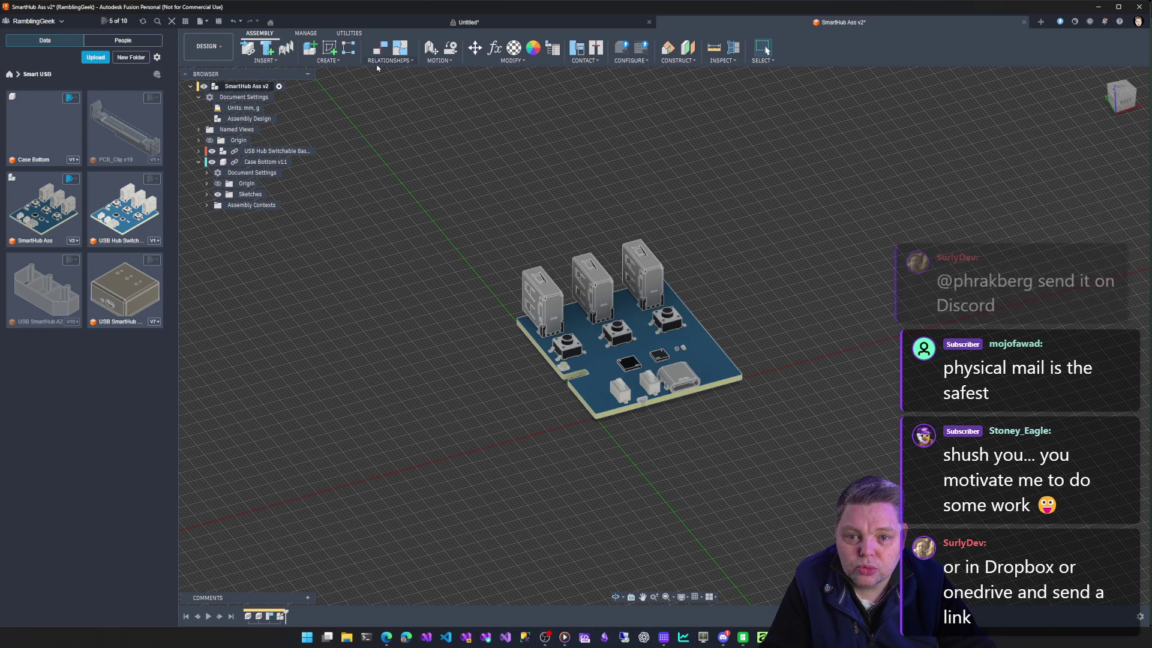
pyautogui.click(378, 63)
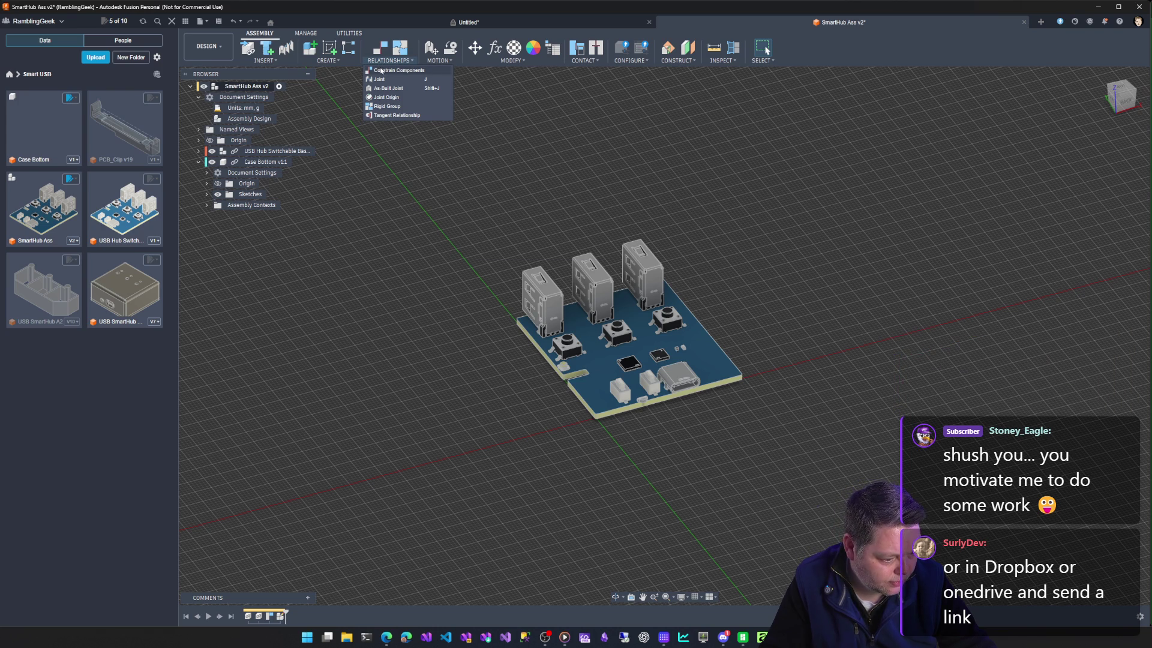
pyautogui.click(394, 70)
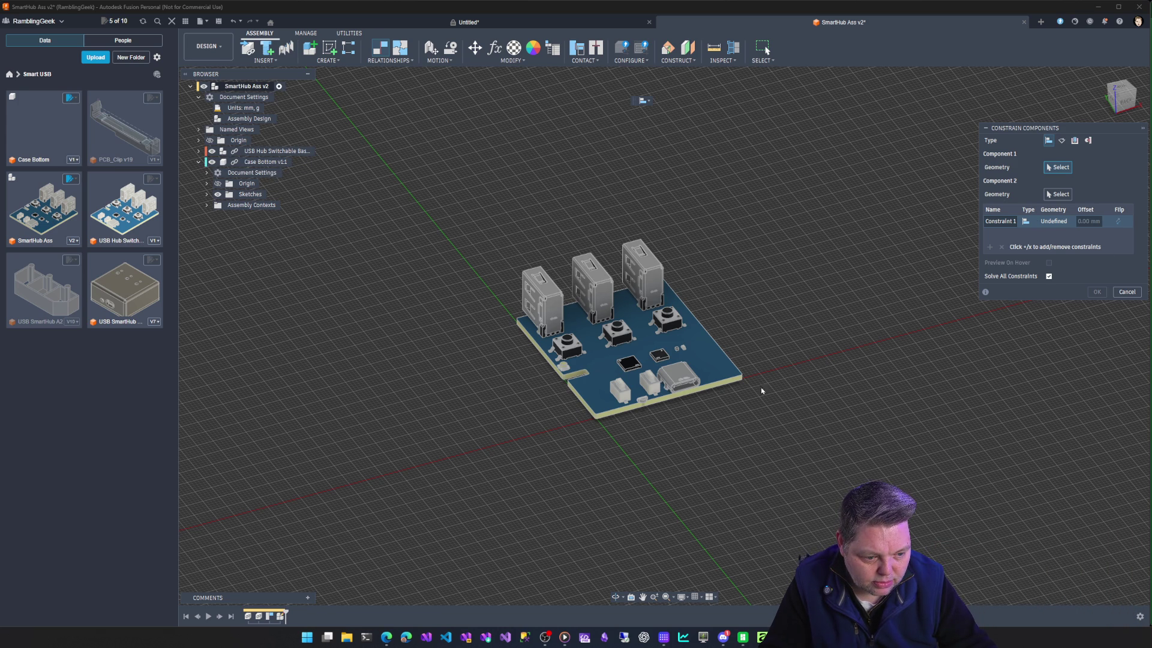
pyautogui.click(599, 422)
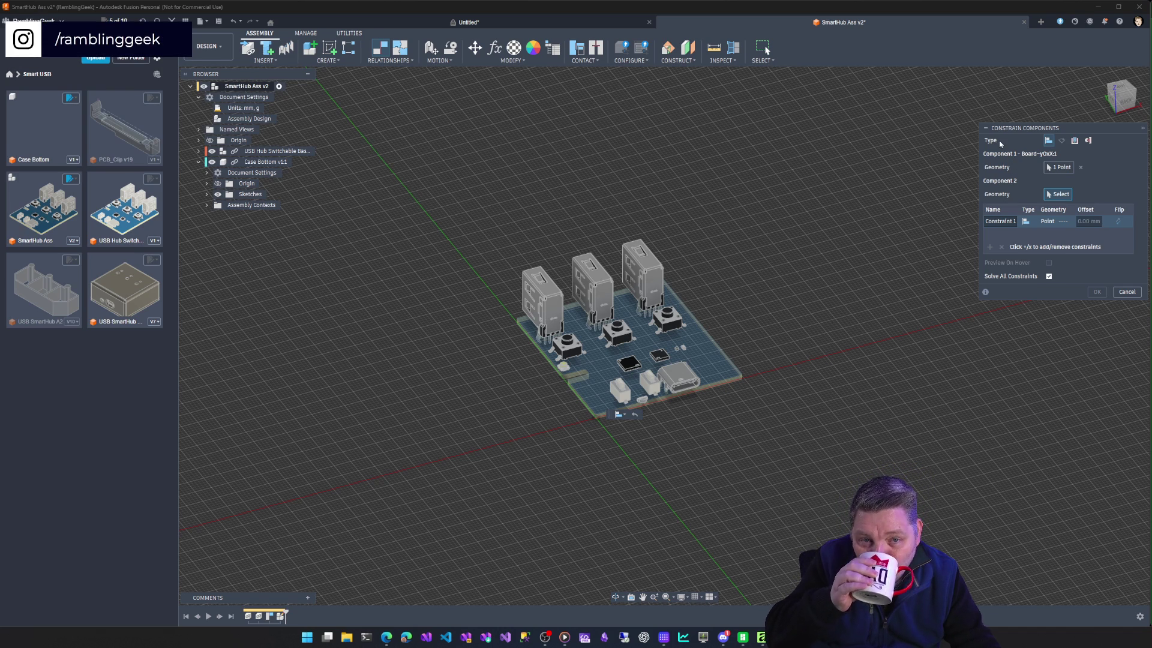
pyautogui.press('Escape')
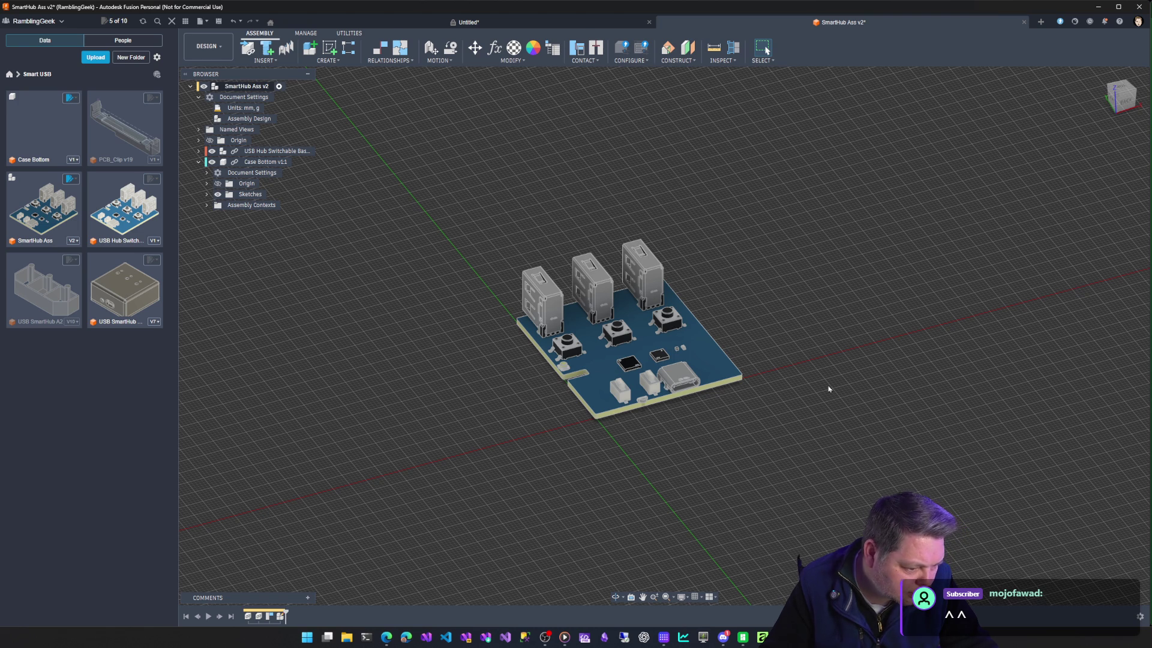
# With the origin shown, constrain (J) the board's corner edge to the YZ origin plane.
pyautogui.click(219, 140)
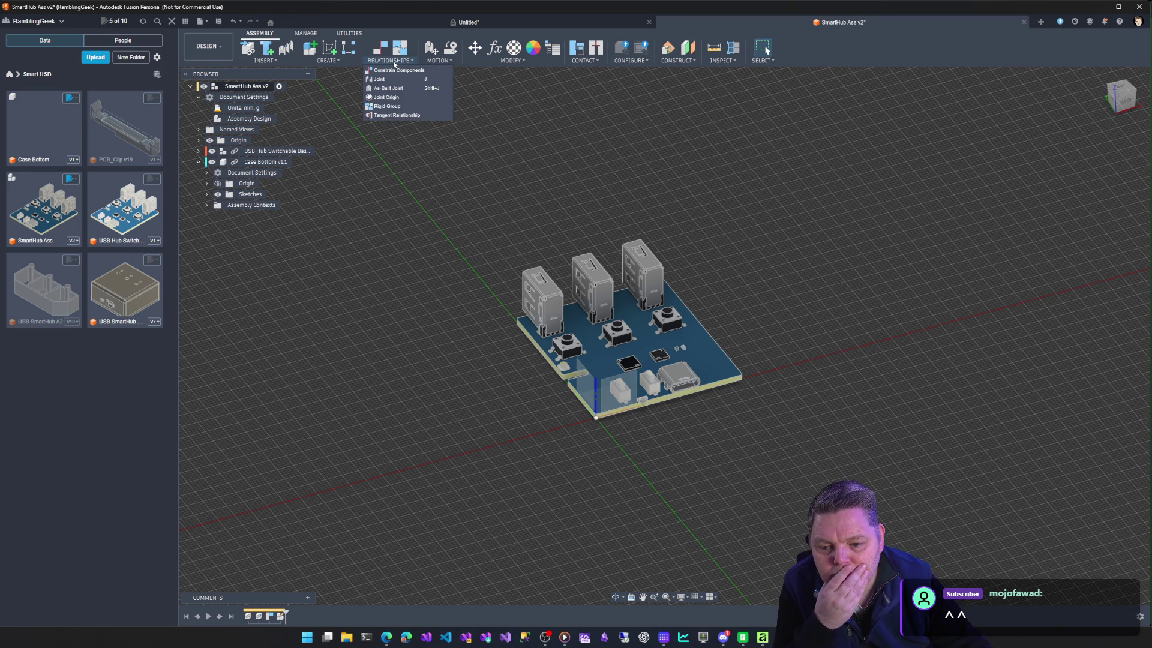
pyautogui.press('j')
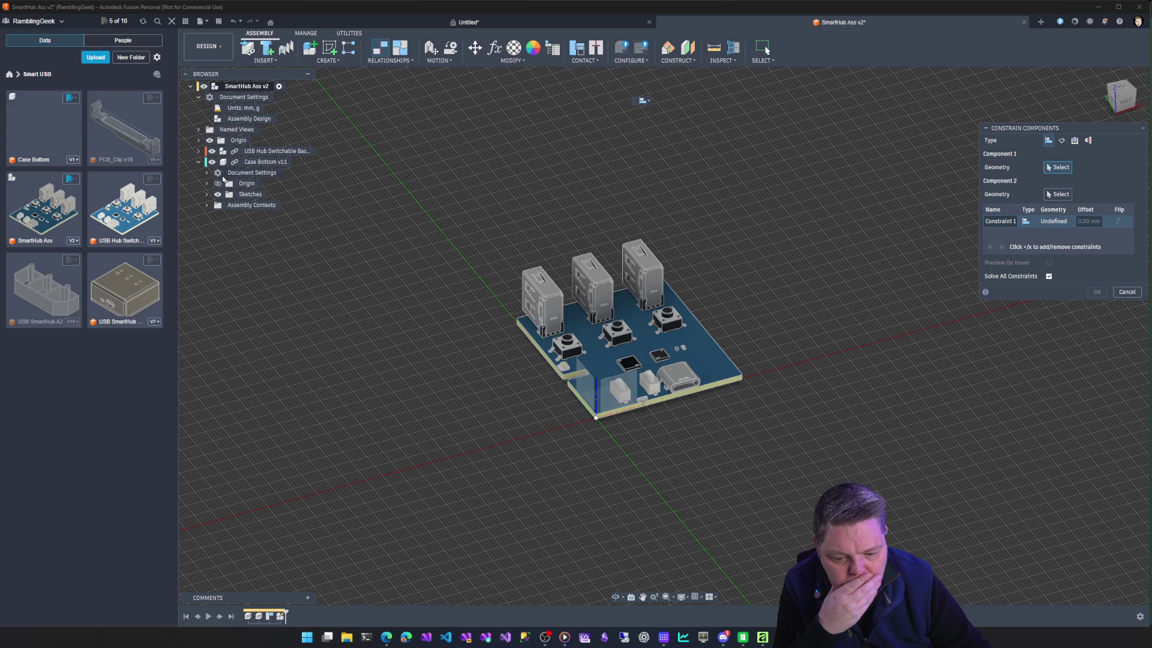
pyautogui.click(199, 141)
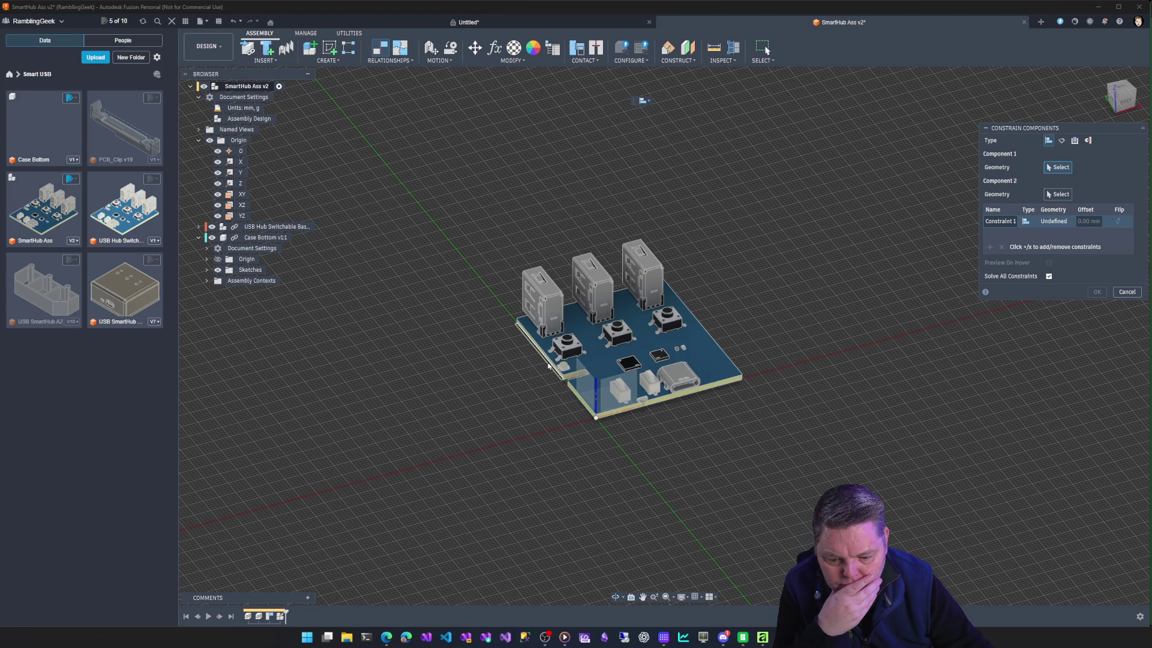
pyautogui.scroll(-2, 548, 362)
pyautogui.scroll(6, 562, 361)
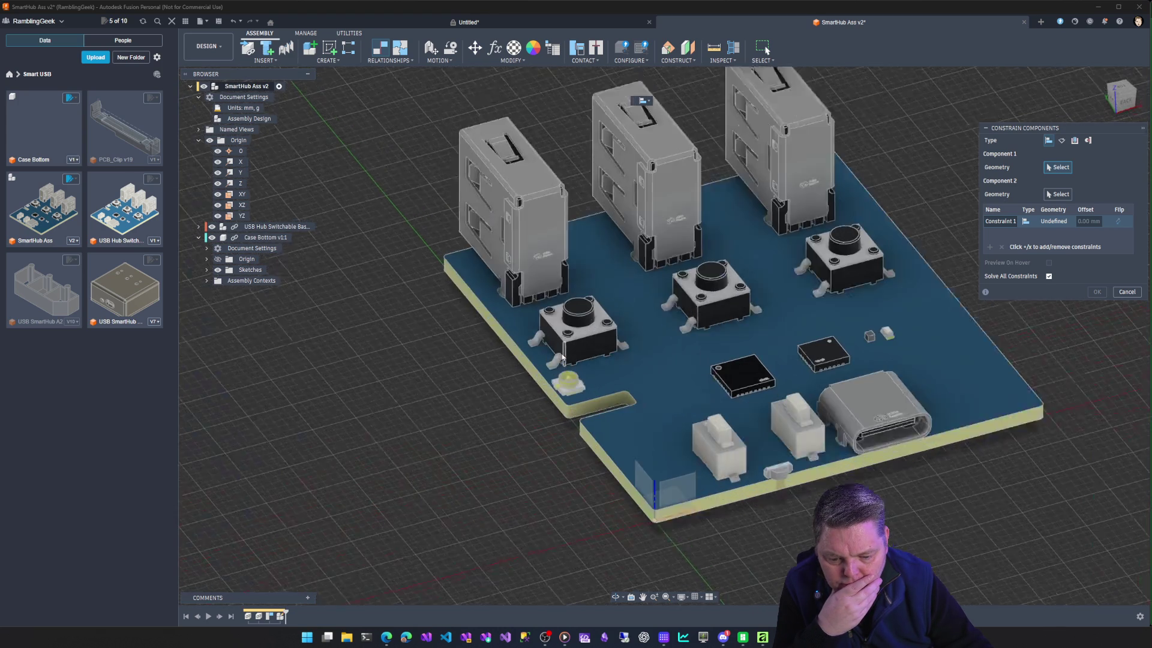
pyautogui.click(541, 393)
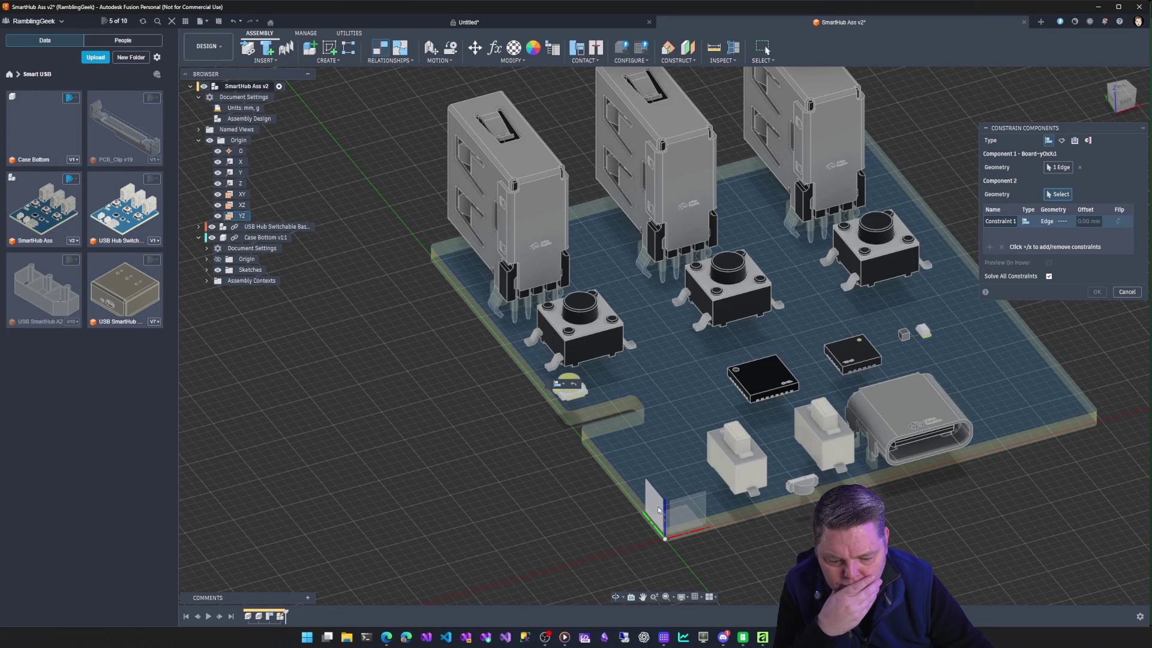
pyautogui.click(656, 509)
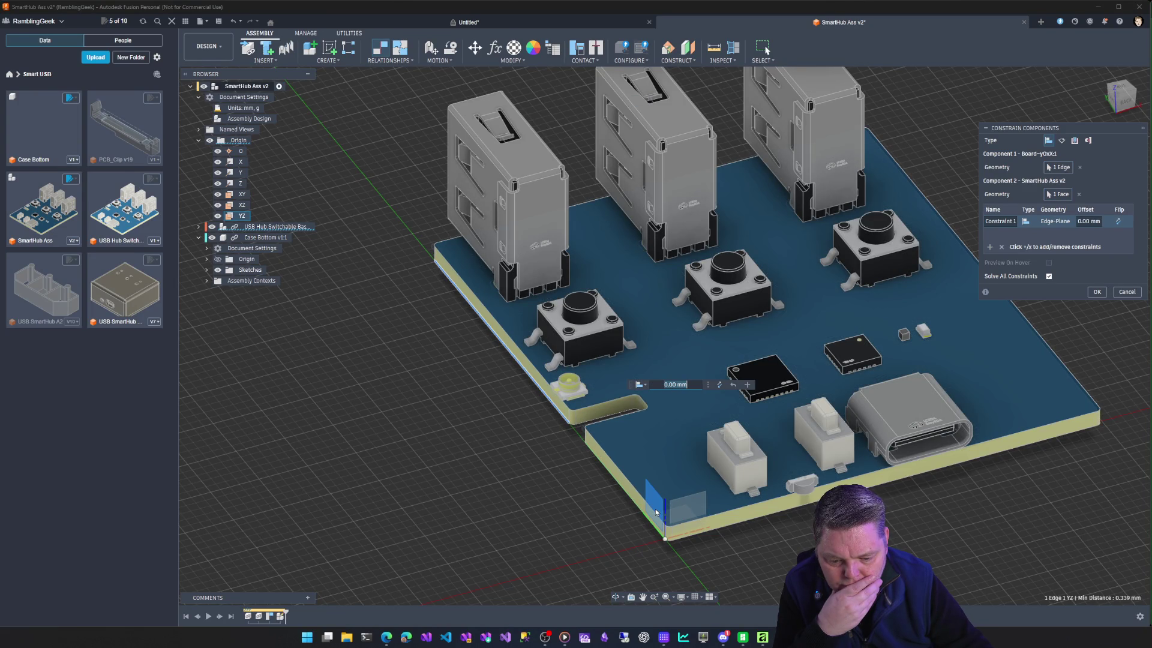
# Add a second constraint tying the board's side face to the XZ plane and apply both.
pyautogui.click(991, 247)
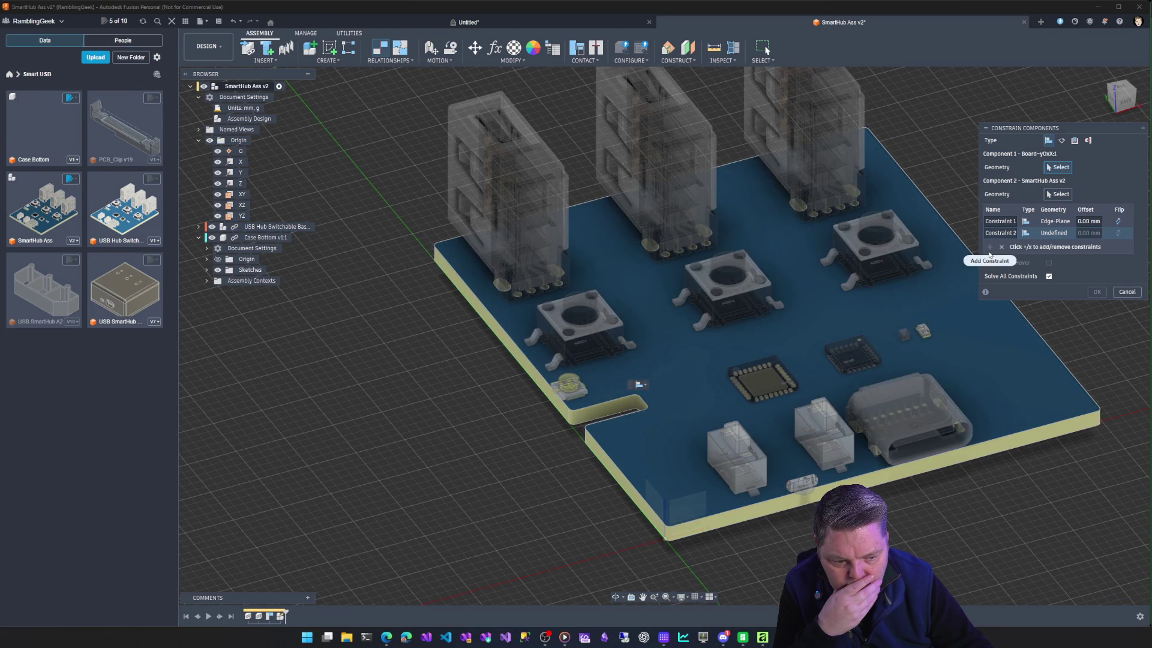
pyautogui.click(737, 518)
pyautogui.click(688, 511)
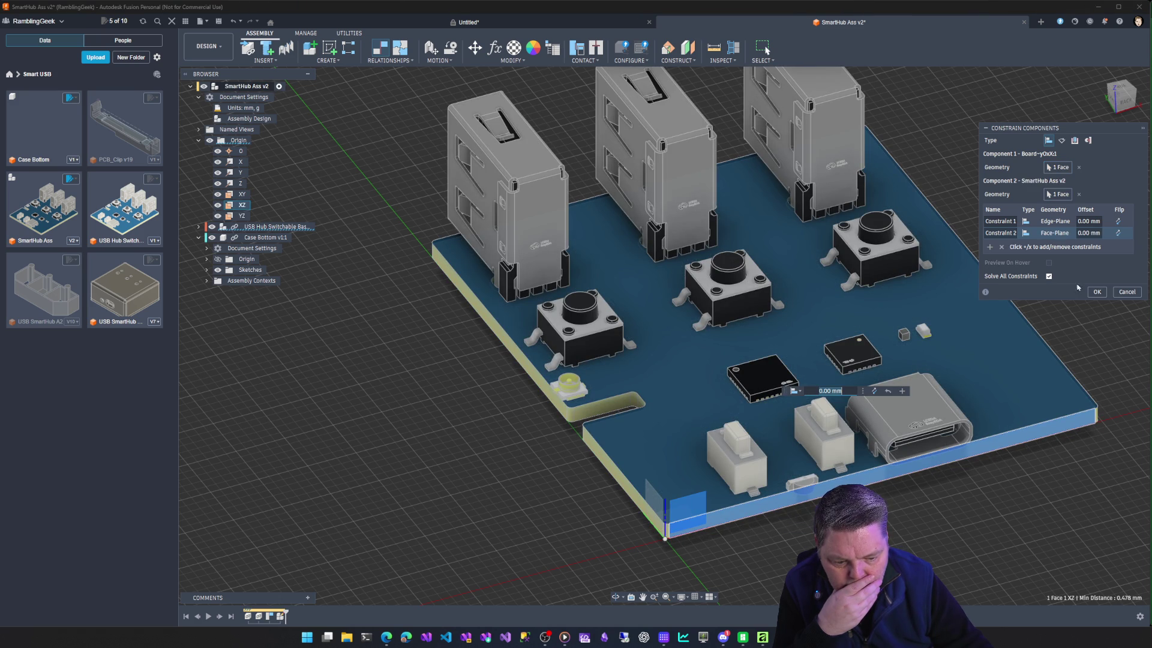
pyautogui.click(1097, 291)
pyautogui.scroll(-5, 933, 457)
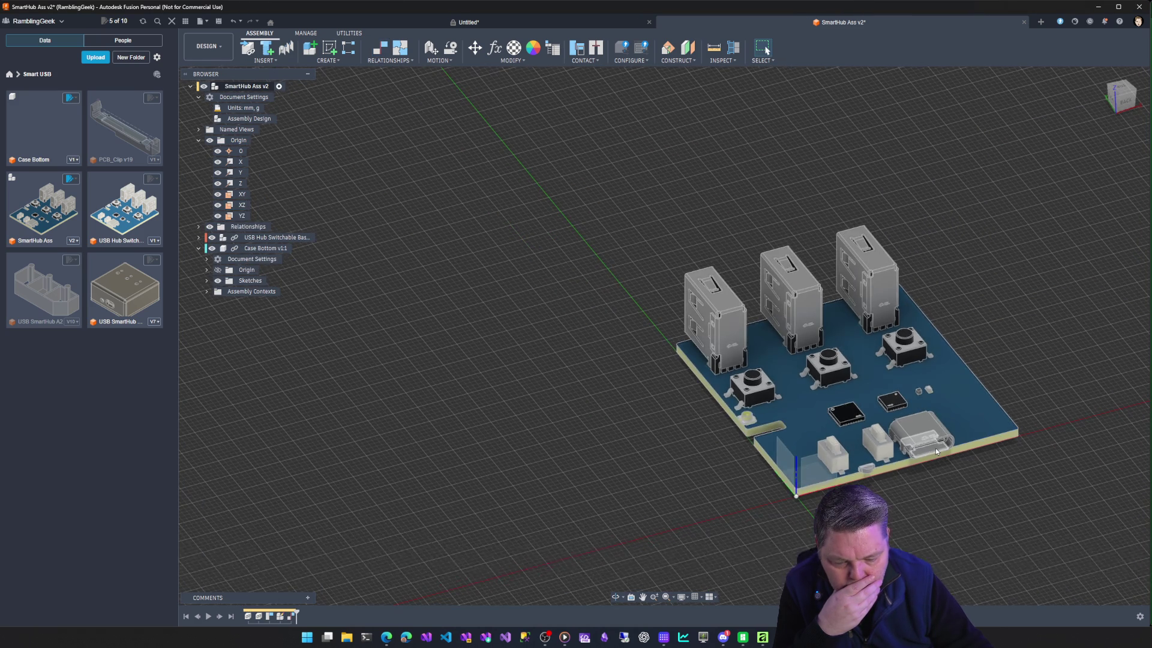
# View the board straight from above via the ViewCube Top face, then edit Case Bottom in place.
pyautogui.click(210, 141)
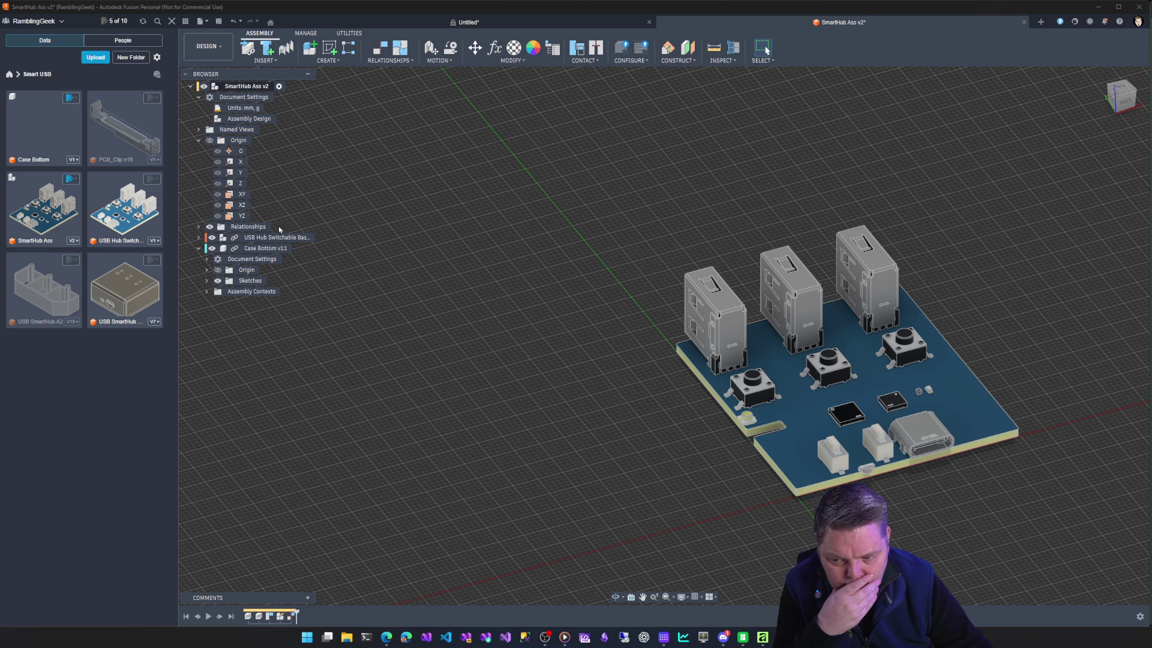
pyautogui.keyDown('shift'); pyautogui.moveTo(690, 277); pyautogui.dragTo(846, 360, button='middle'); pyautogui.keyUp('shift')
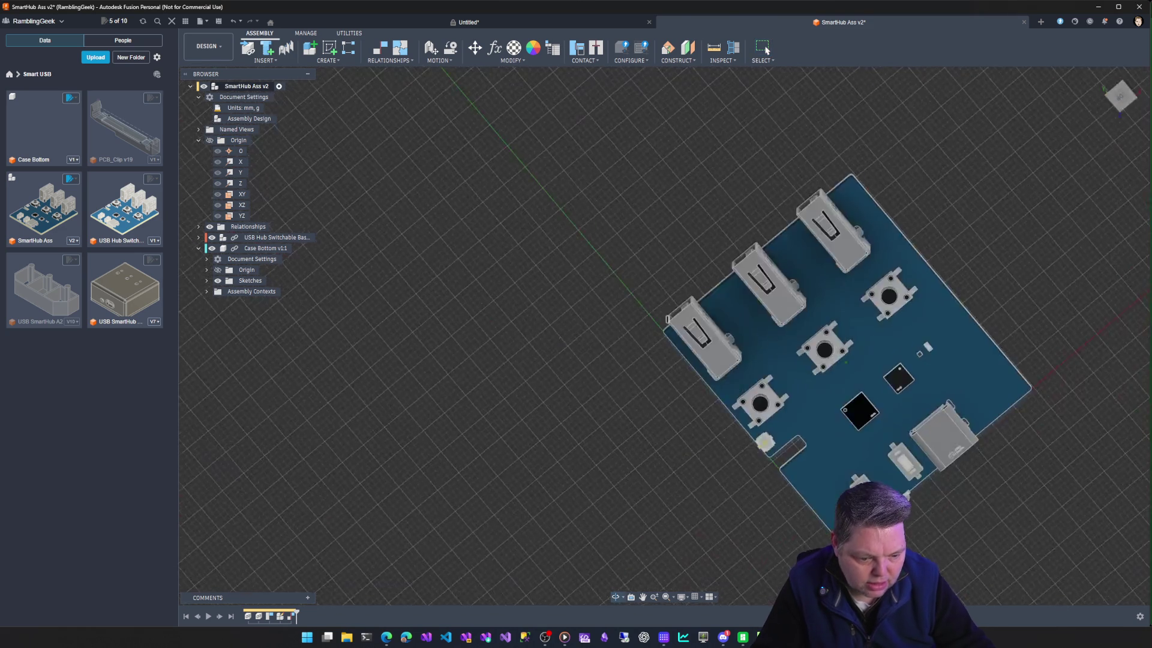
pyautogui.click(1121, 94)
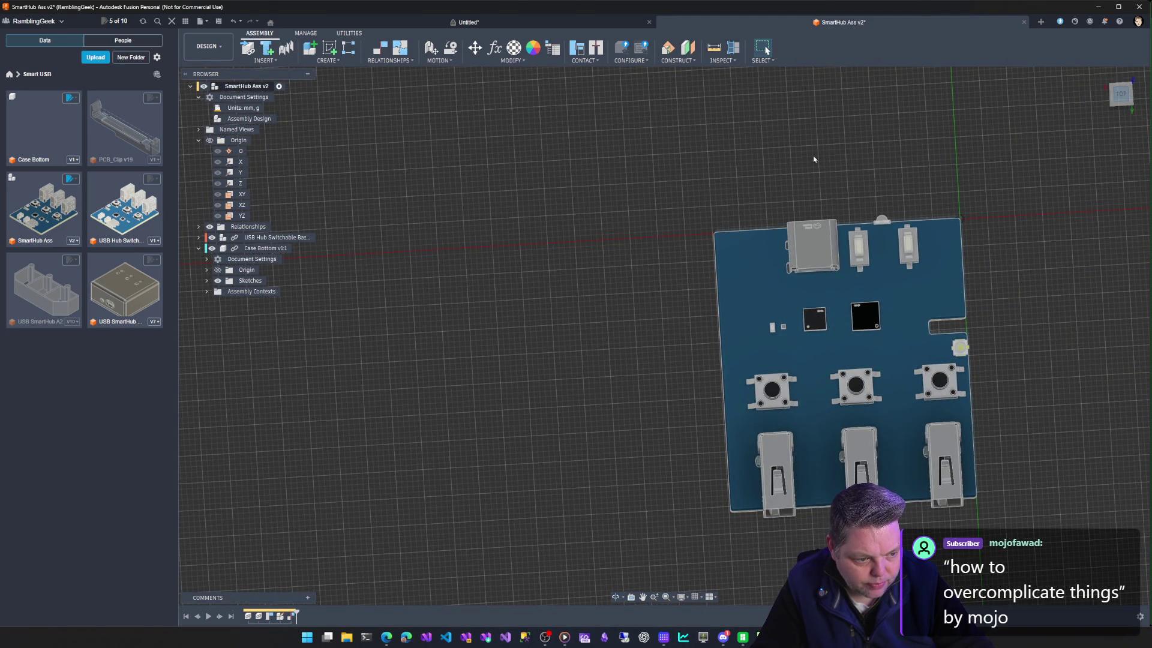
pyautogui.click(1121, 94)
pyautogui.click(210, 141)
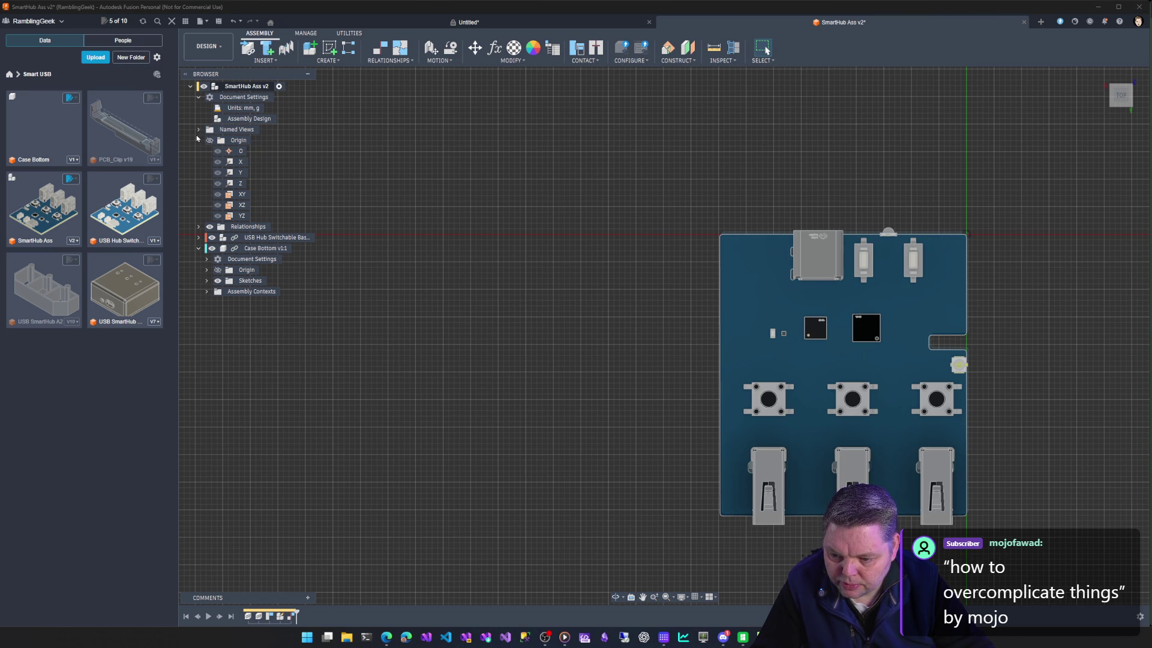
pyautogui.click(198, 141)
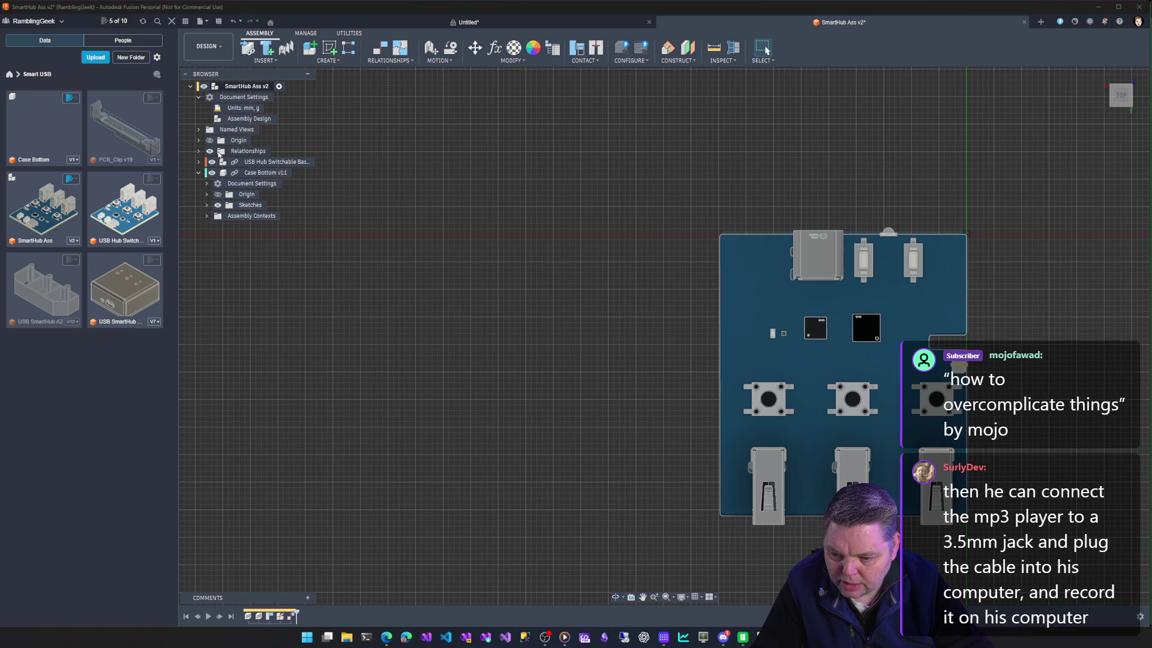
pyautogui.click(298, 173)
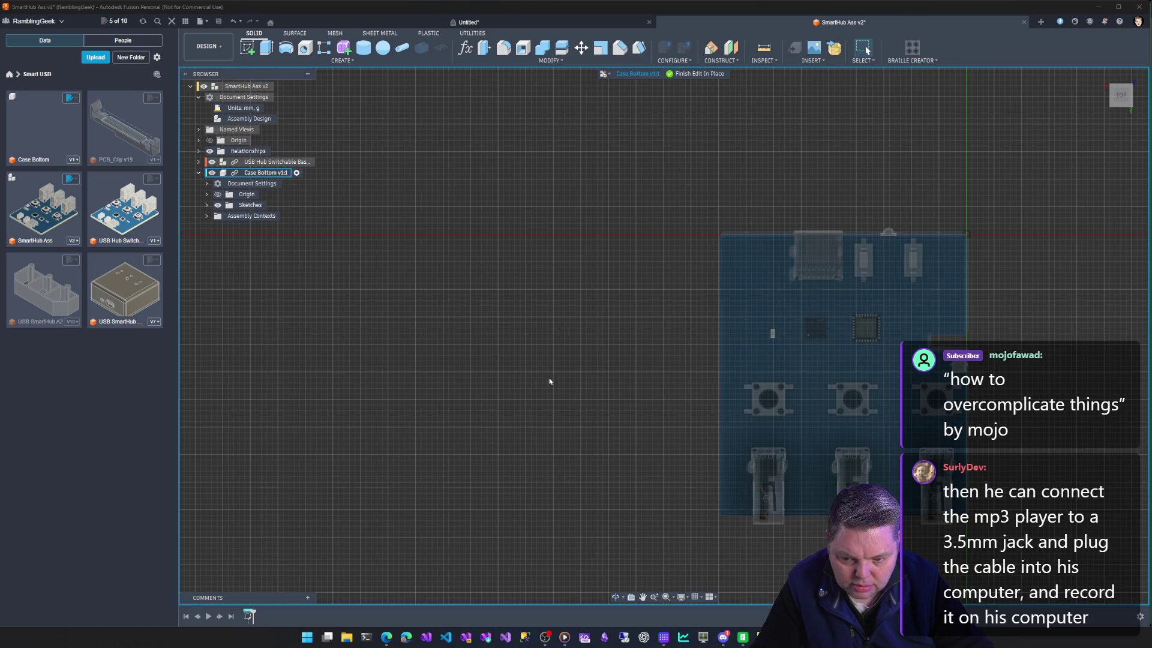
pyautogui.scroll(-2, 549, 381)
pyautogui.scroll(-2, 581, 387)
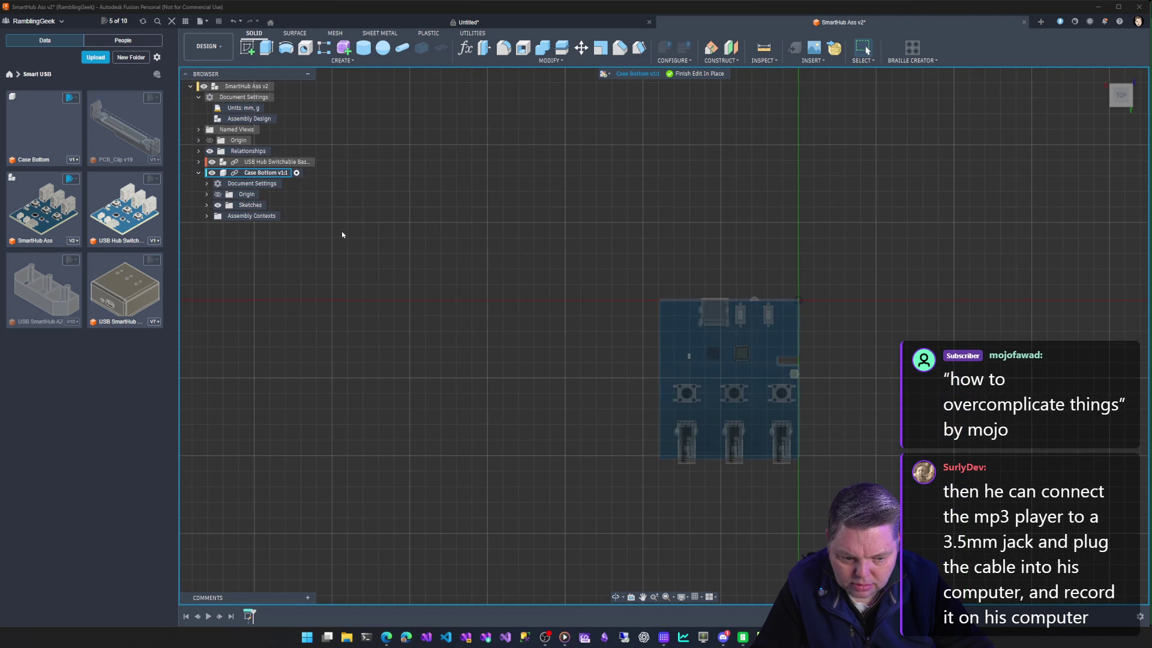
# Toggle the Case Bottom origin and open its sketch over the board, re-centring on the plate outline.
pyautogui.click(218, 194)
pyautogui.click(219, 195)
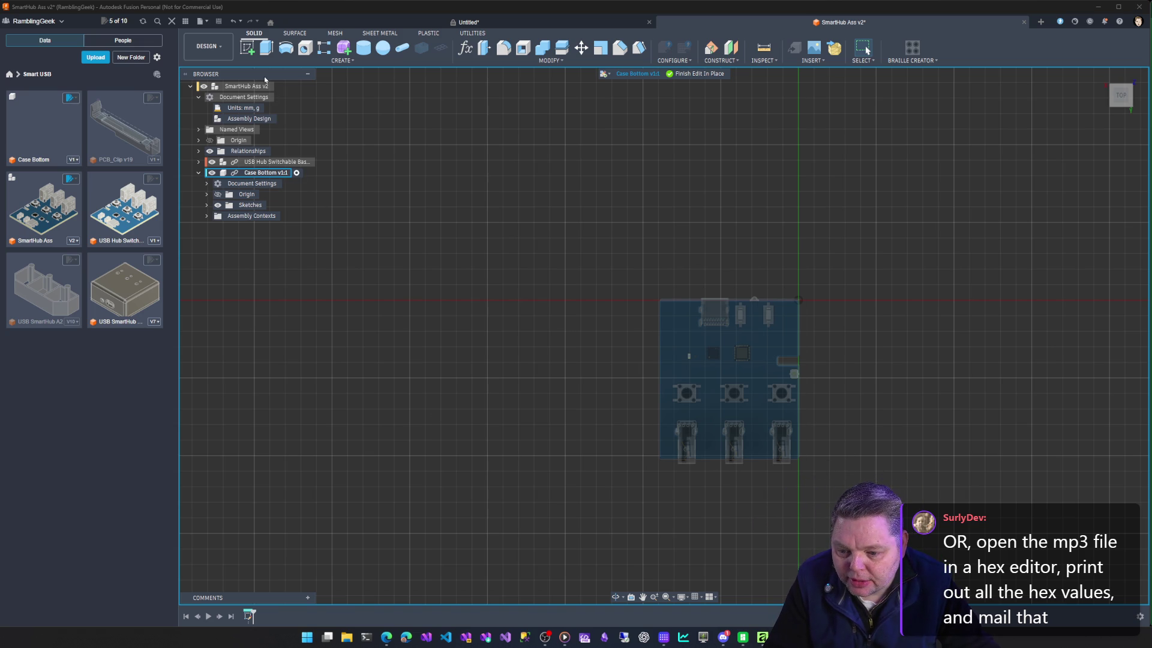
pyautogui.click(248, 48)
pyautogui.click(736, 390)
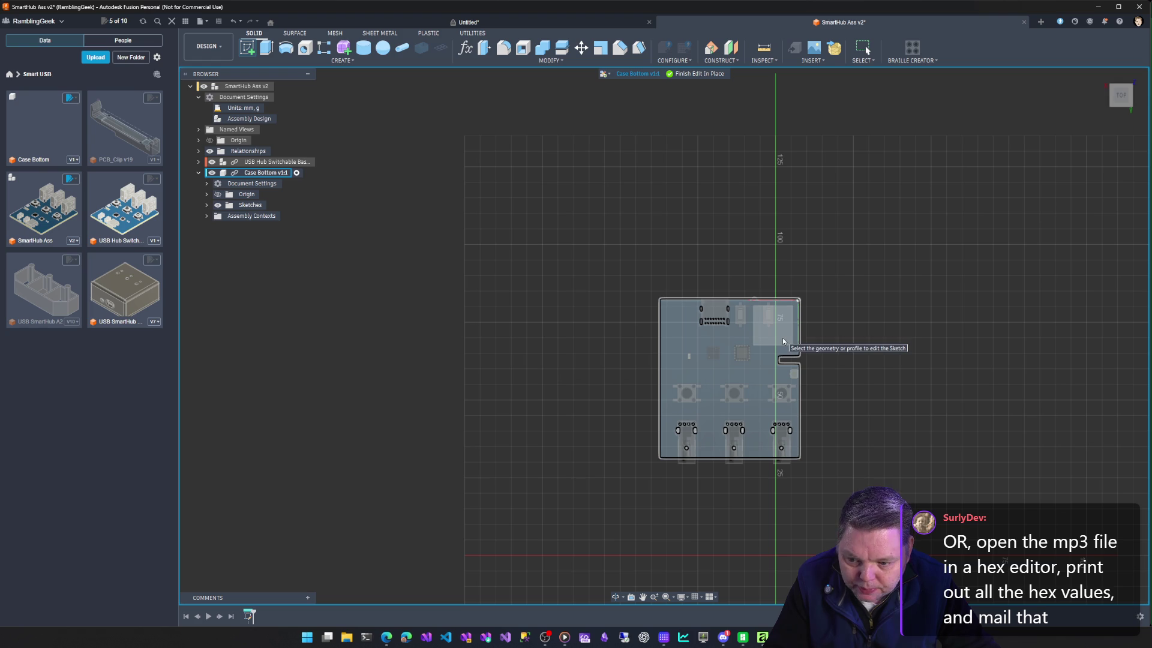
pyautogui.click(792, 322)
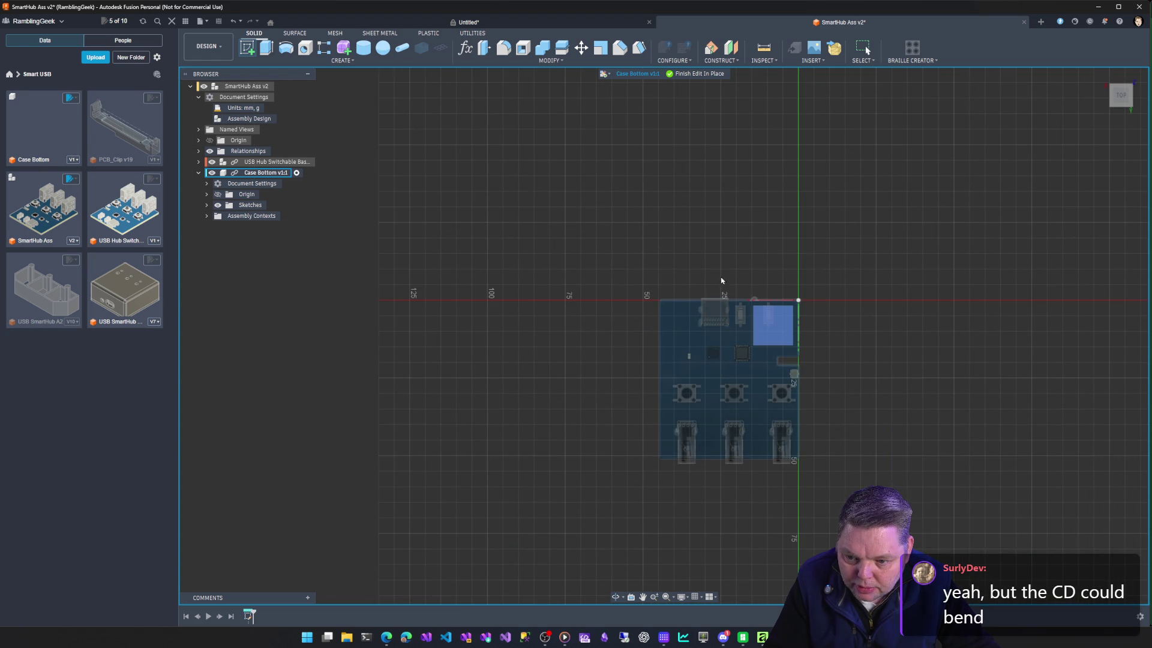
# Start a sketch on the chosen Case Bottom plane and finish it, returning to solid tools.
pyautogui.click(772, 324)
pyautogui.click(779, 330)
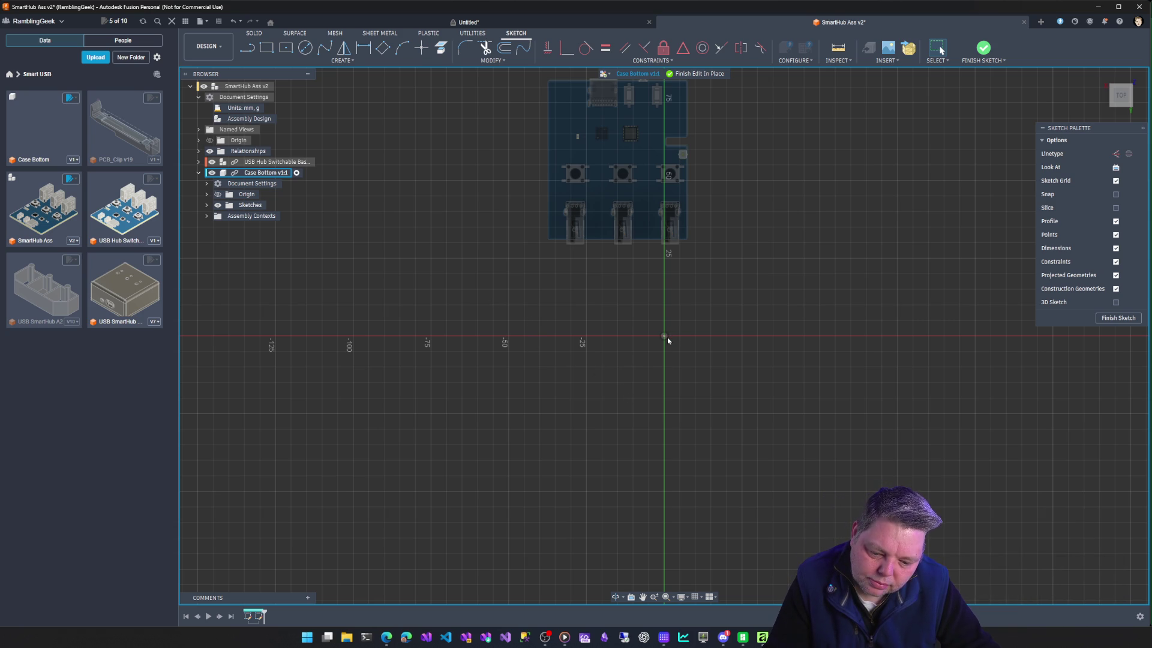
pyautogui.click(1118, 321)
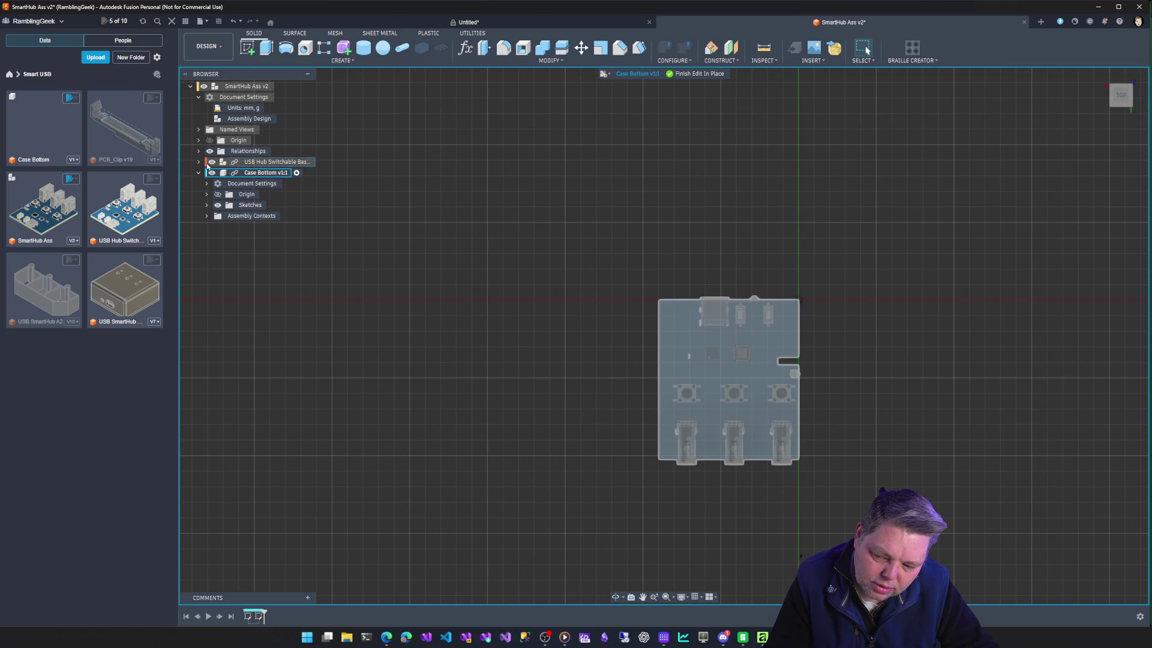
# Finish editing Case Bottom and expand the USB Hub PCB component and its Assembly Contexts.
pyautogui.click(699, 75)
pyautogui.click(270, 161)
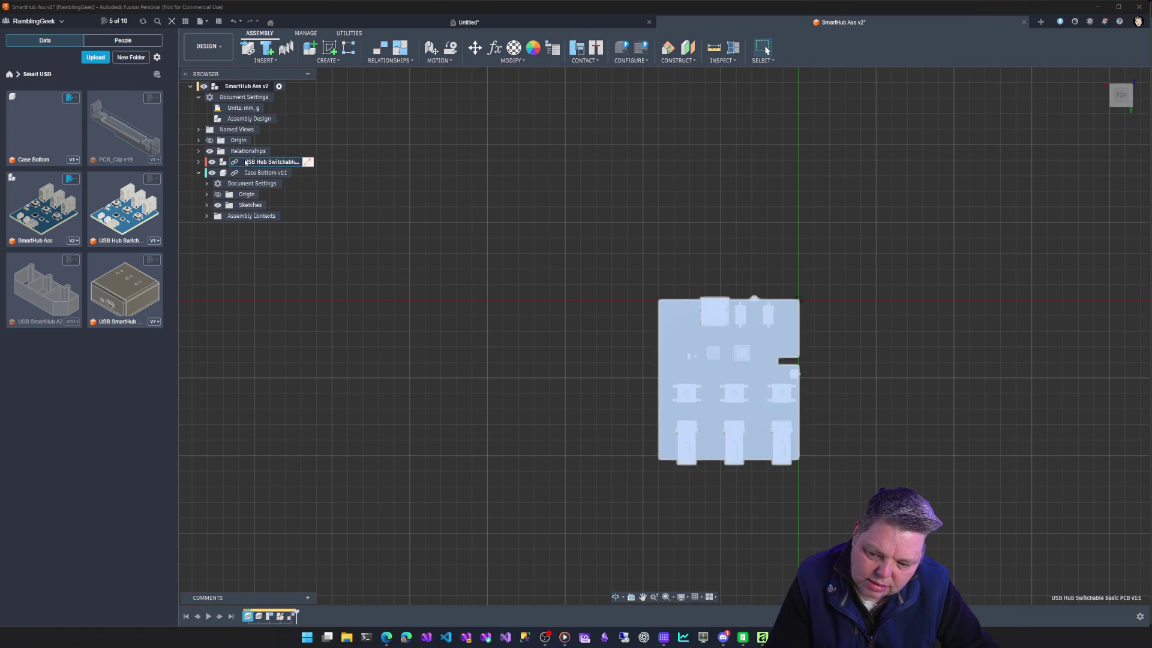
pyautogui.click(199, 163)
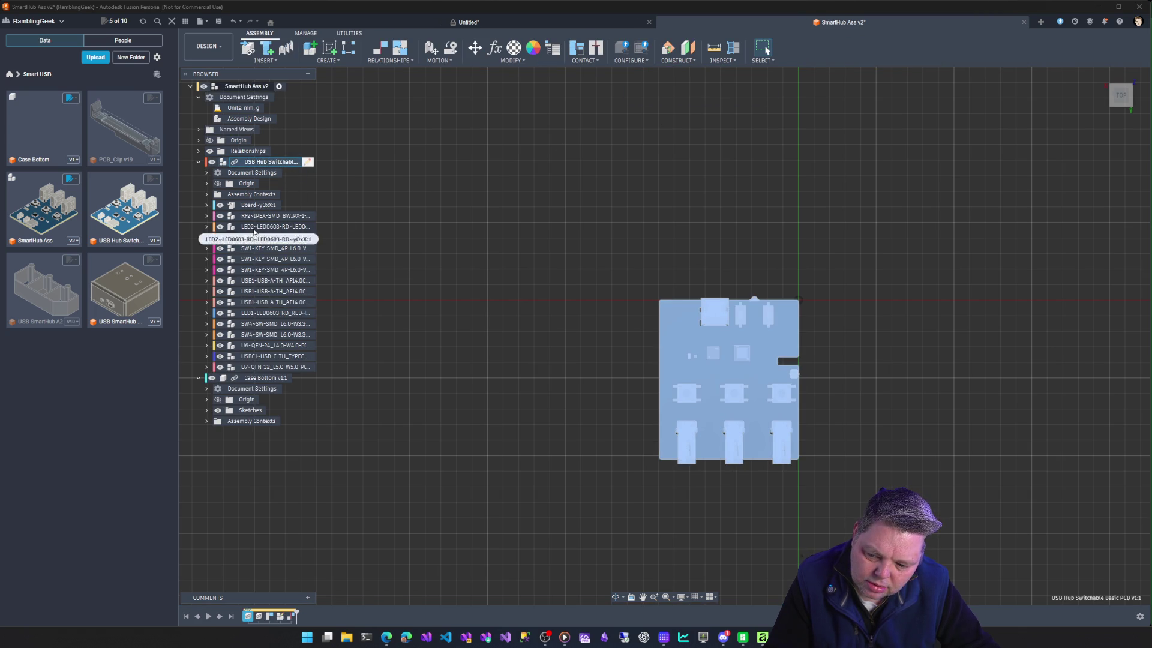
pyautogui.click(252, 193)
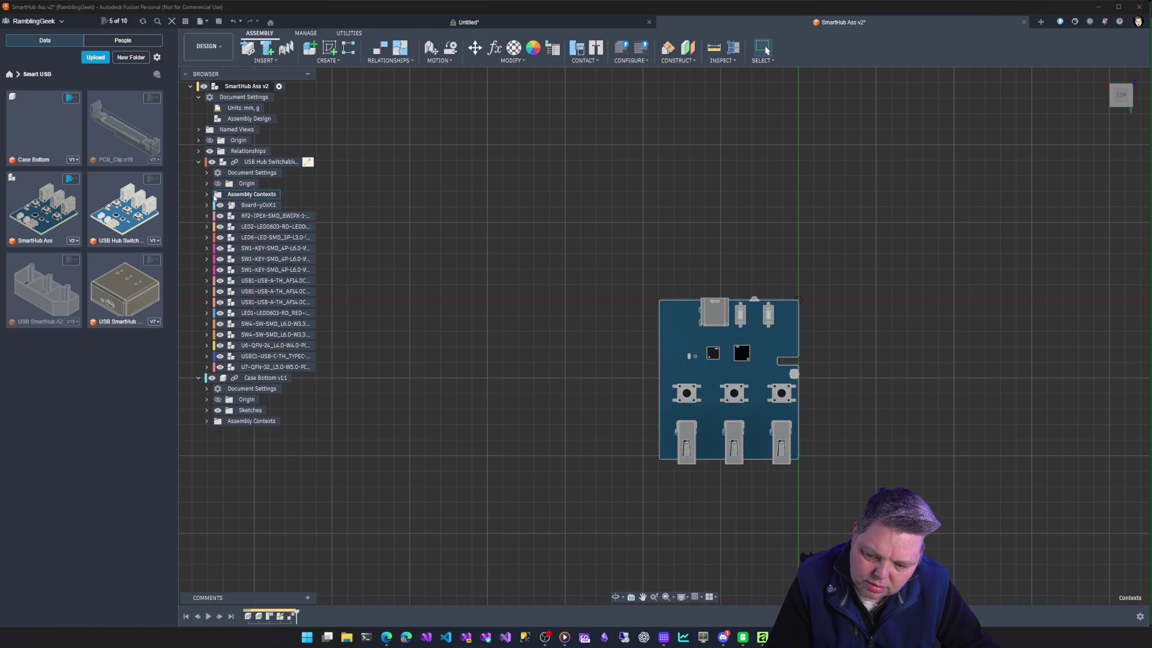
pyautogui.click(208, 194)
# Inspect the Local context and Board-y0sXt1 body of the PCB, then clear the selection.
pyautogui.click(238, 206)
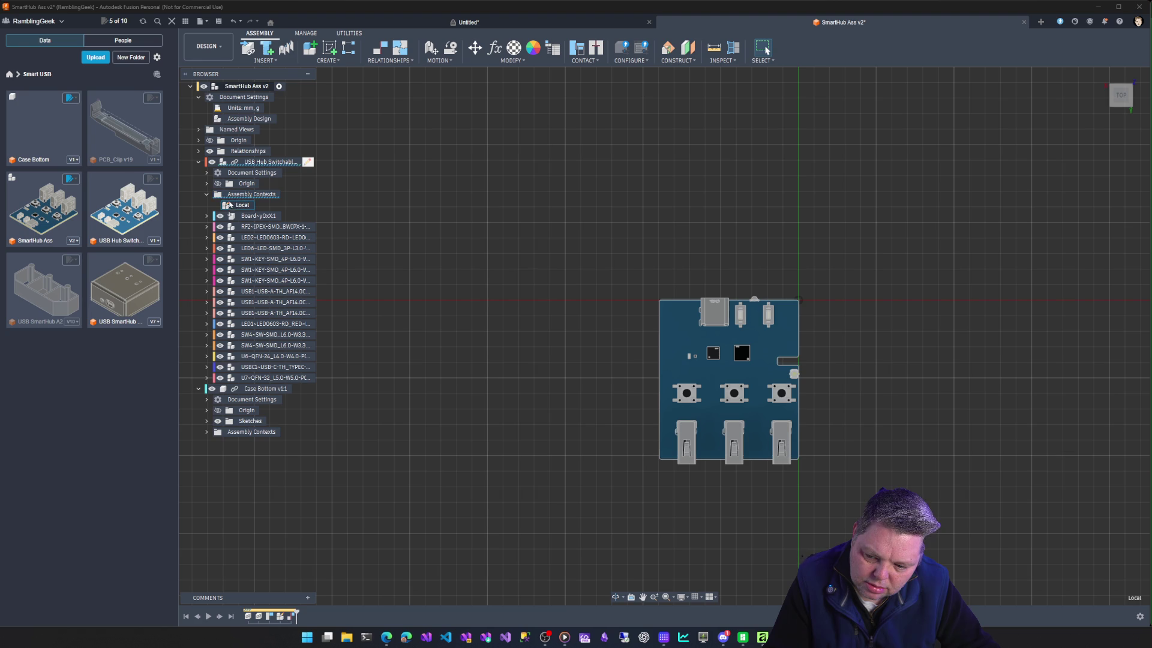
pyautogui.click(208, 195)
pyautogui.click(258, 205)
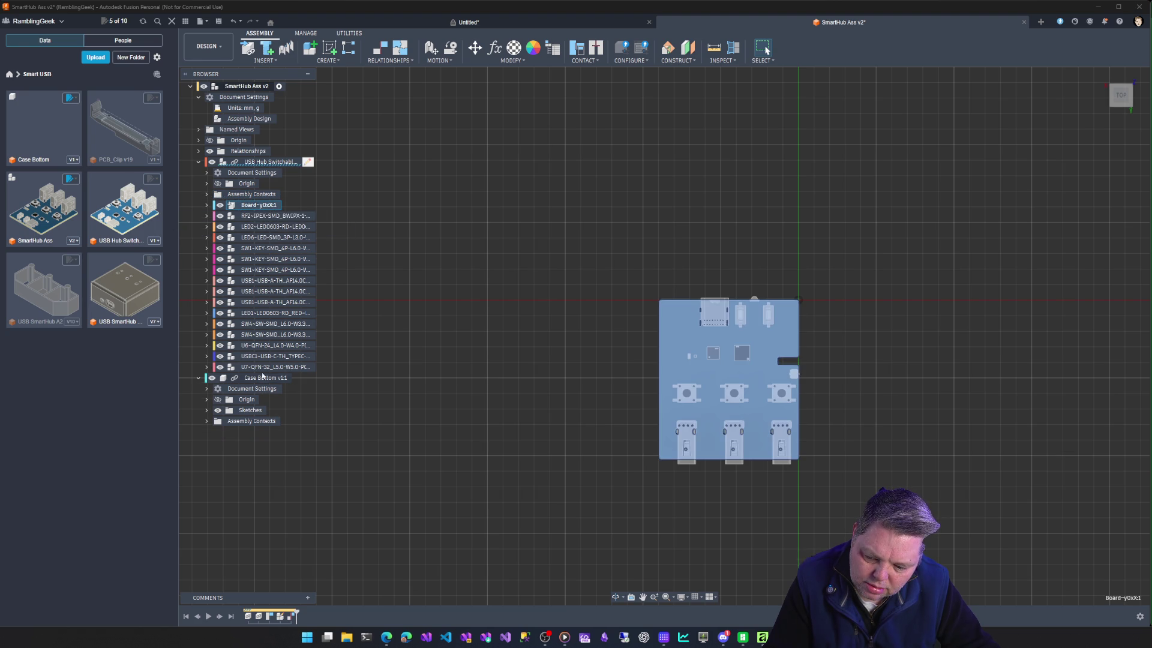
pyautogui.click(273, 163)
pyautogui.scroll(-3, 491, 367)
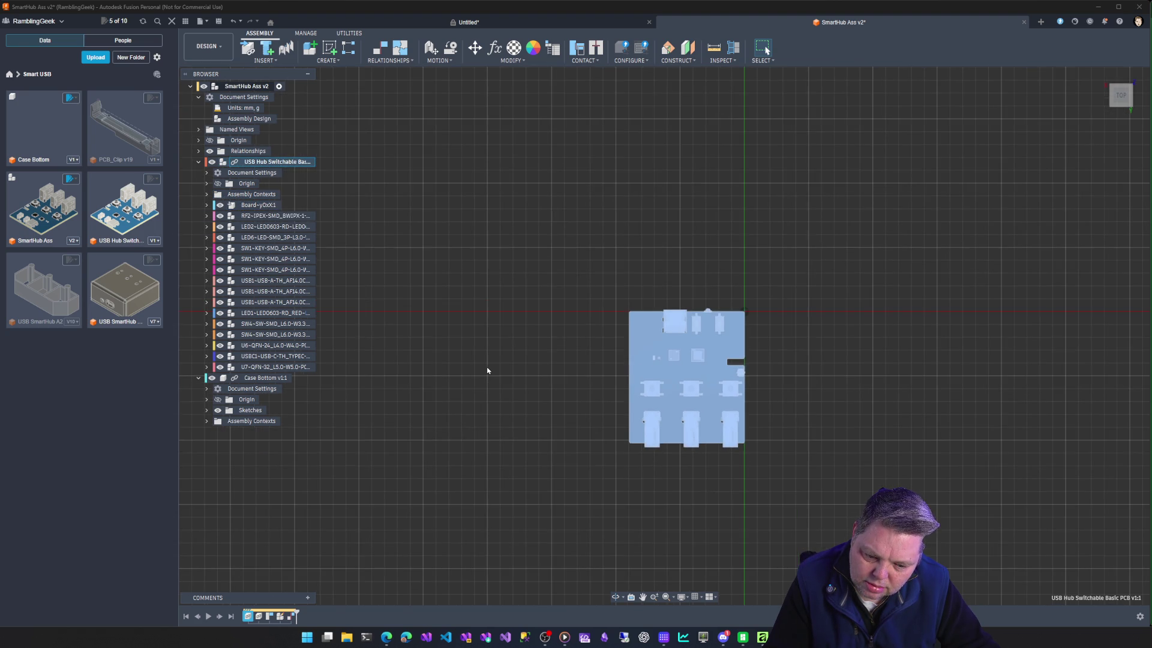
pyautogui.scroll(-4, 491, 366)
pyautogui.scroll(-2, 490, 366)
pyautogui.scroll(3, 490, 365)
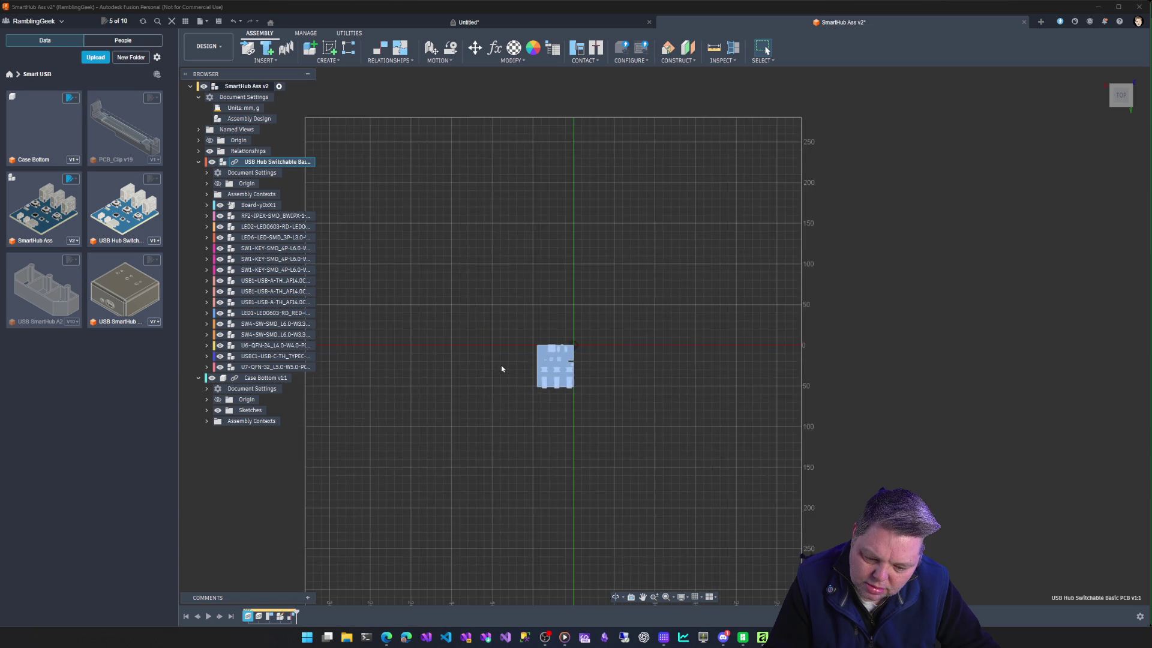
pyautogui.scroll(2, 491, 365)
pyautogui.moveTo(222, 163)
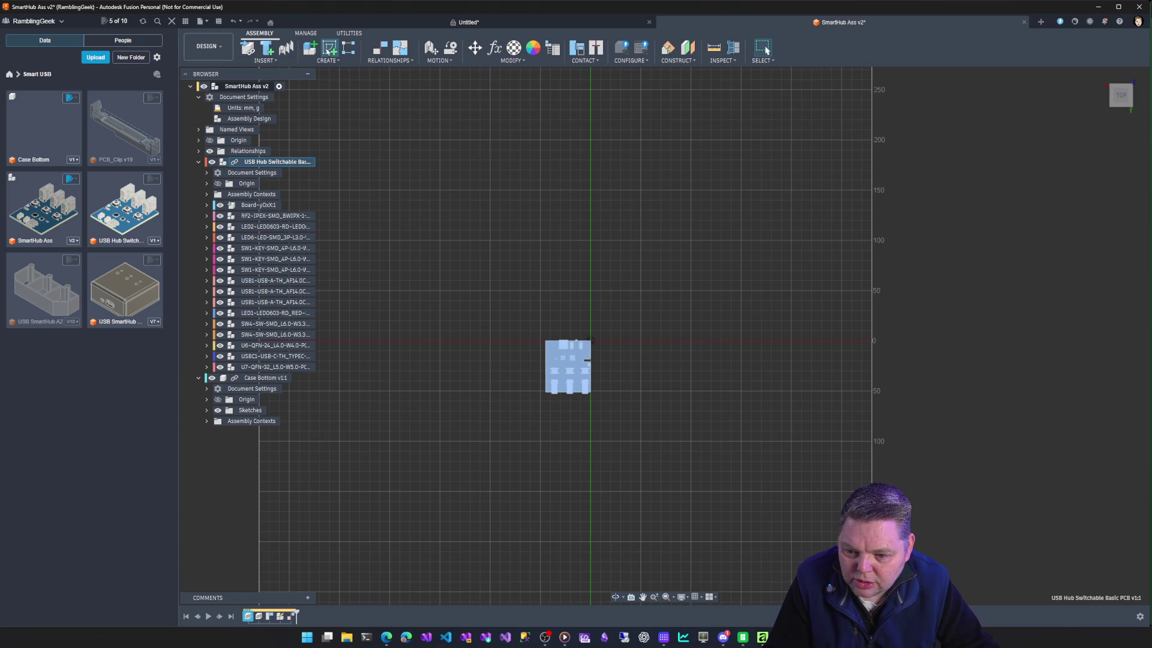
pyautogui.click(534, 300)
pyautogui.scroll(3, 534, 299)
pyautogui.scroll(-2, 535, 299)
pyautogui.scroll(2, 558, 324)
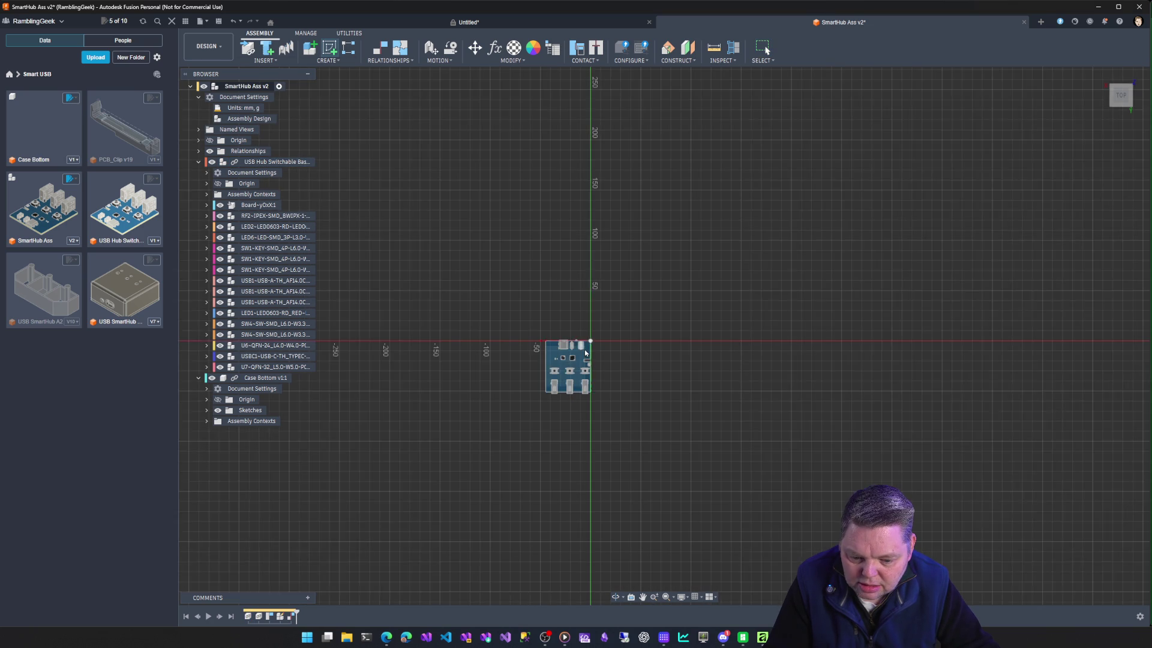
pyautogui.scroll(-1, 586, 353)
pyautogui.click(586, 353)
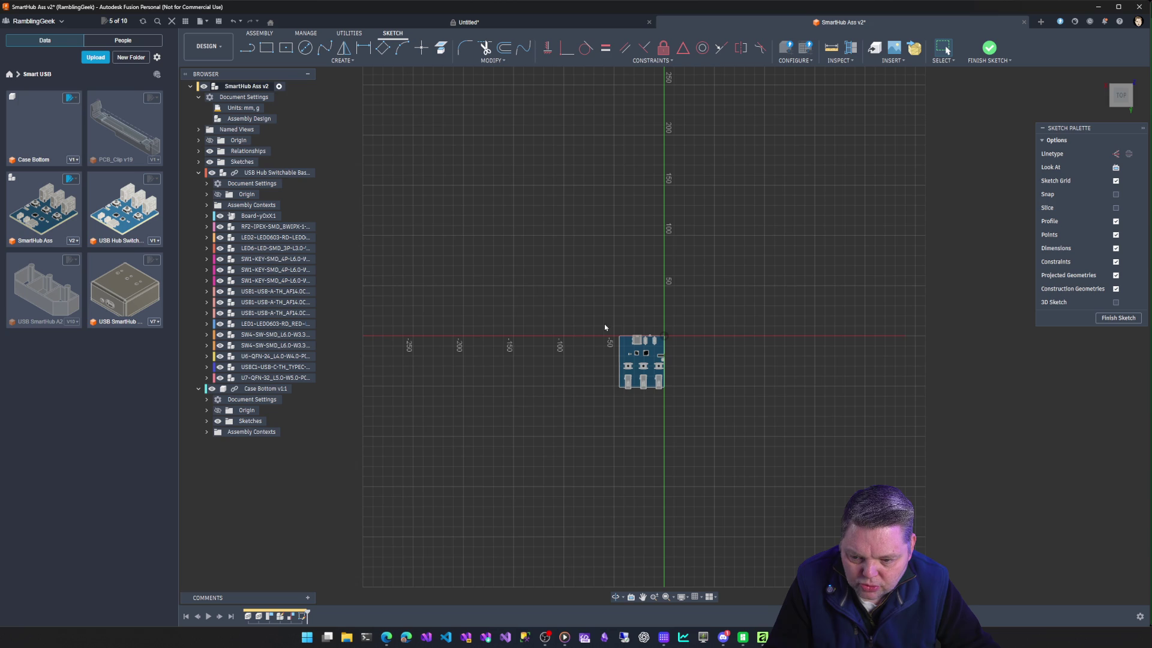
pyautogui.click(266, 48)
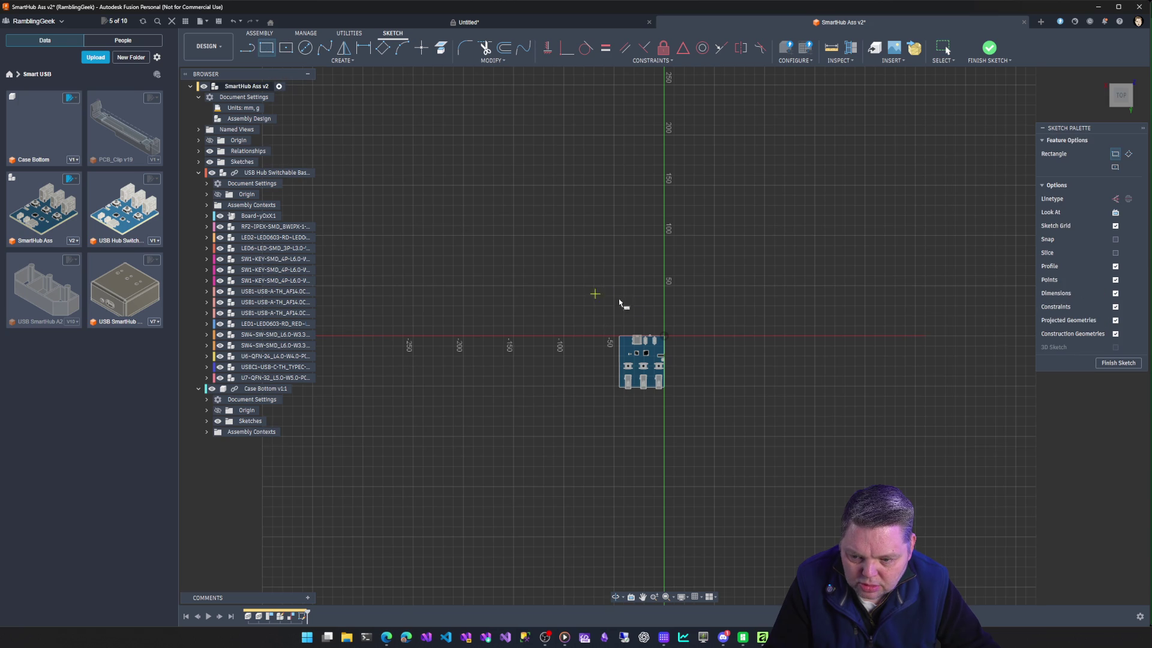
pyautogui.click(667, 340)
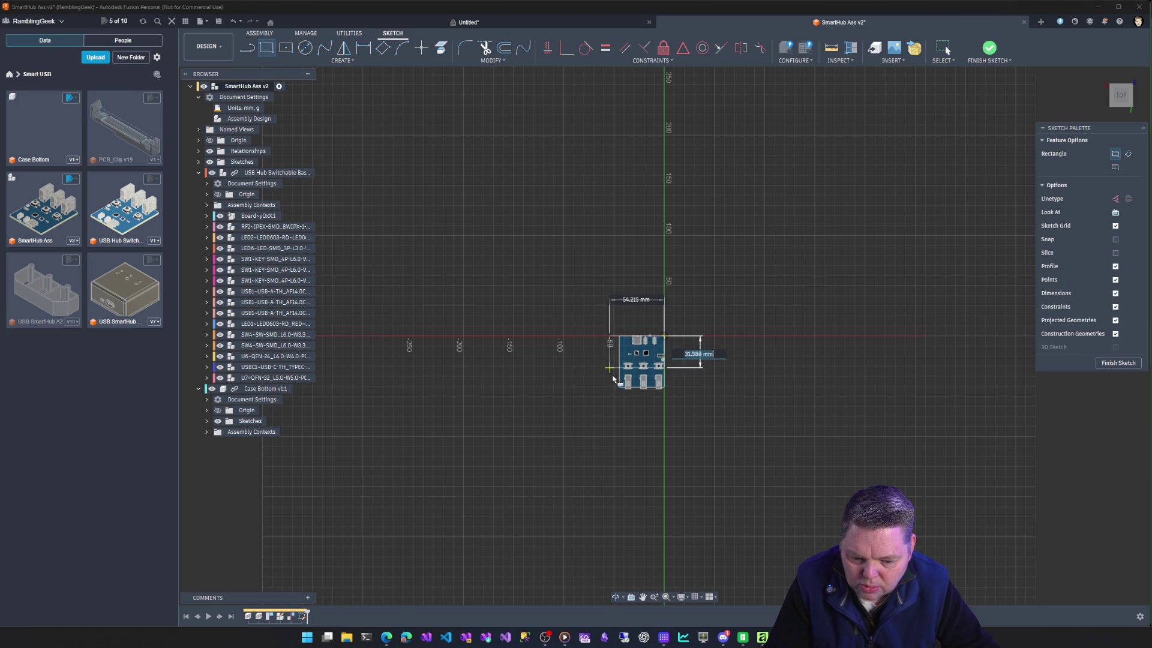
pyautogui.click(616, 393)
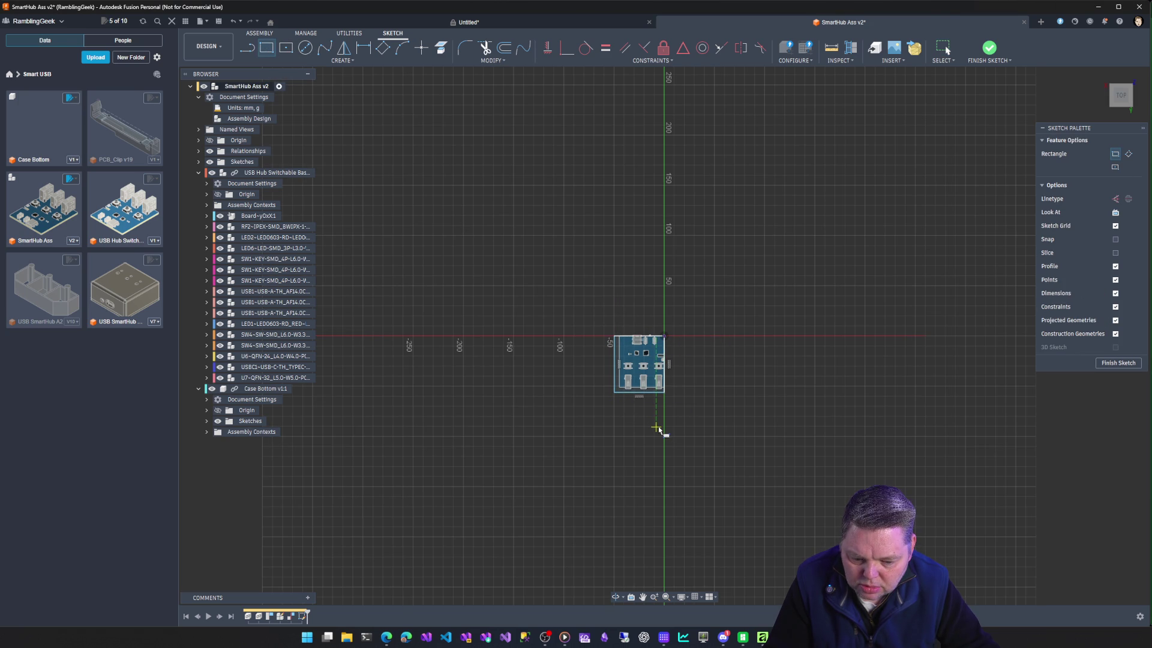
pyautogui.press('Escape')
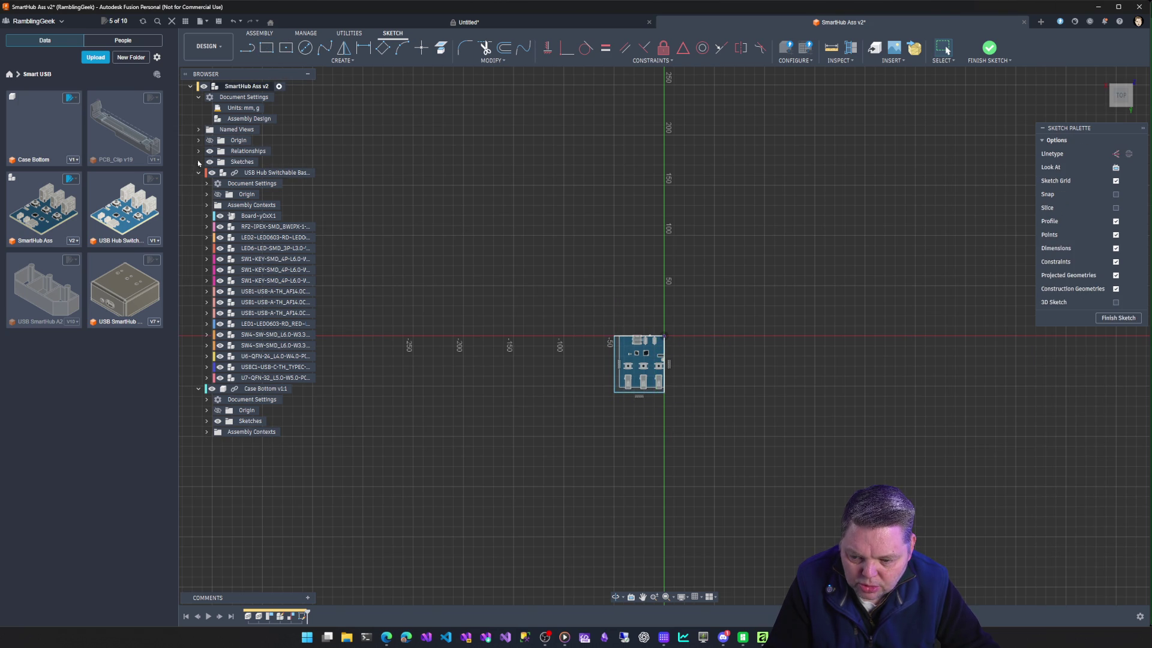
pyautogui.click(198, 162)
pyautogui.click(249, 172)
pyautogui.rightClick(248, 172)
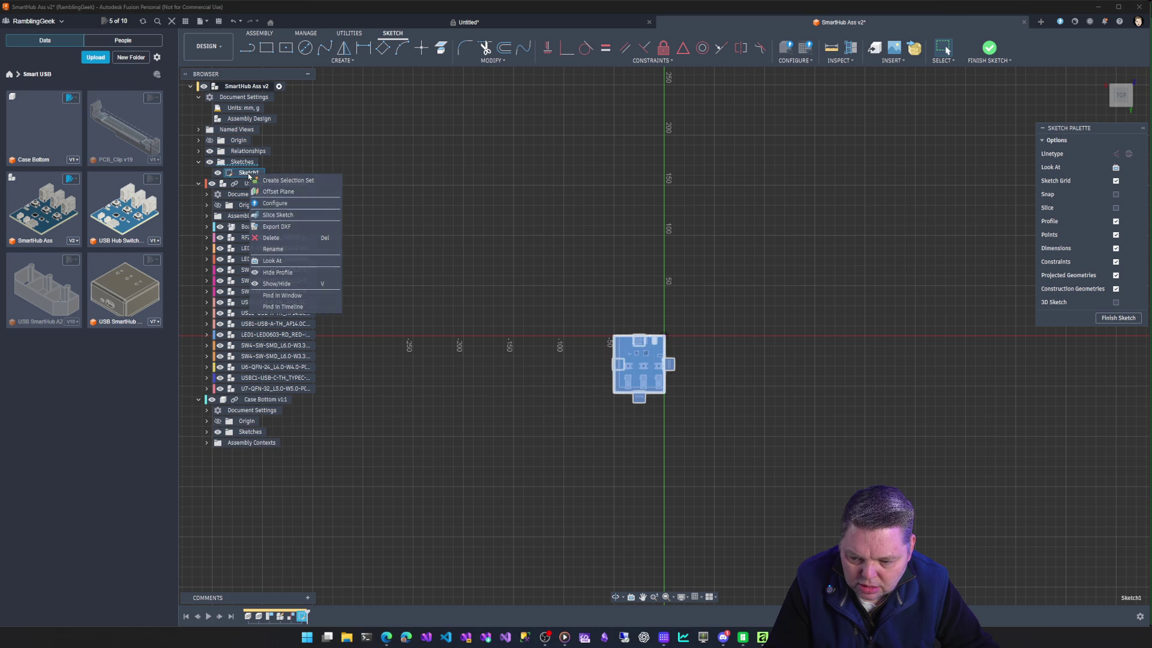
pyautogui.click(271, 237)
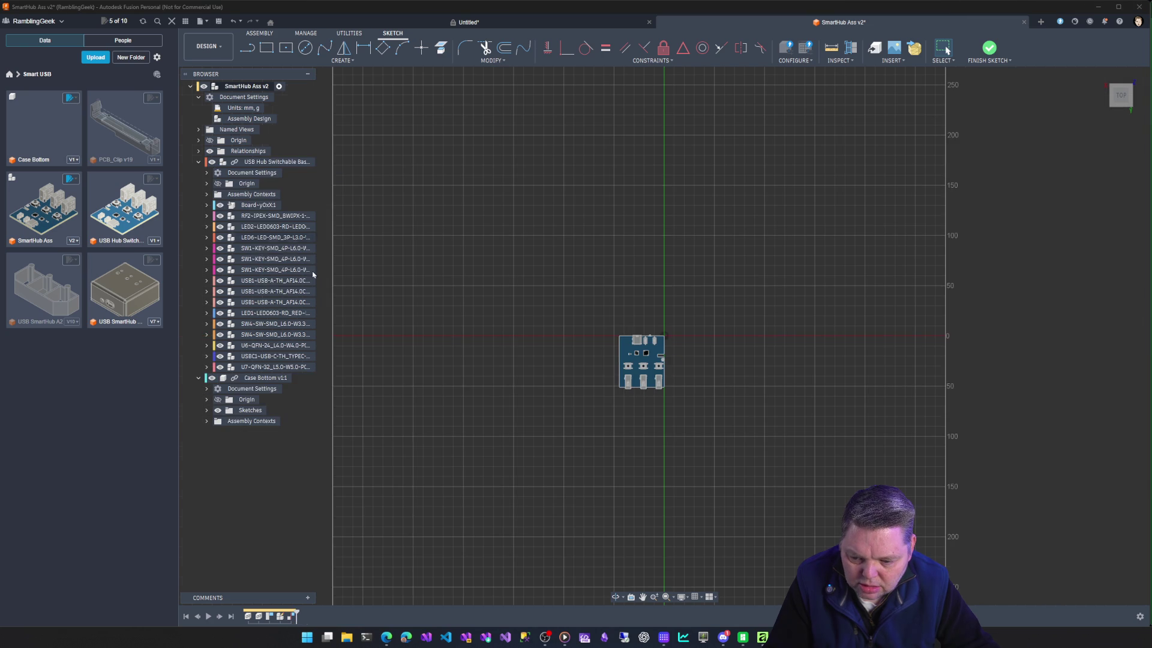
# Collapse the PCB component and delete Sketch1 from Case Bottom.
pyautogui.click(202, 162)
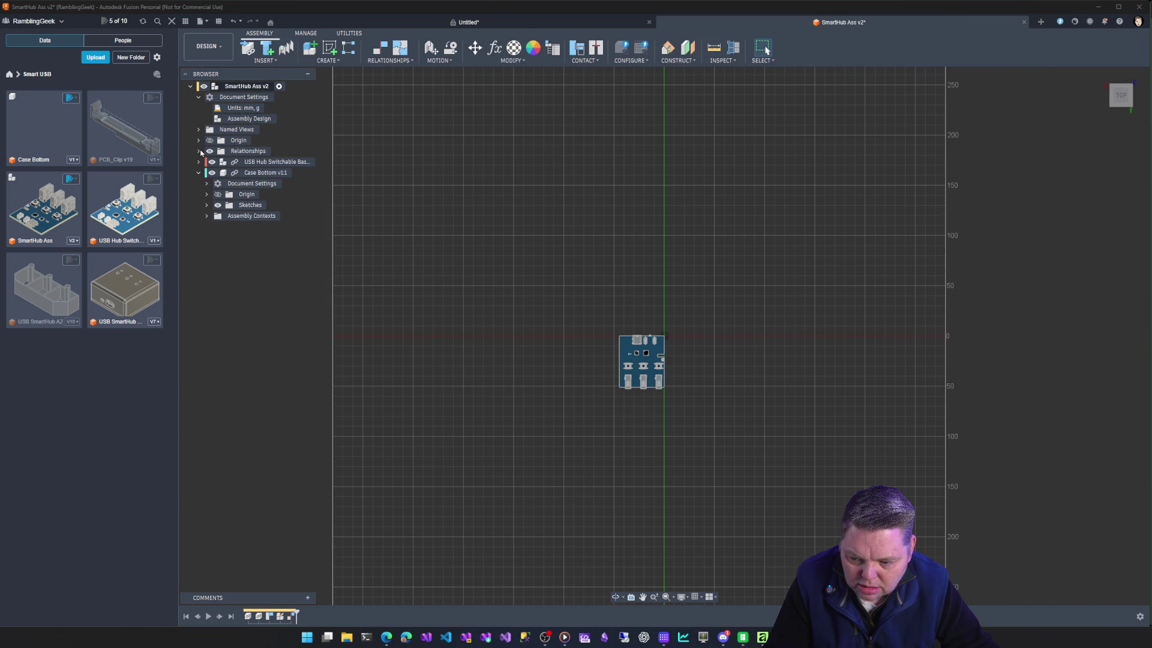
pyautogui.doubleClick(257, 215)
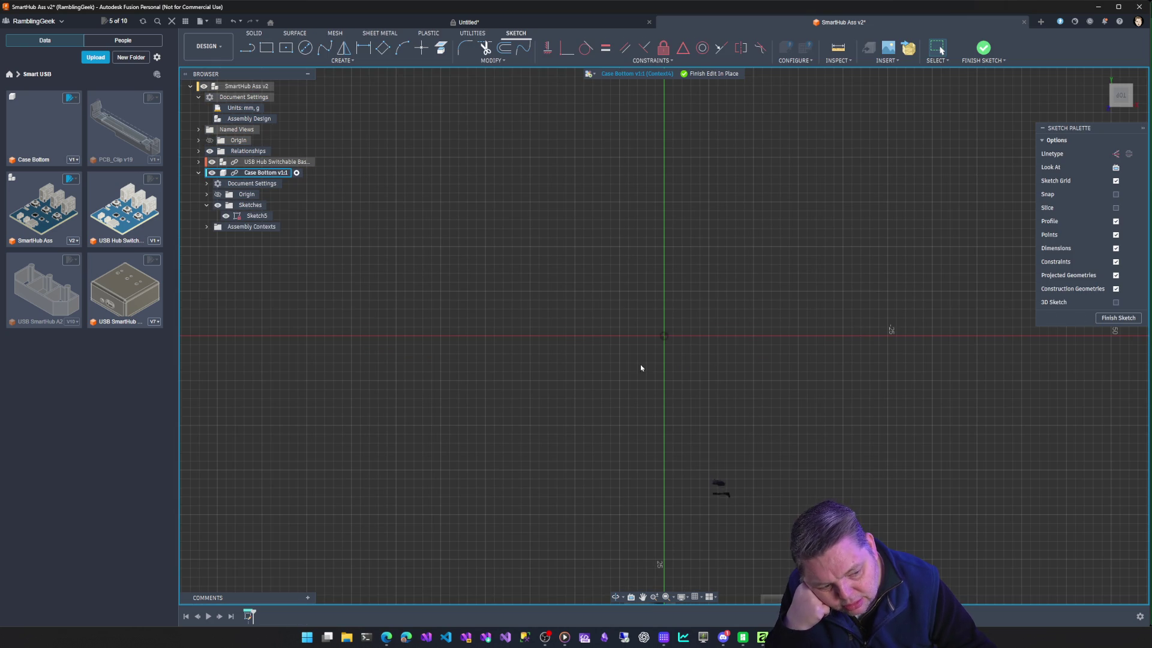
pyautogui.scroll(-2, 645, 379)
pyautogui.scroll(-2, 645, 379)
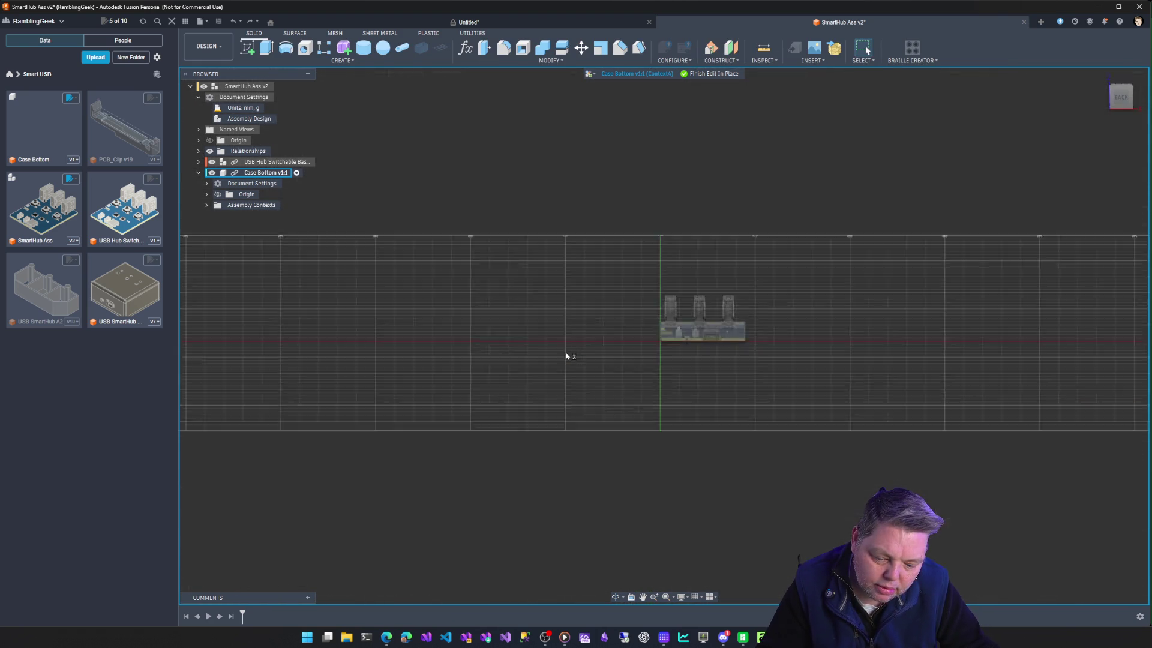
pyautogui.hotkey('ctrl', 'z')
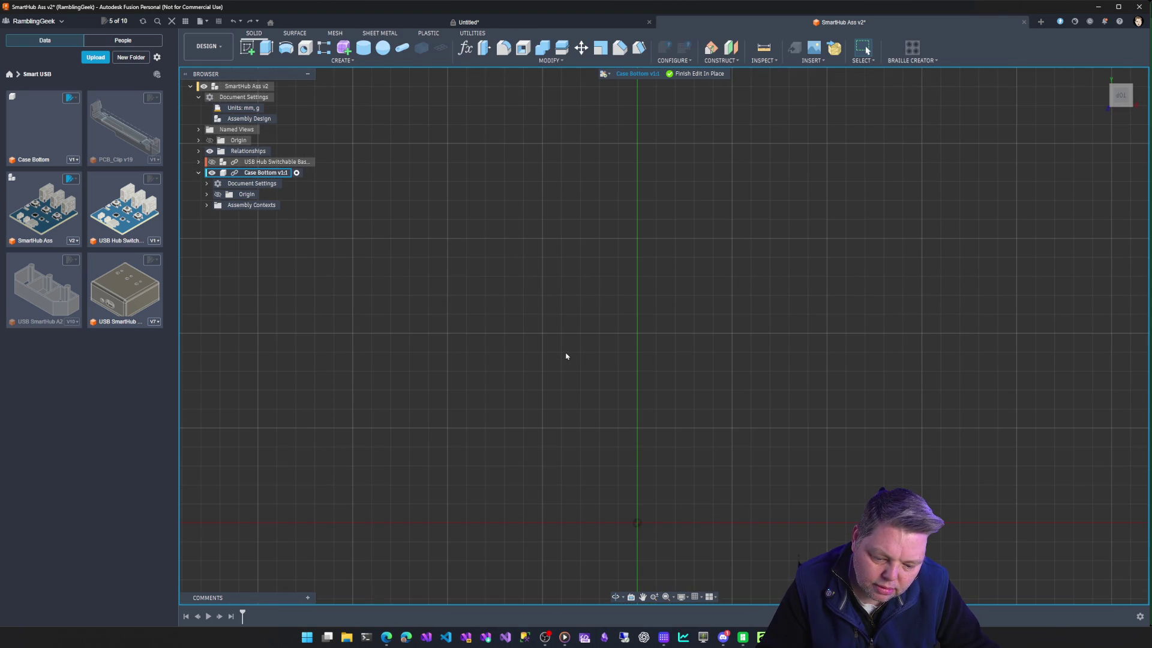
pyautogui.hotkey('ctrl', 'y')
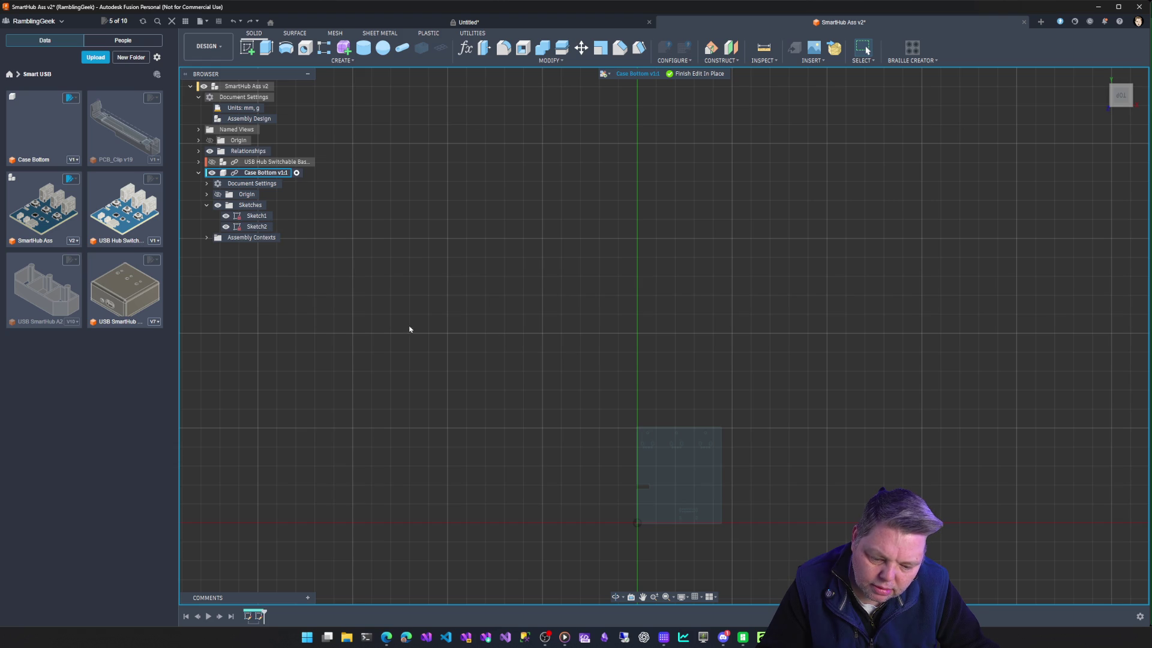
pyautogui.click(255, 216)
pyautogui.rightClick(255, 215)
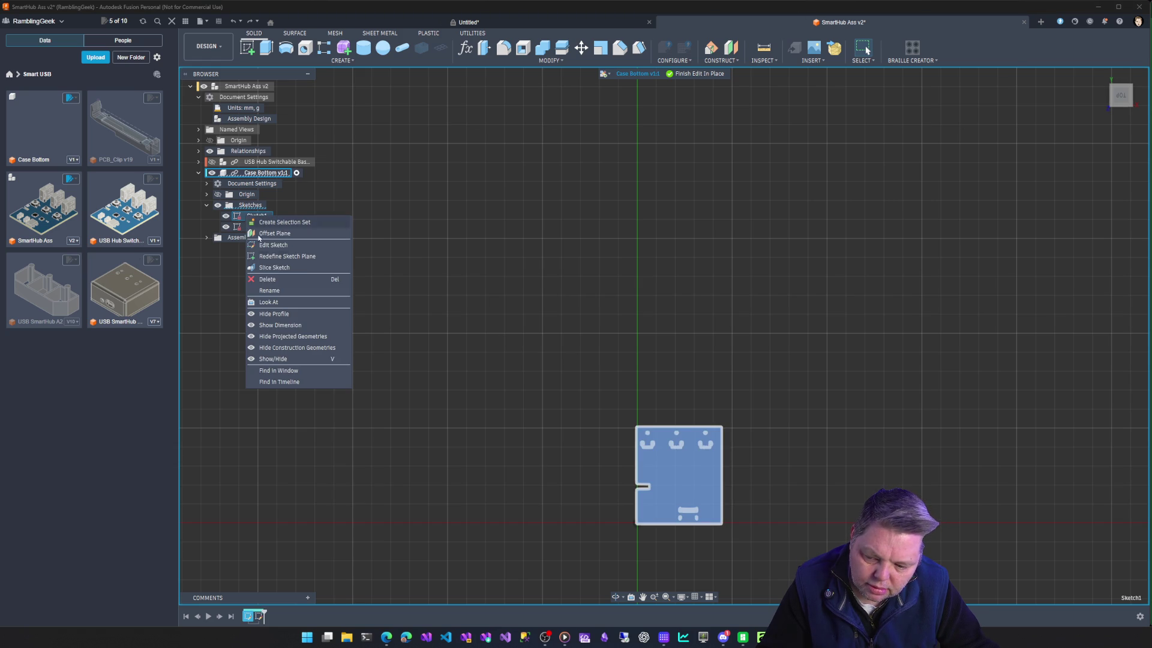
pyautogui.click(270, 279)
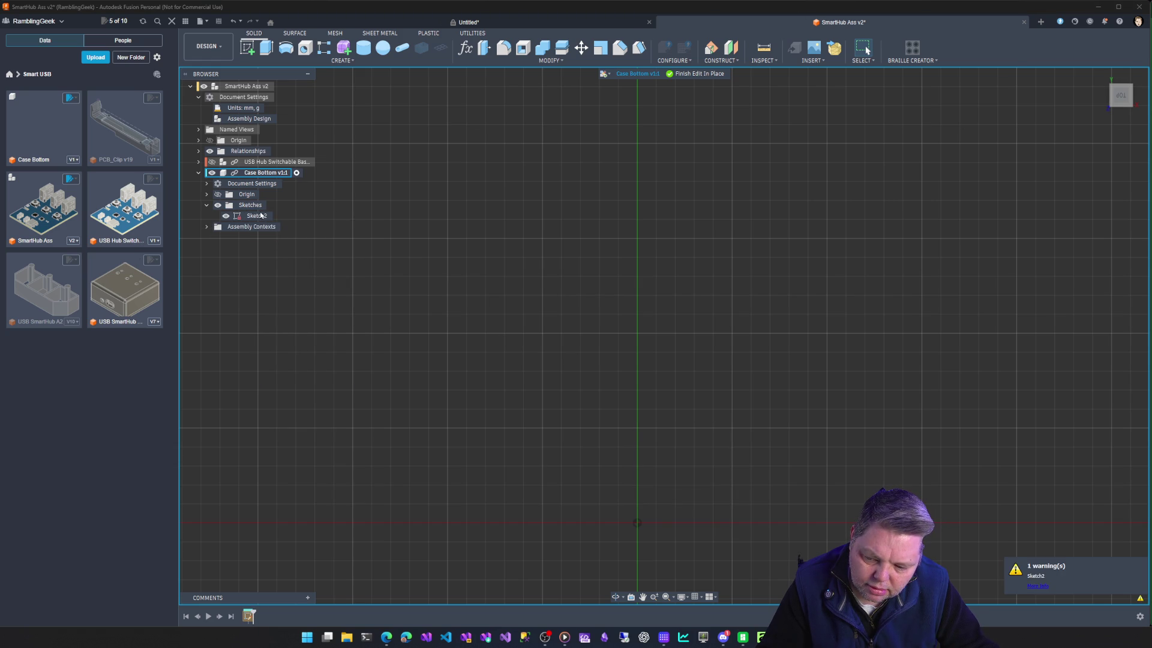
# Delete the warned Sketch2 and start a new sketch on a Case Bottom origin plane.
pyautogui.click(257, 216)
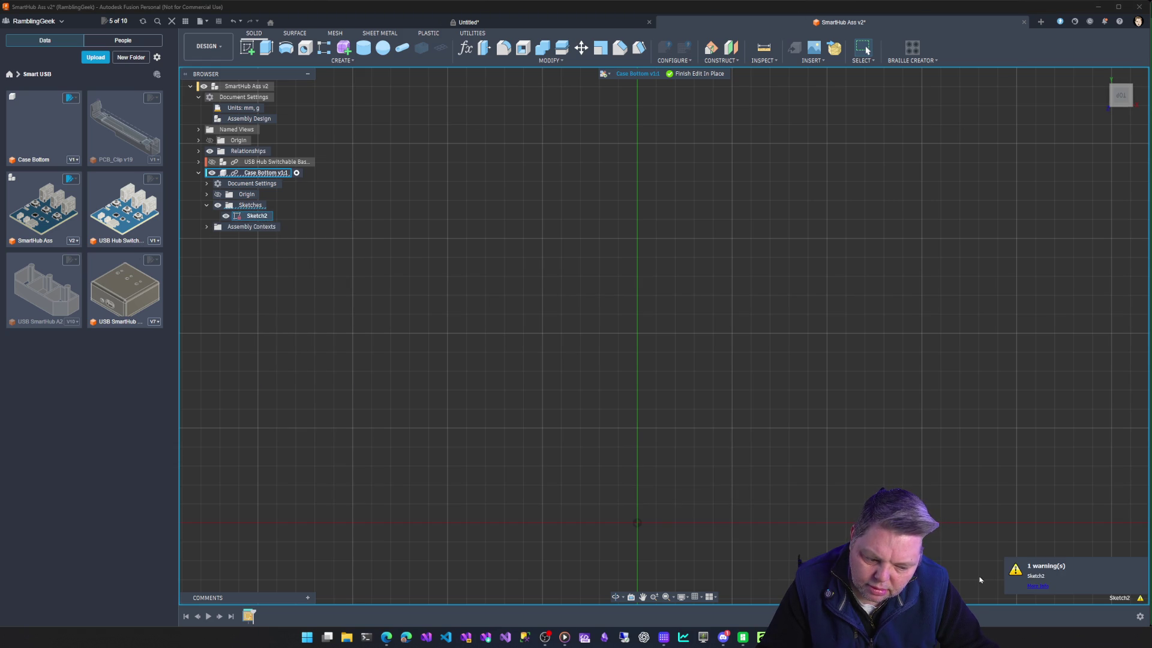
pyautogui.click(1038, 587)
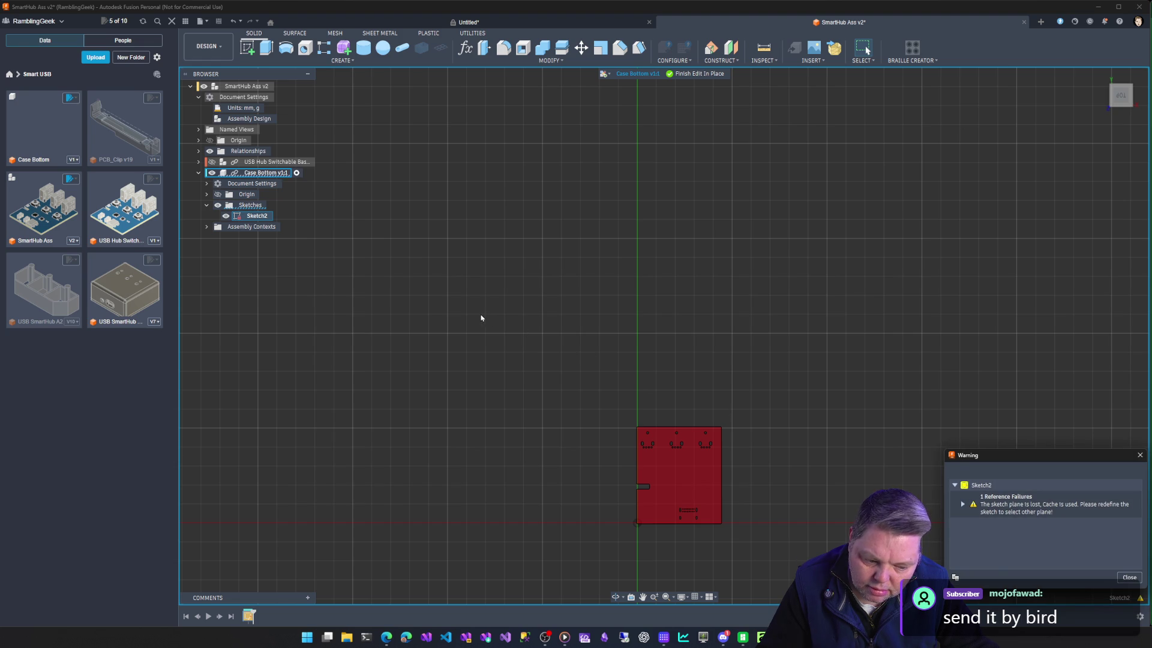
pyautogui.rightClick(256, 216)
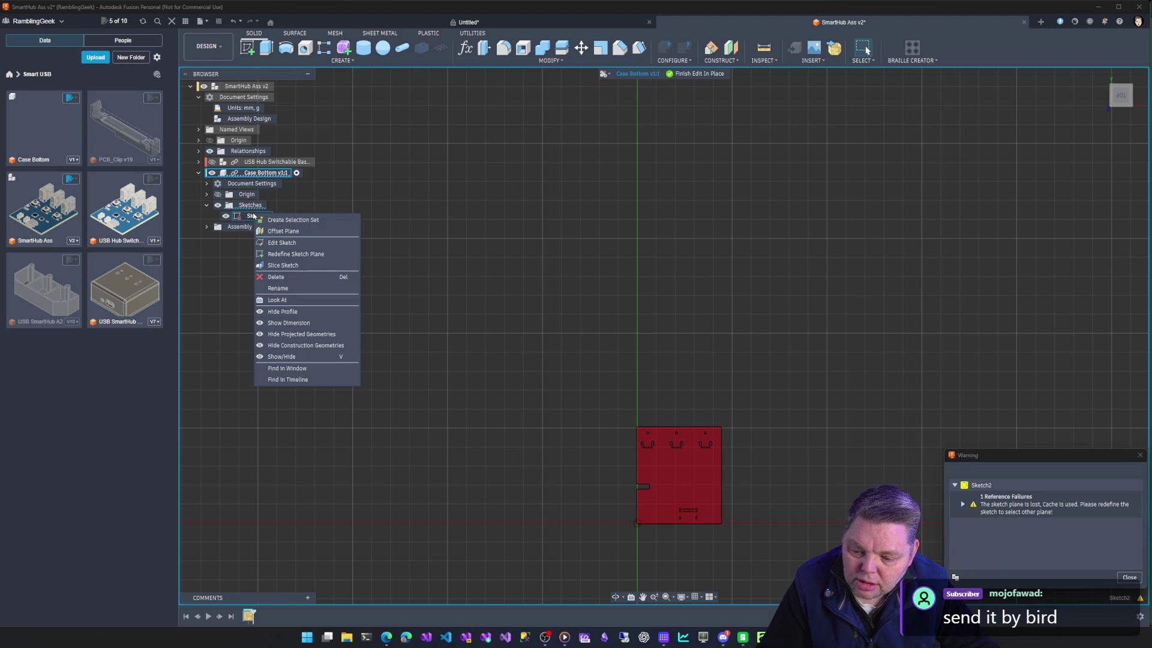
pyautogui.click(276, 277)
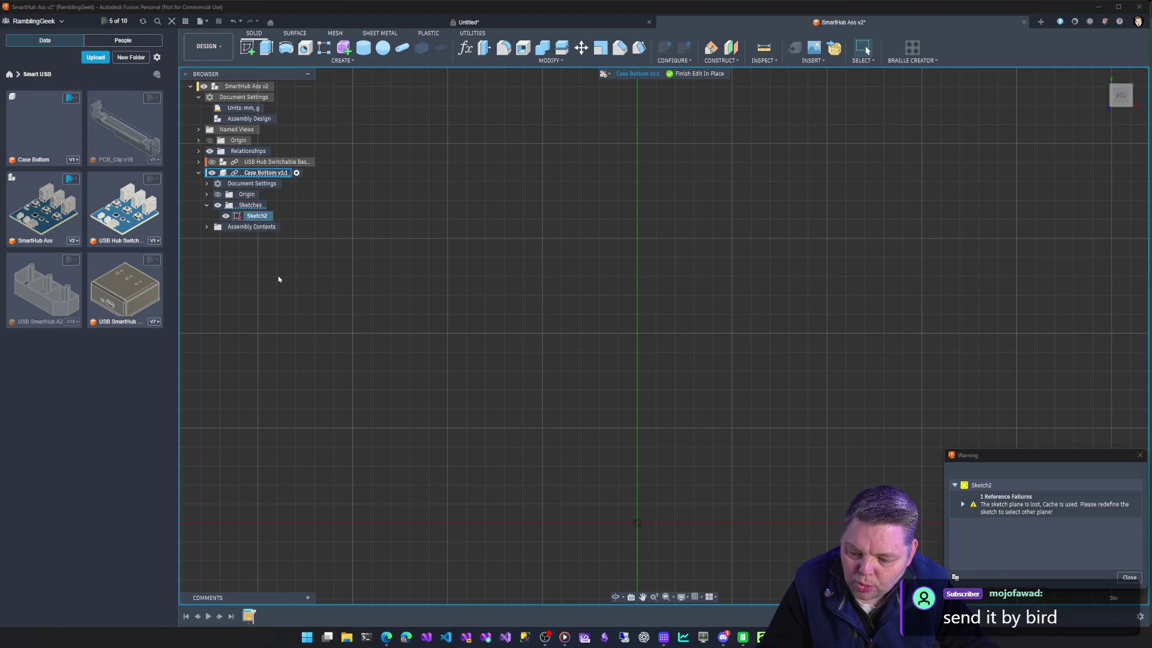
pyautogui.click(233, 196)
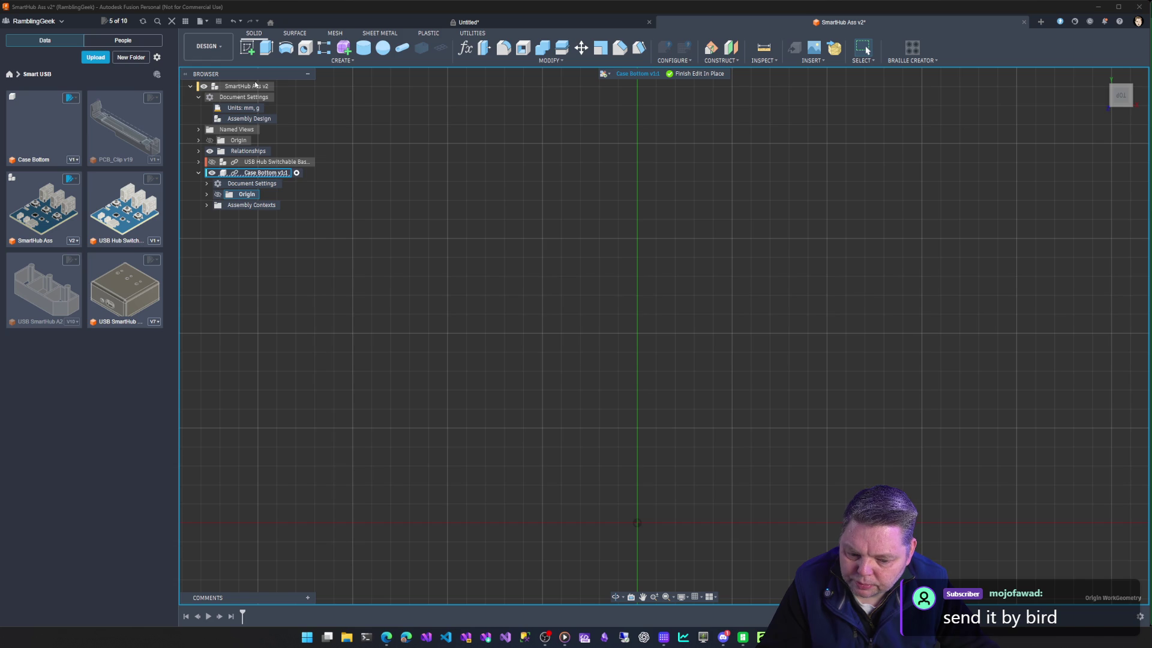
pyautogui.click(248, 48)
pyautogui.click(662, 491)
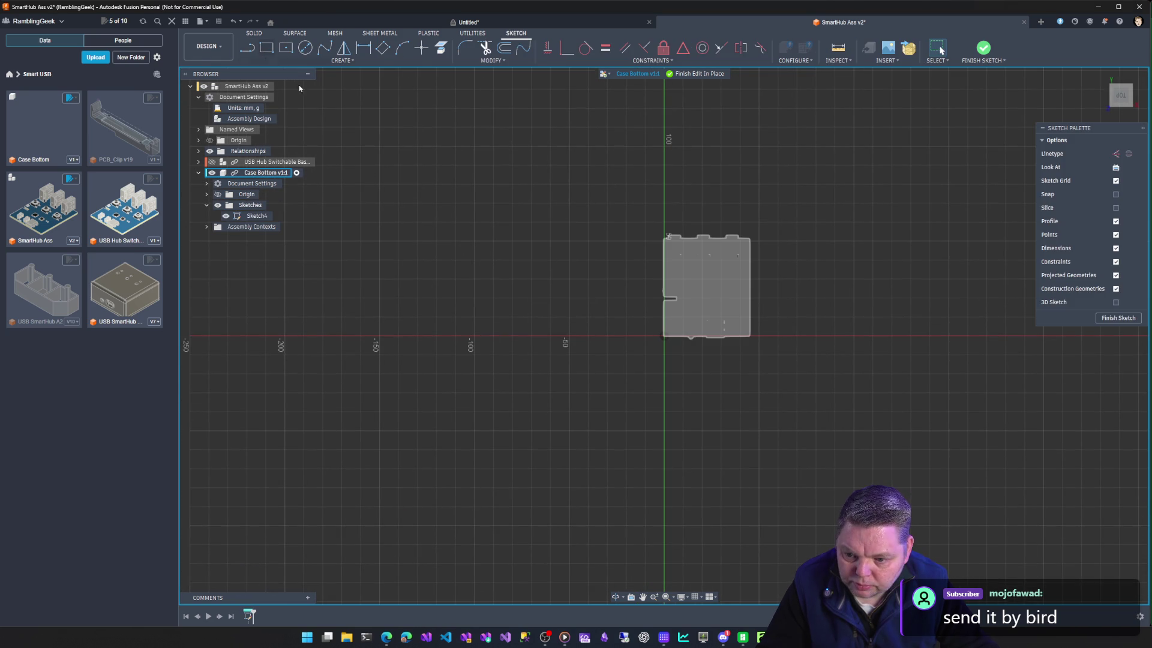
# Draw a 2-point rectangle from the origin about 50 mm wide, showing the USB hub board for reference.
pyautogui.click(267, 47)
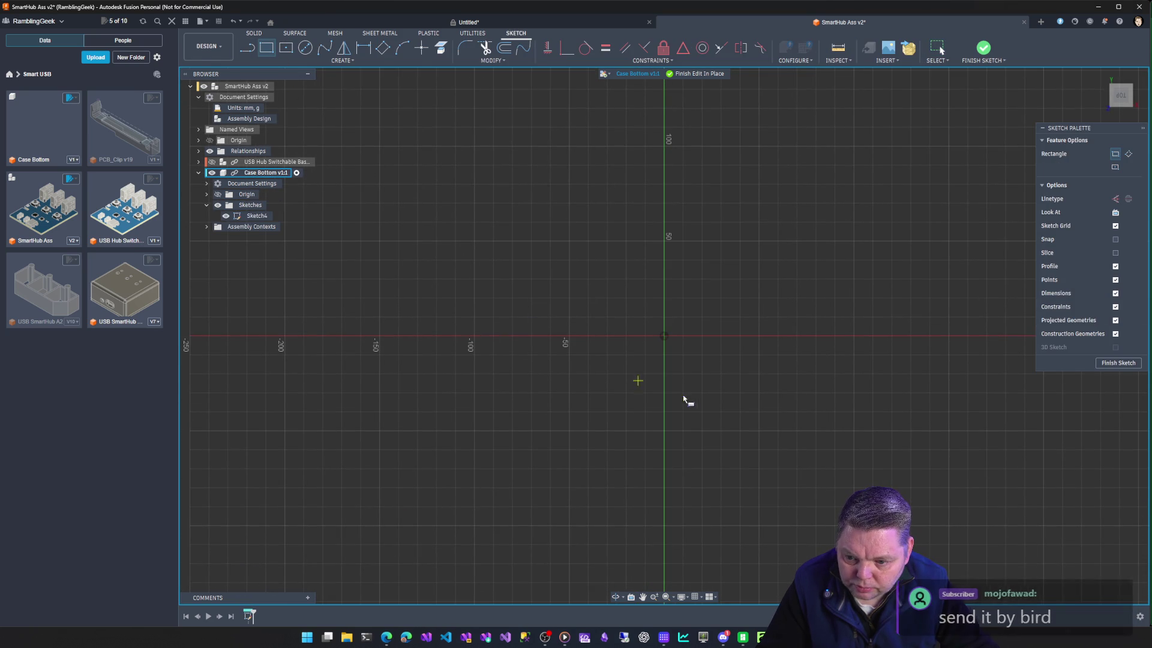
pyautogui.click(666, 340)
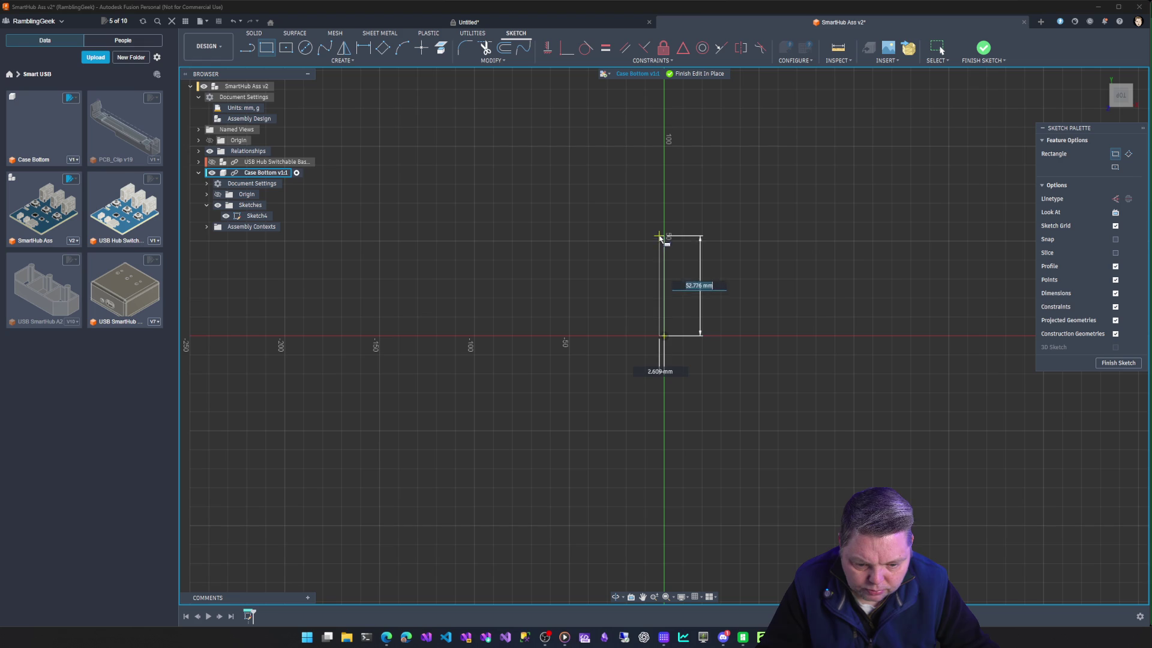
pyautogui.click(762, 236)
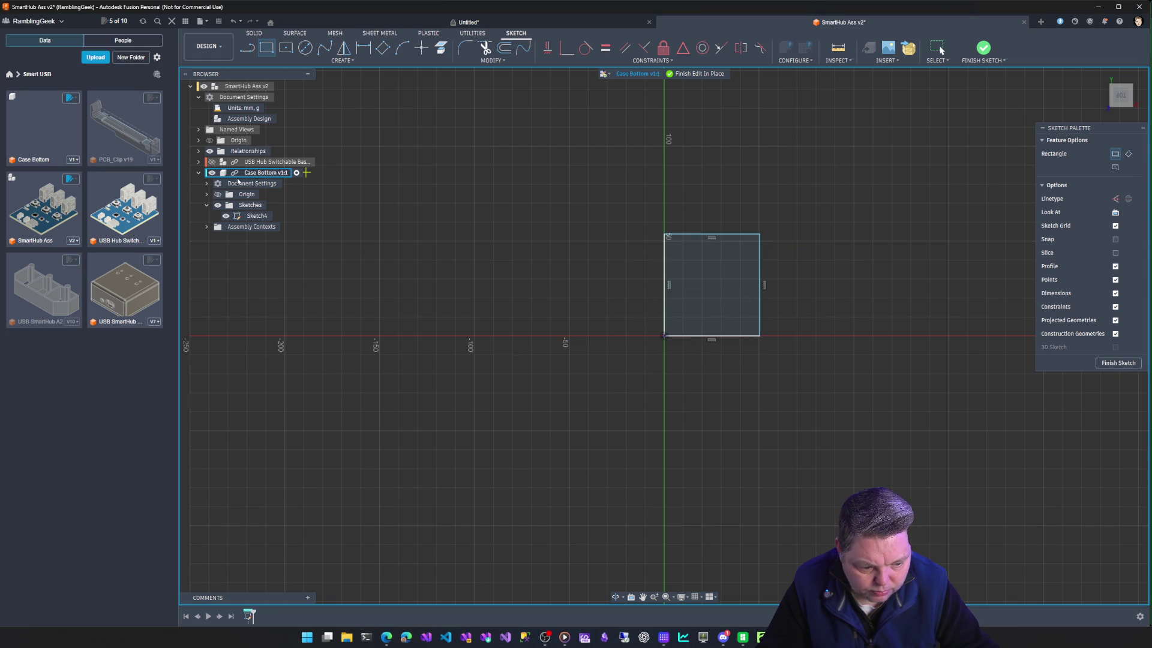
pyautogui.click(213, 163)
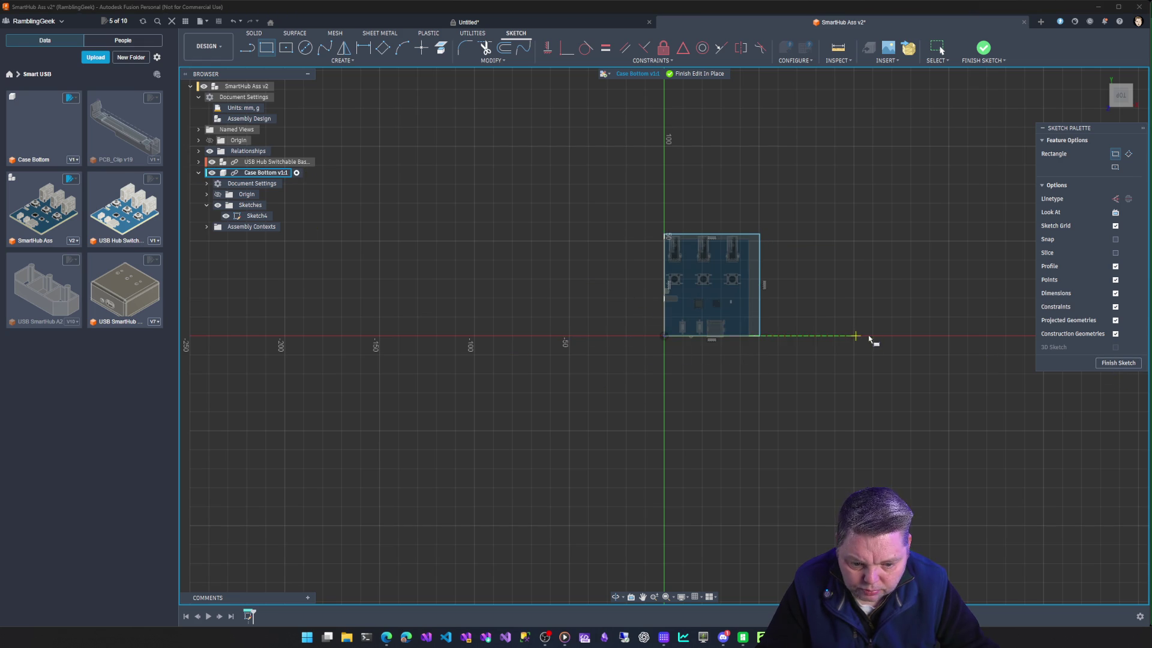
pyautogui.scroll(1, 730, 320)
pyautogui.scroll(1, 730, 320)
pyautogui.scroll(2, 725, 323)
pyautogui.scroll(1, 724, 323)
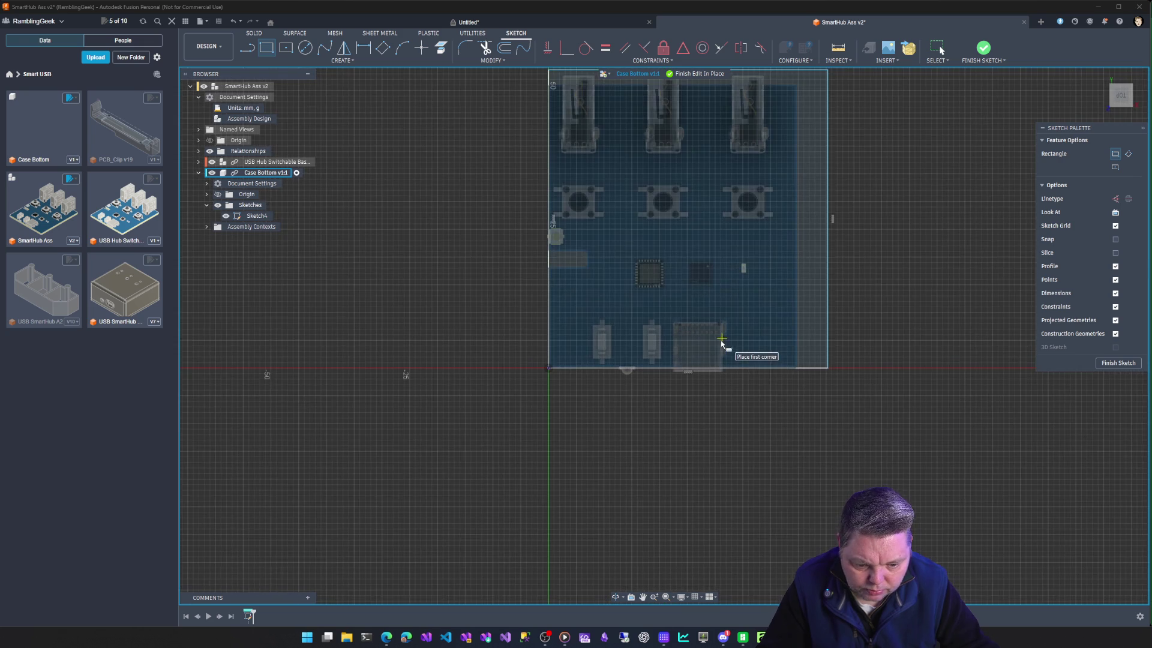
pyautogui.scroll(1, 724, 322)
pyautogui.moveTo(725, 322); pyautogui.dragTo(598, 499, button='middle')
pyautogui.press('Escape')
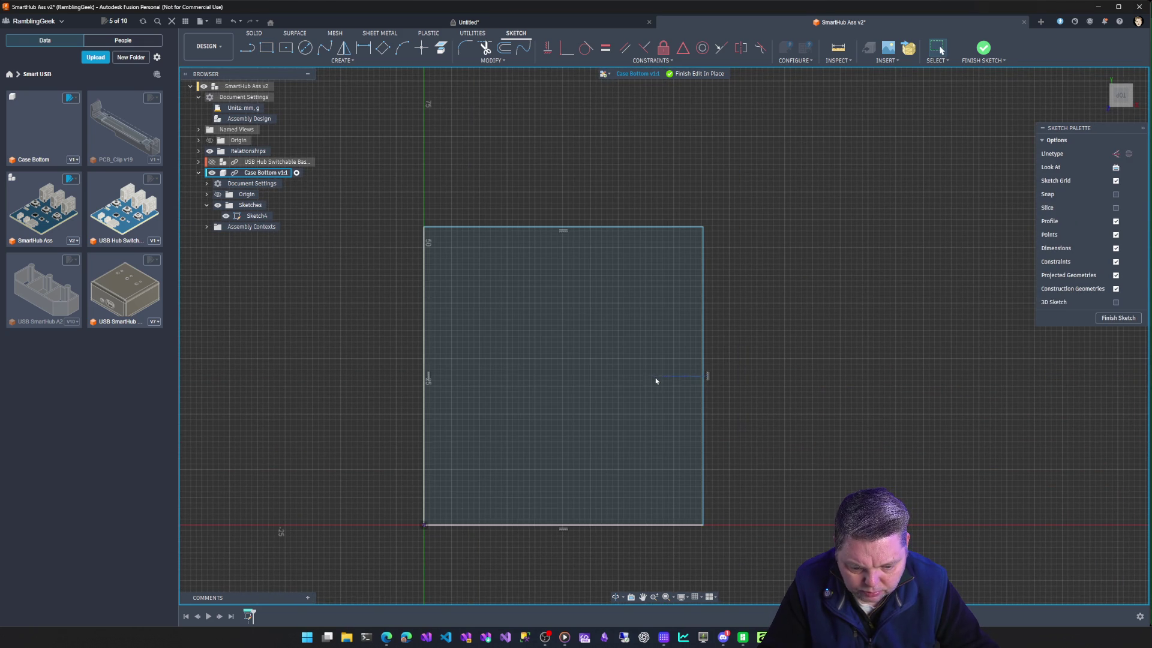
# Select the rectangle, abandon a stray arc, and return to the solid modelling tools.
pyautogui.moveTo(656, 382); pyautogui.dragTo(708, 378)
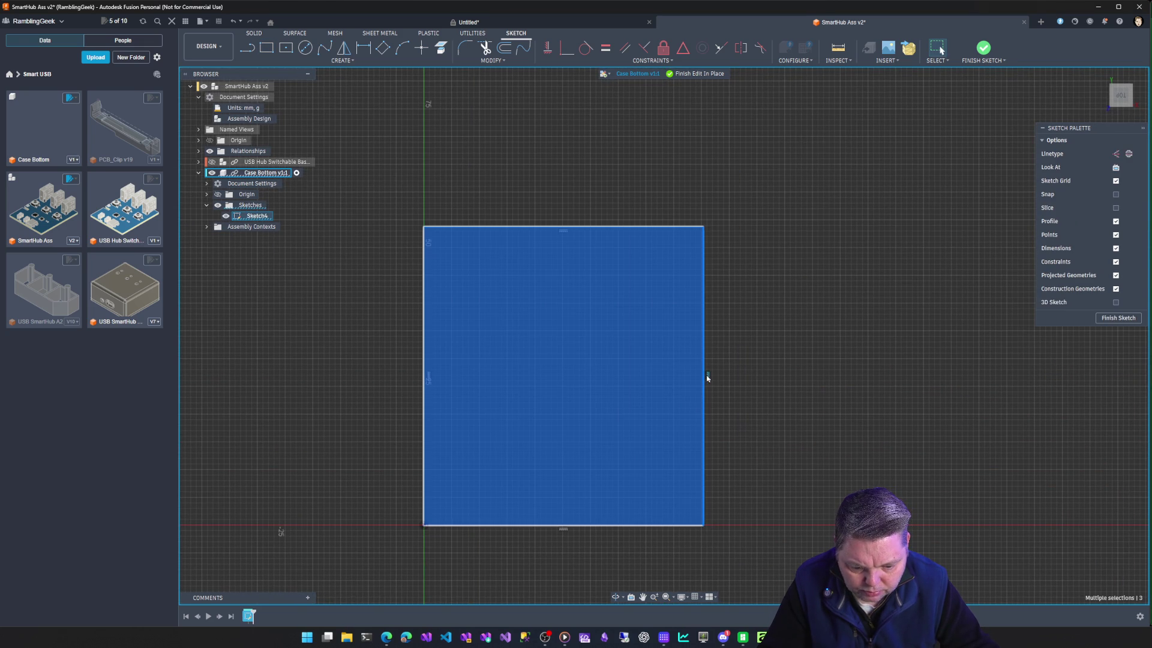
pyautogui.doubleClick(705, 342)
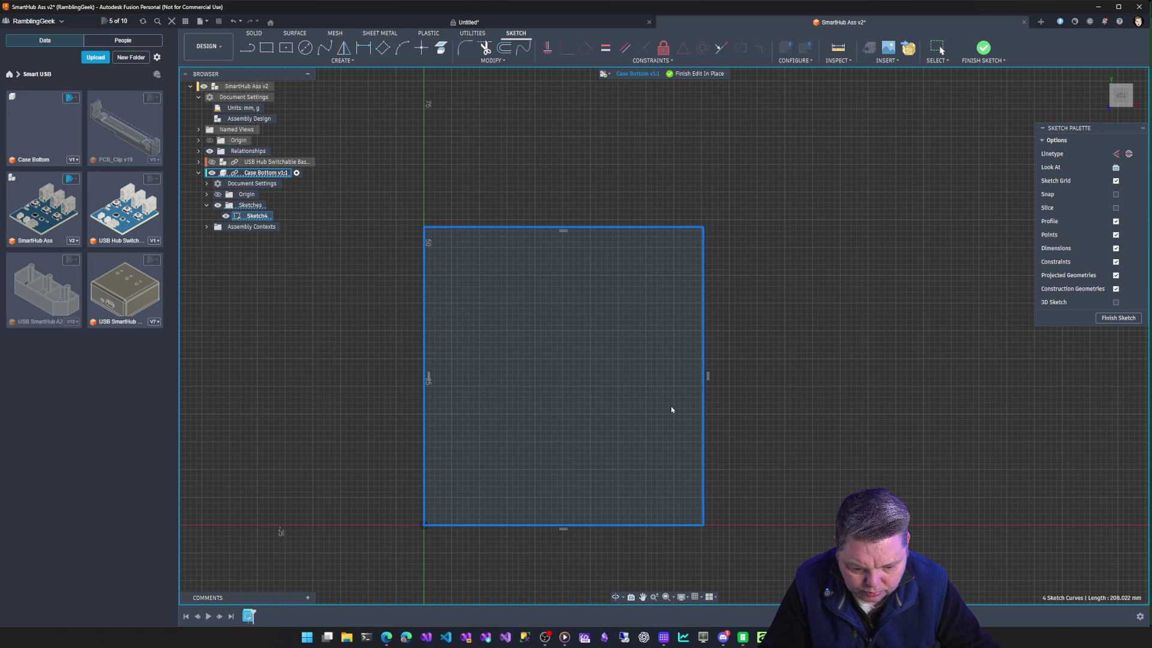
pyautogui.click(363, 48)
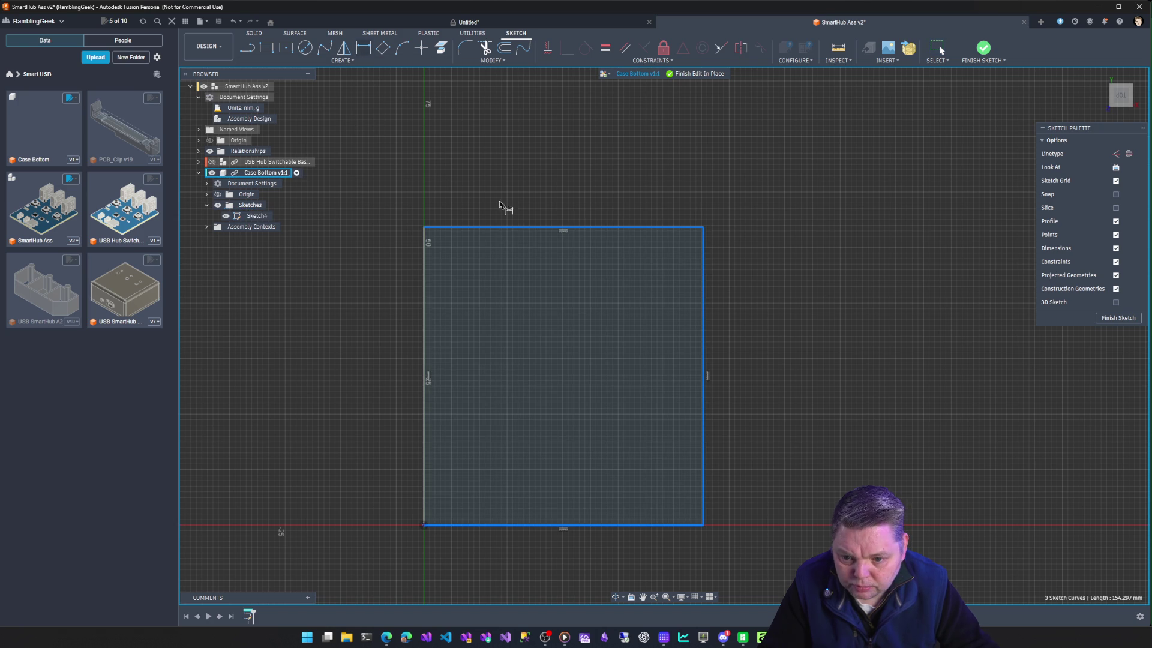
pyautogui.click(540, 227)
pyautogui.press('Escape')
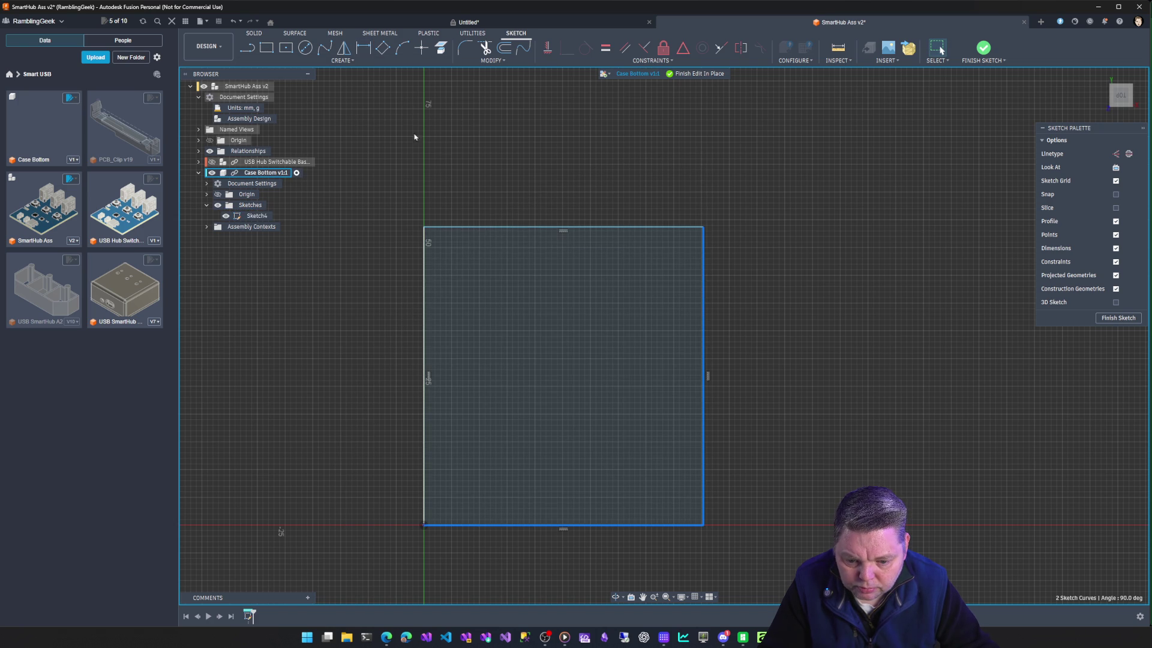
pyautogui.click(387, 34)
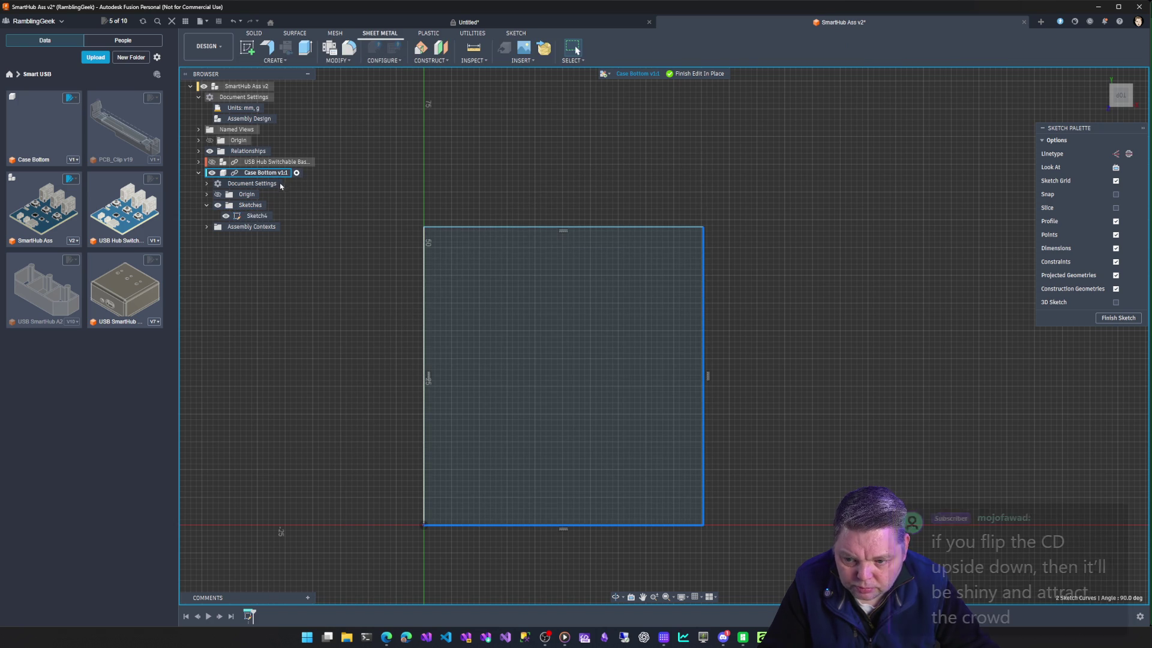
pyautogui.click(257, 216)
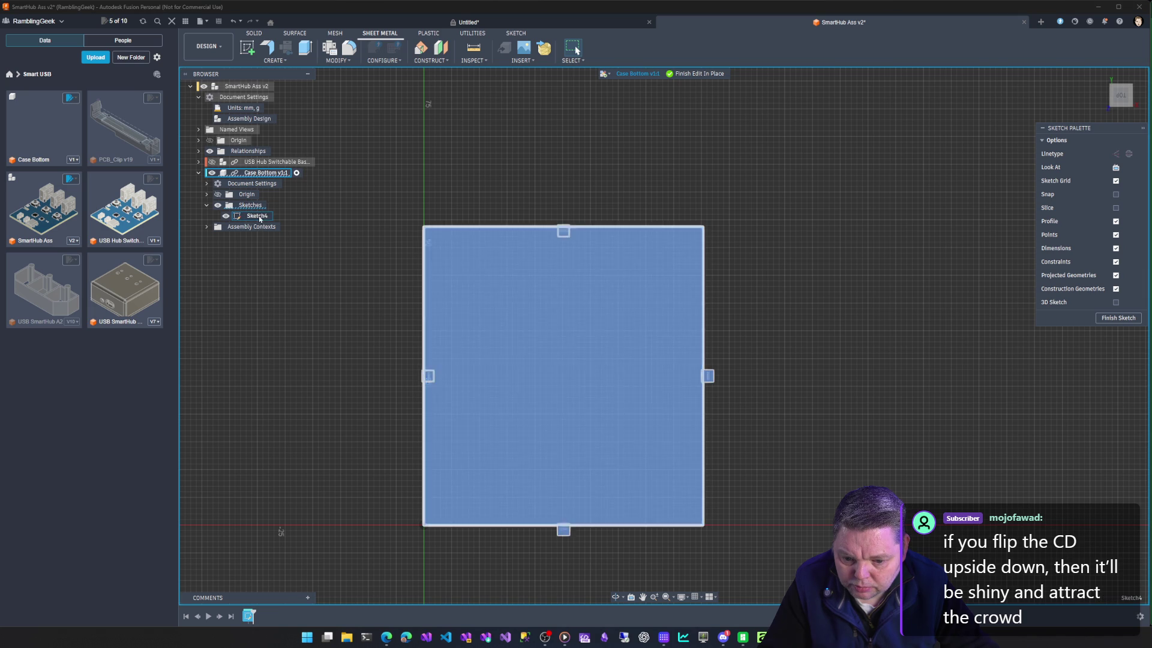
pyautogui.click(255, 34)
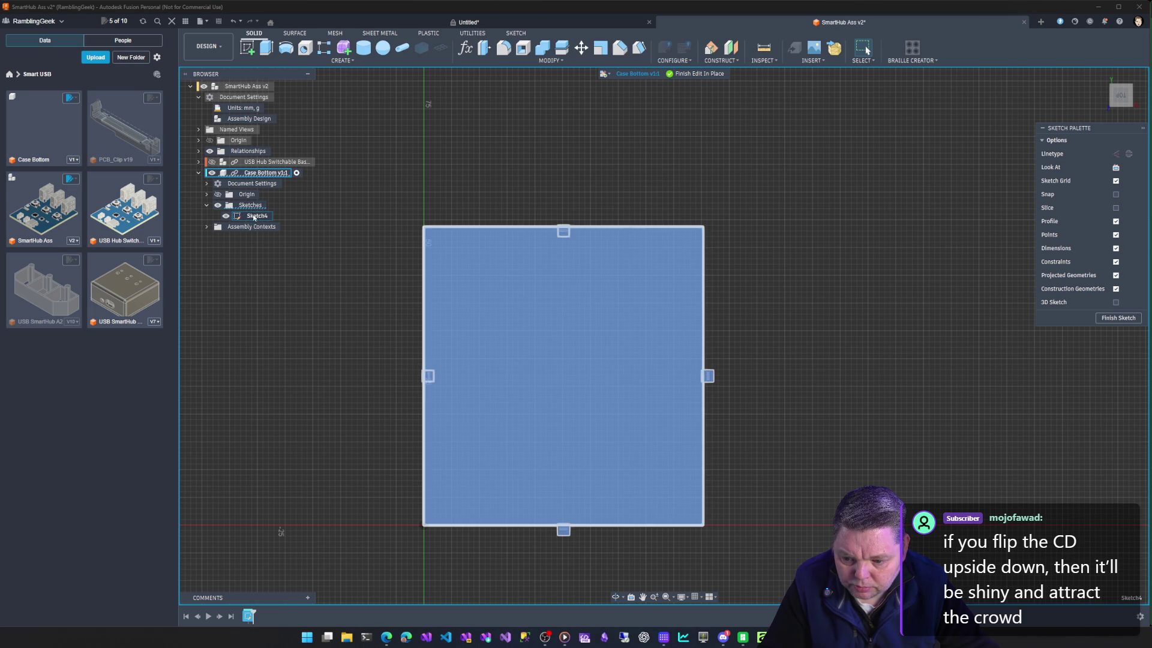
# Finish Sketch4 with its rectangle profile and start Sketch5 on the rectangle's face.
pyautogui.click(251, 205)
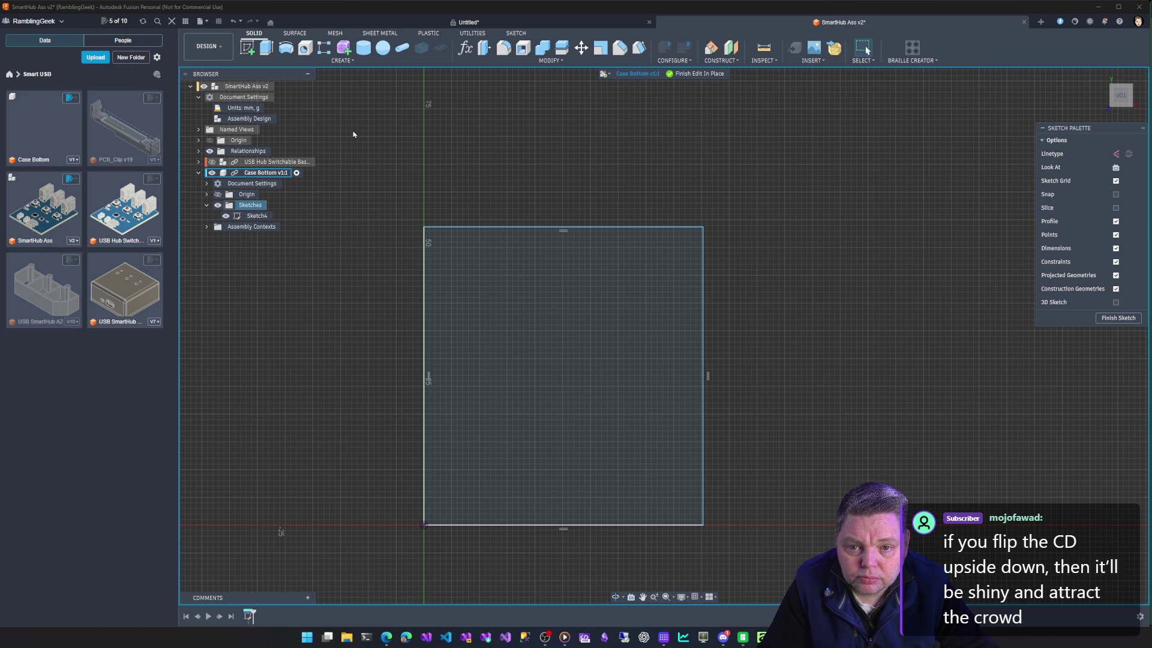
pyautogui.click(256, 216)
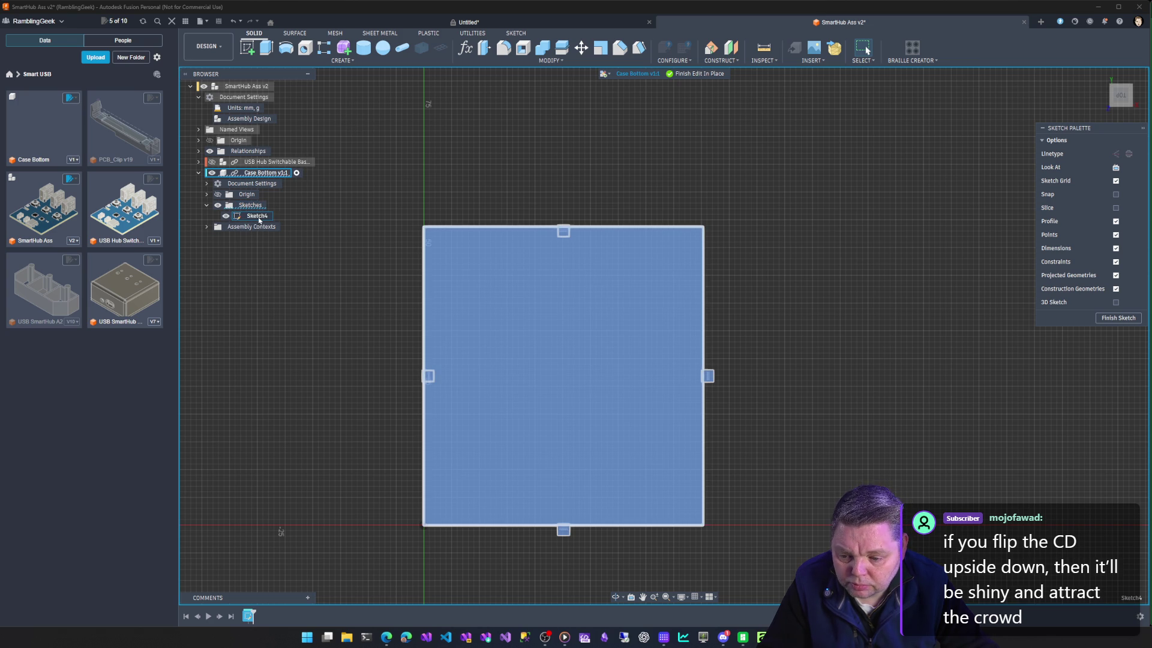
pyautogui.rightClick(256, 216)
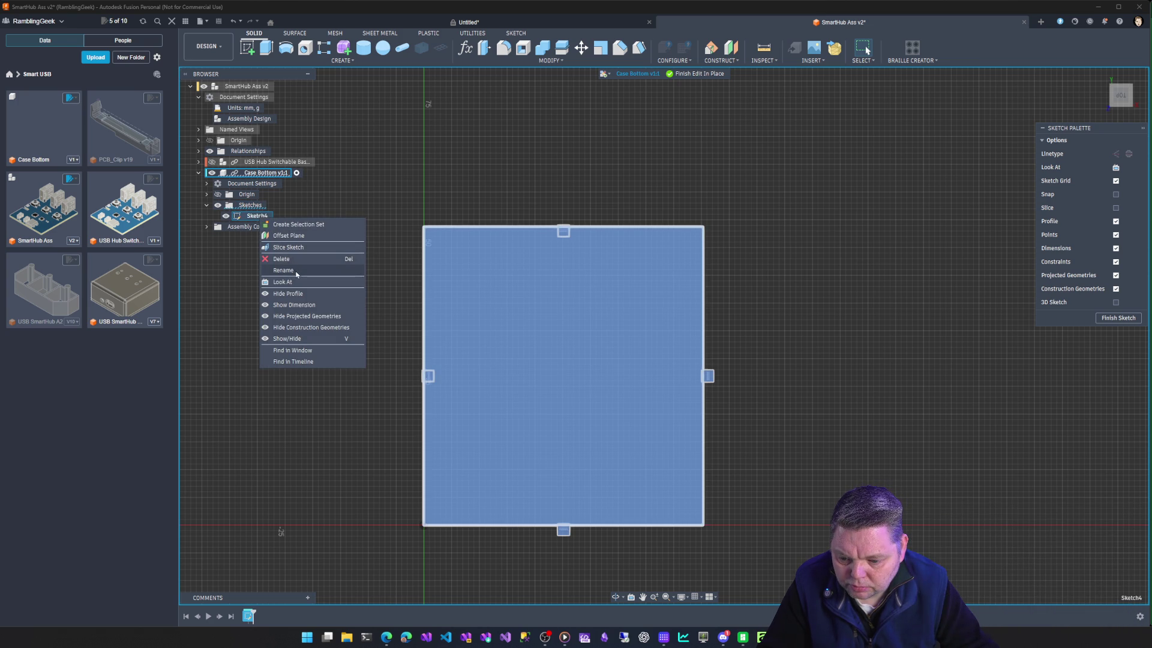
pyautogui.click(541, 276)
pyautogui.click(540, 276)
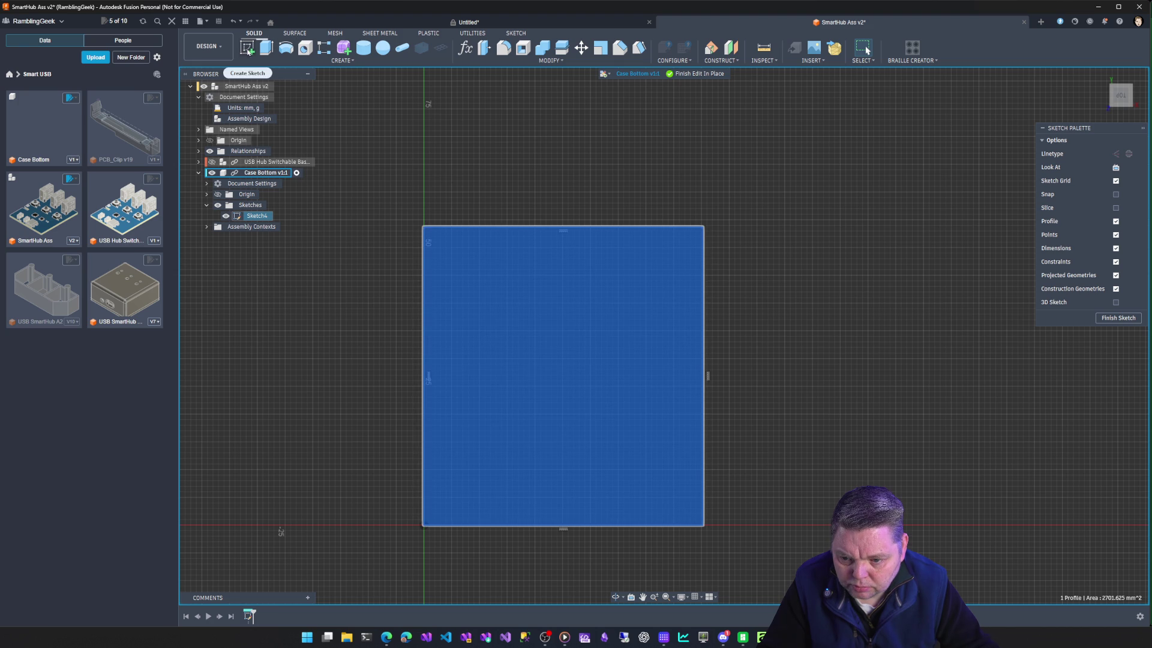
pyautogui.click(1110, 319)
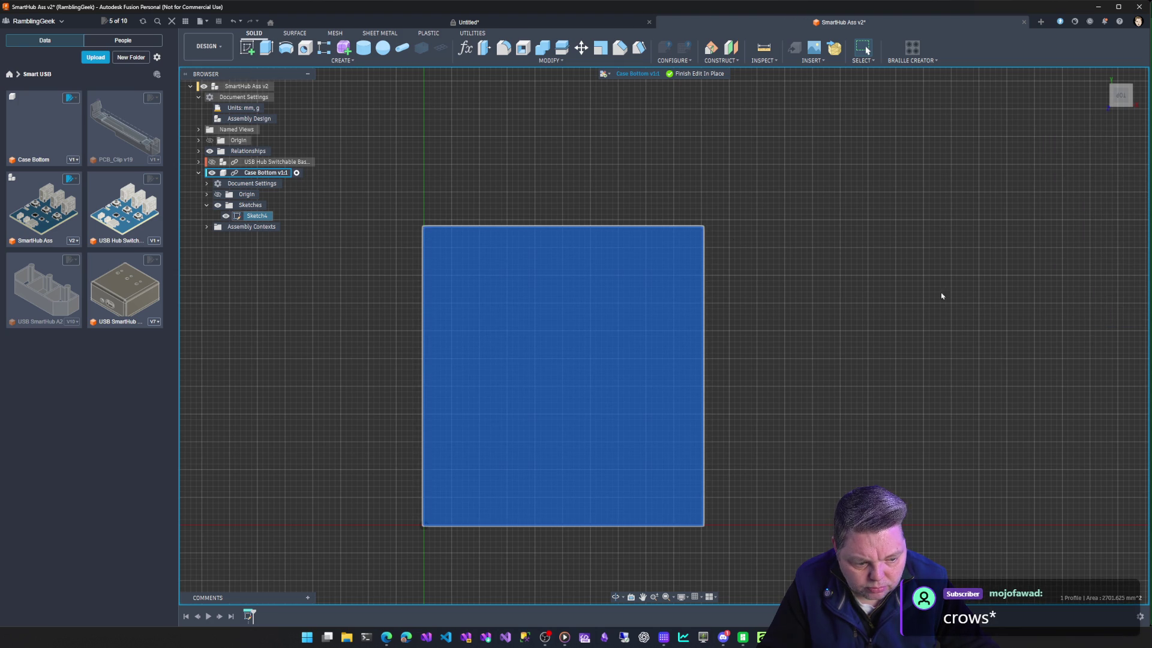
pyautogui.click(248, 47)
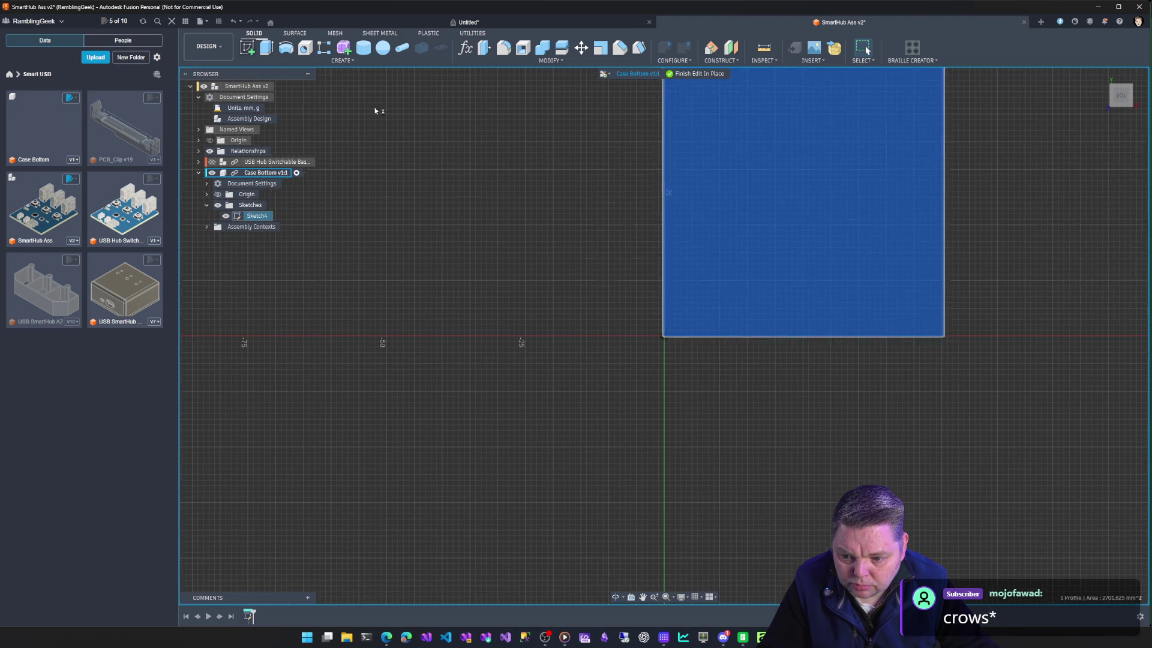
pyautogui.scroll(-3, 676, 306)
# Attempt the 50.286 top-edge width dimension, cancel it as over-constraining, and finish Sketch5.
pyautogui.moveTo(676, 306); pyautogui.dragTo(427, 449, button='middle')
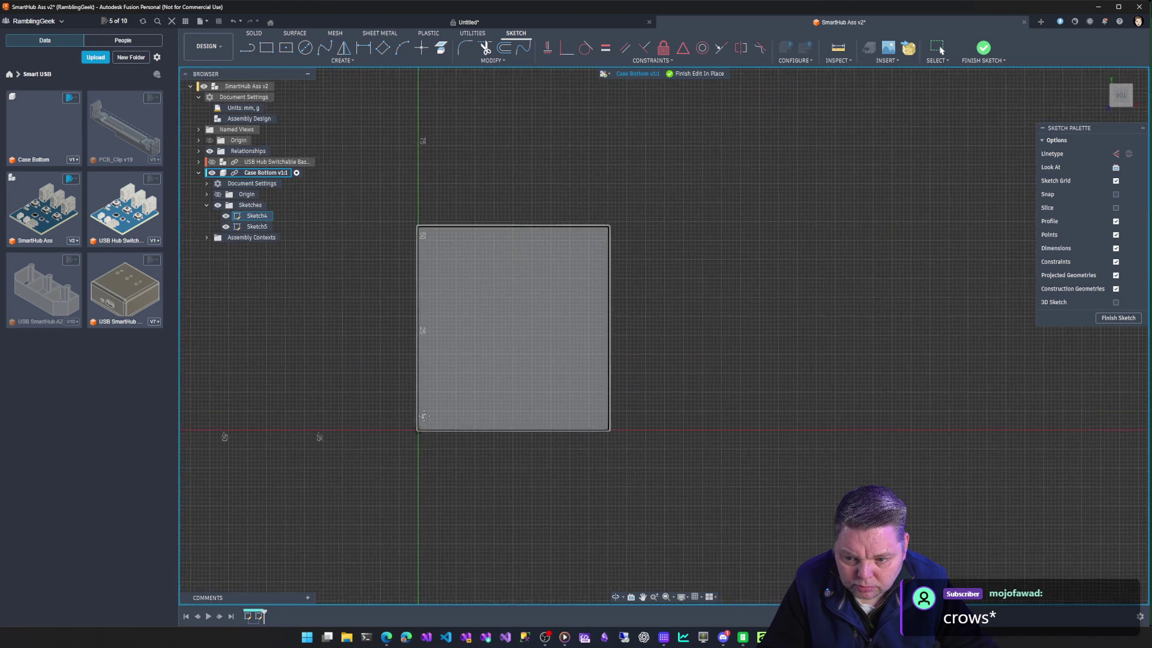
pyautogui.click(362, 50)
pyautogui.click(531, 262)
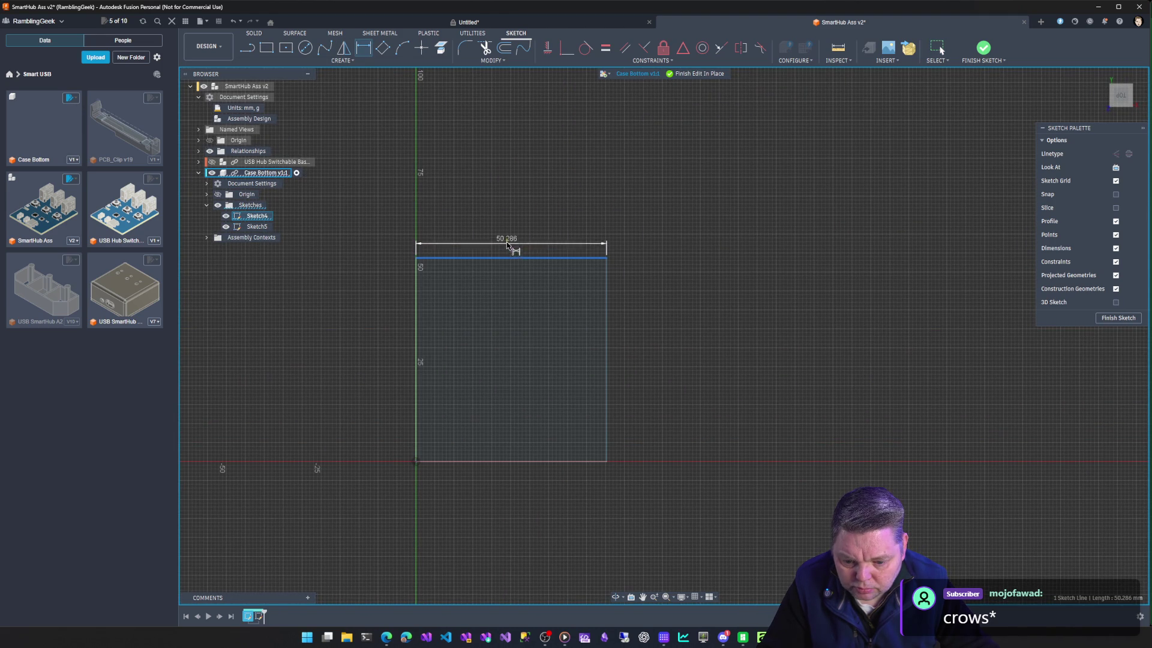
pyautogui.click(507, 236)
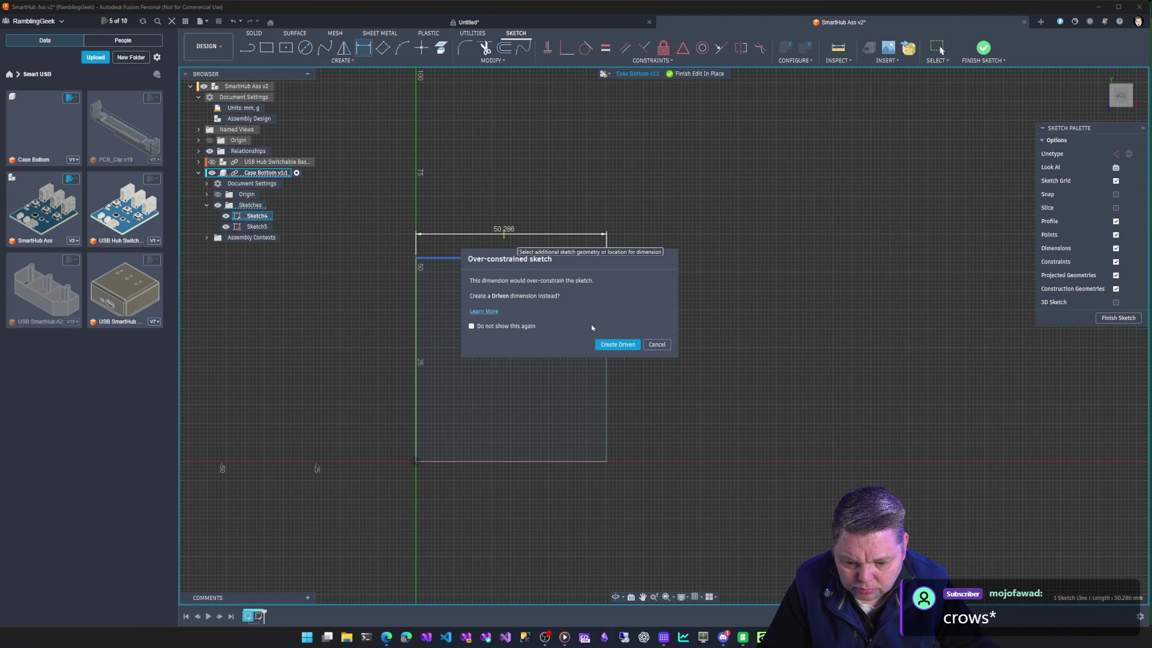
pyautogui.press('Escape')
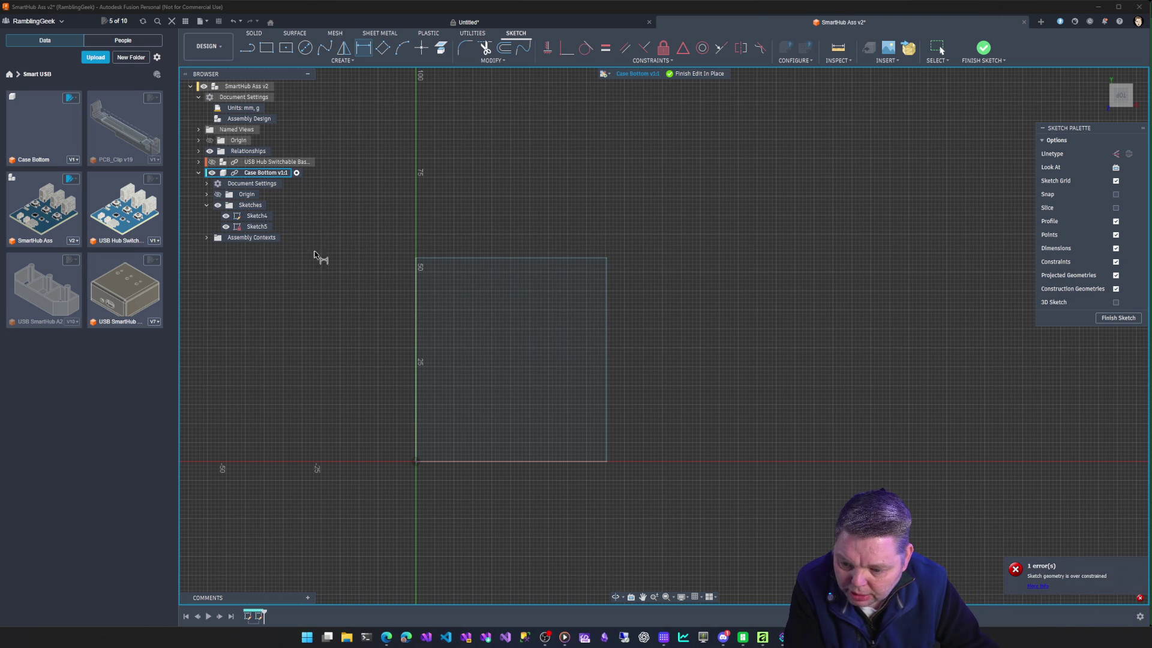
pyautogui.click(1119, 317)
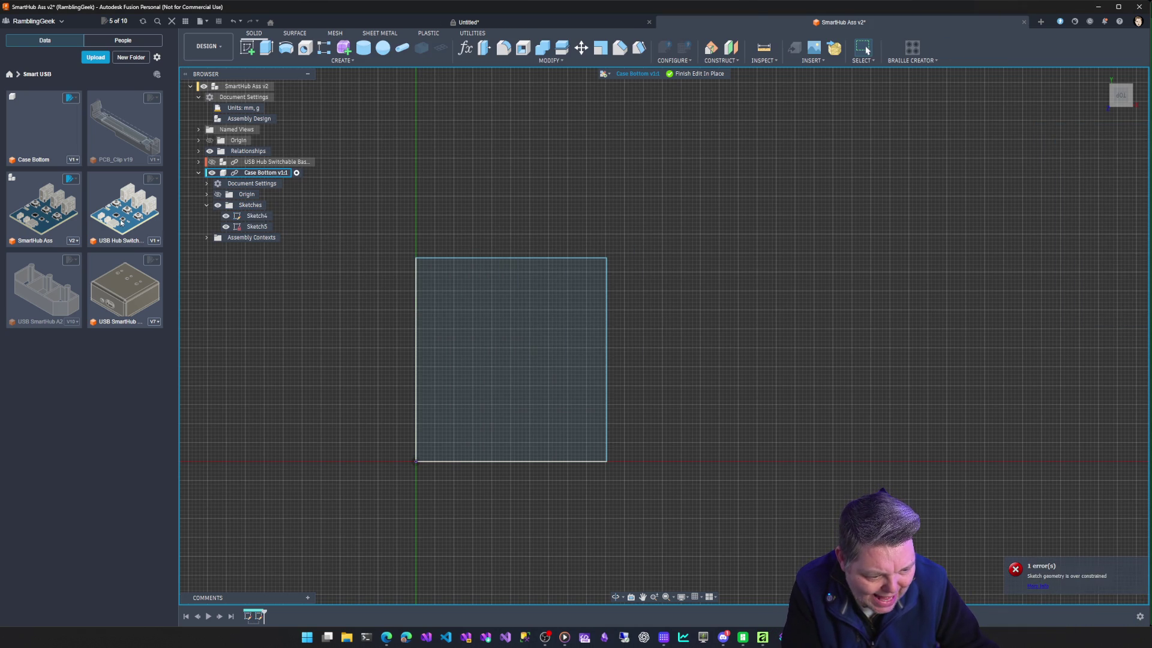
# Delete Sketch4 and Sketch5 from Case Bottom, then begin a new sketch.
pyautogui.click(257, 216)
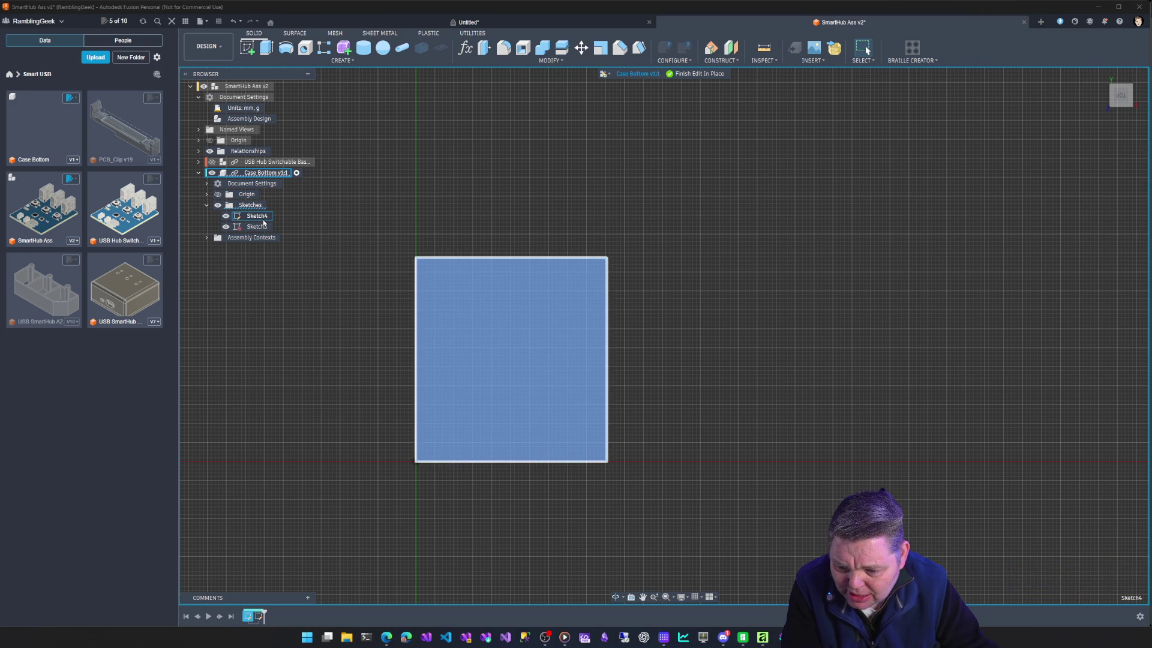
pyautogui.rightClick(257, 216)
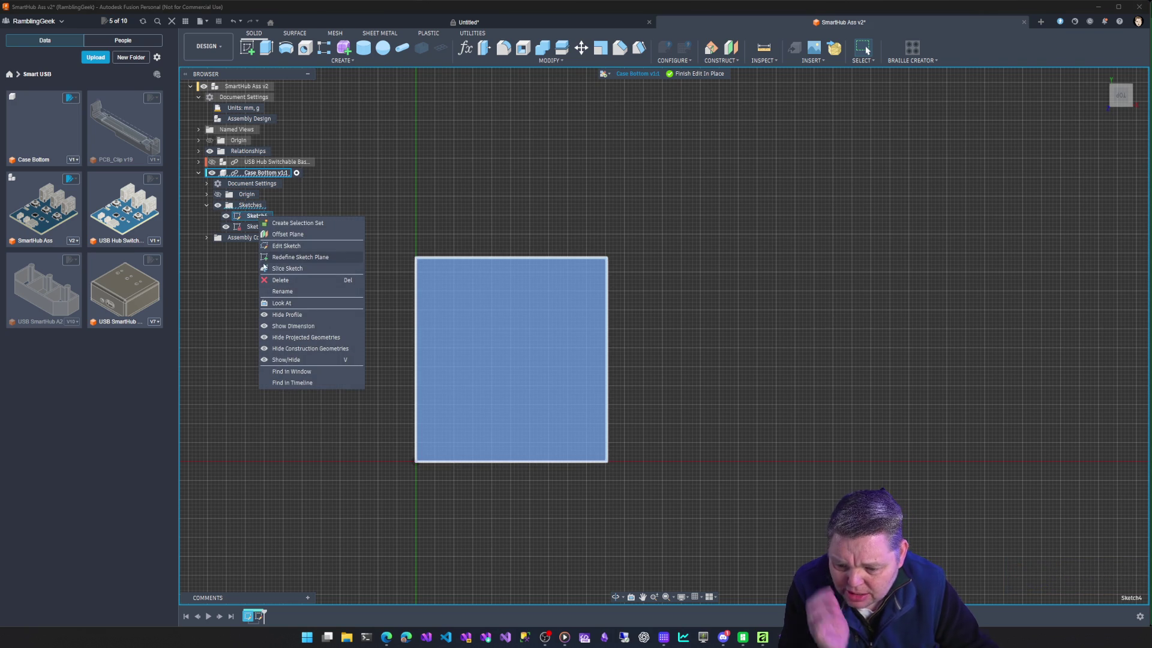
pyautogui.press('Delete')
pyautogui.rightClick(261, 217)
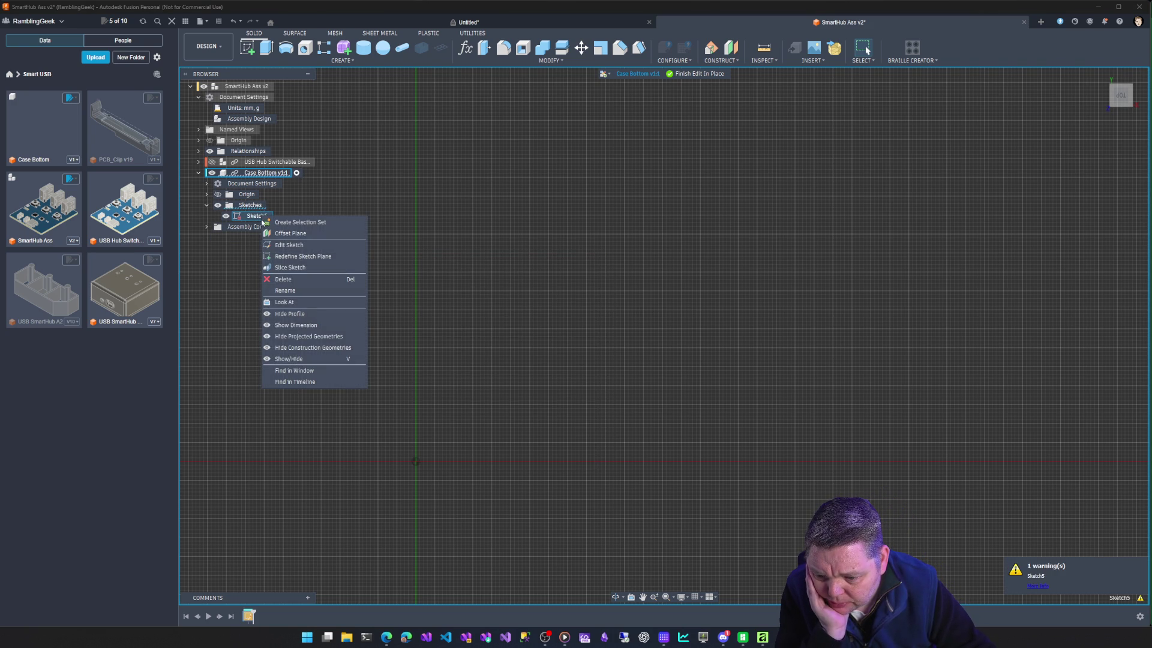
pyautogui.click(283, 280)
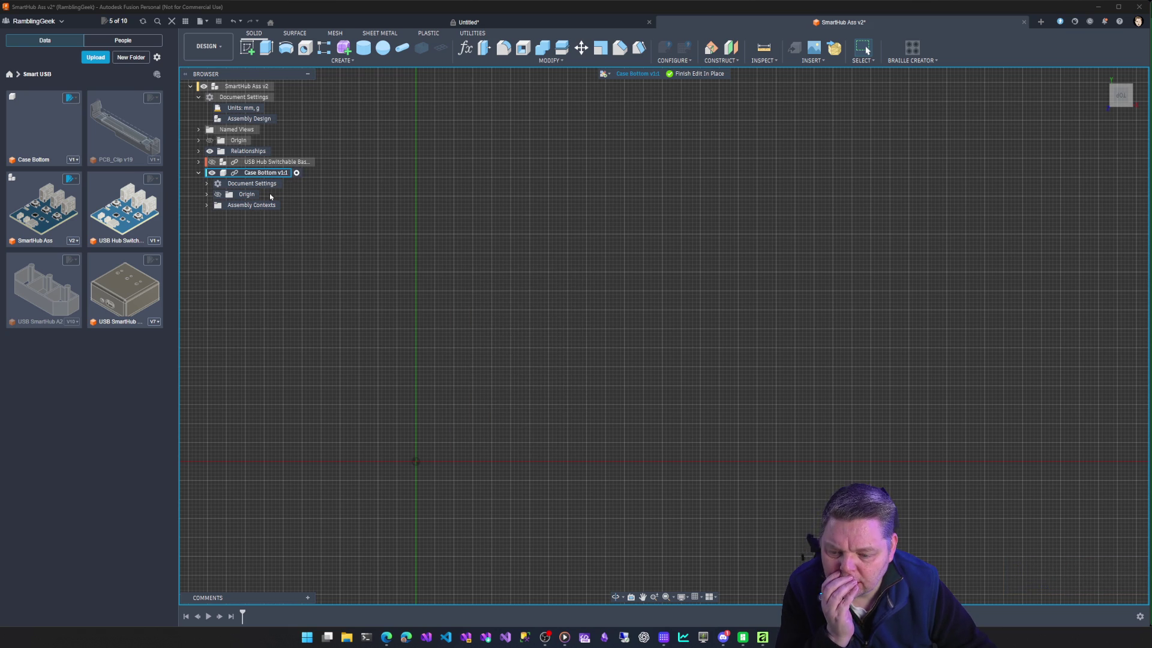
pyautogui.click(247, 49)
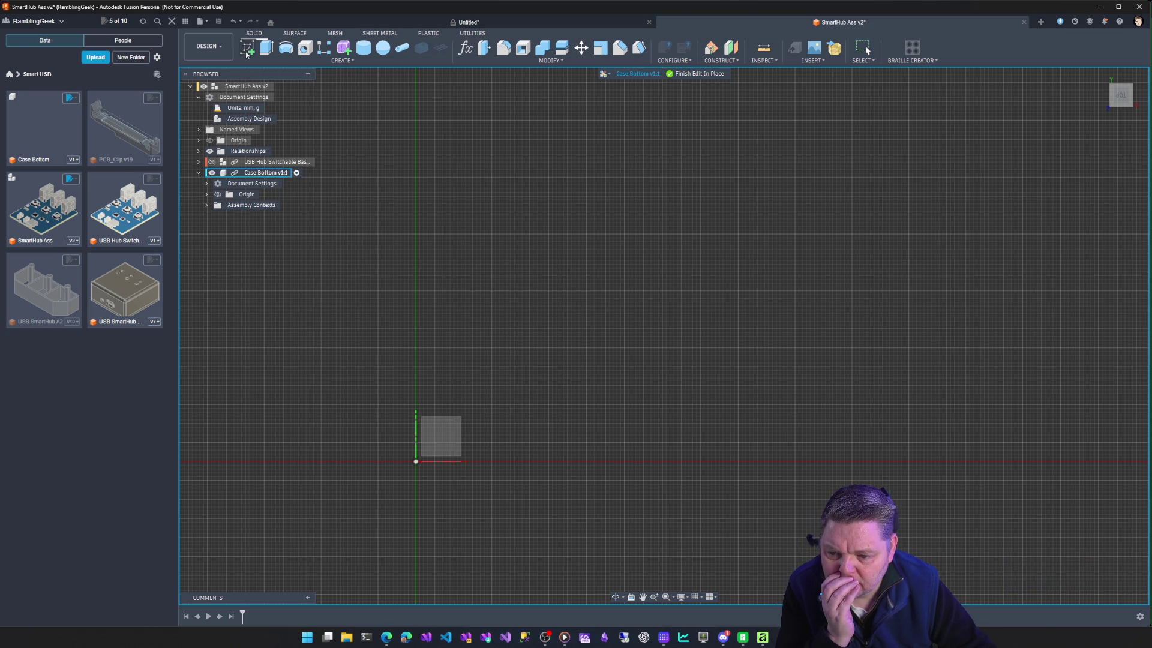
# Sketch a 50 × 50 mm two-point rectangle from the origin and show the USB hub board over it.
pyautogui.click(446, 448)
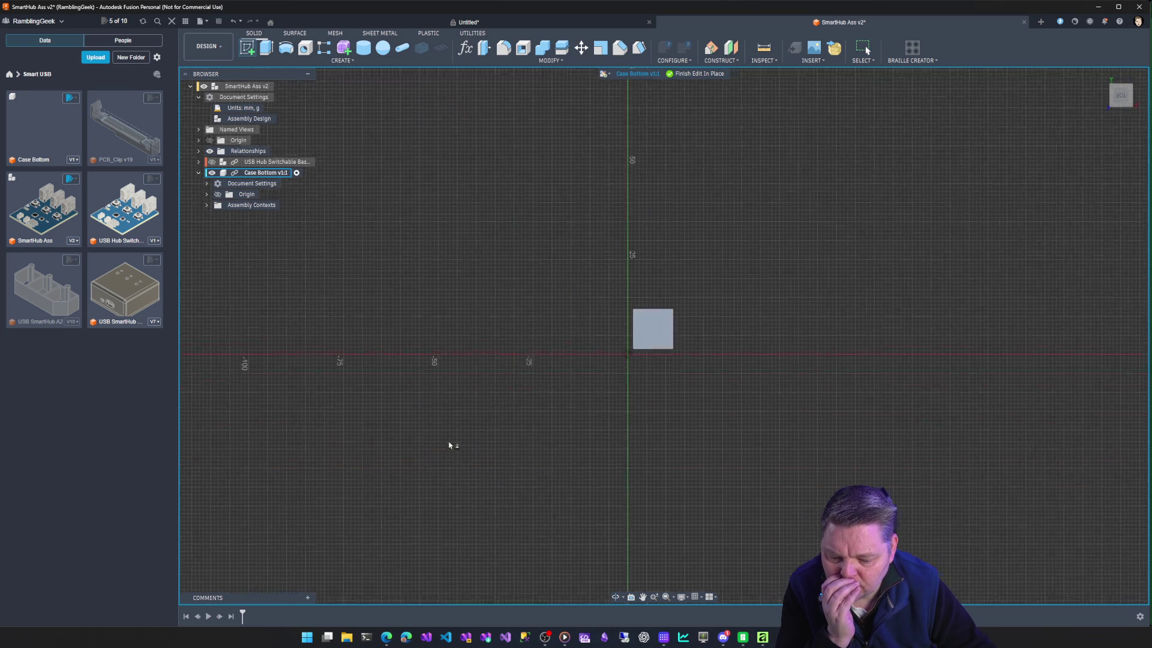
pyautogui.click(263, 48)
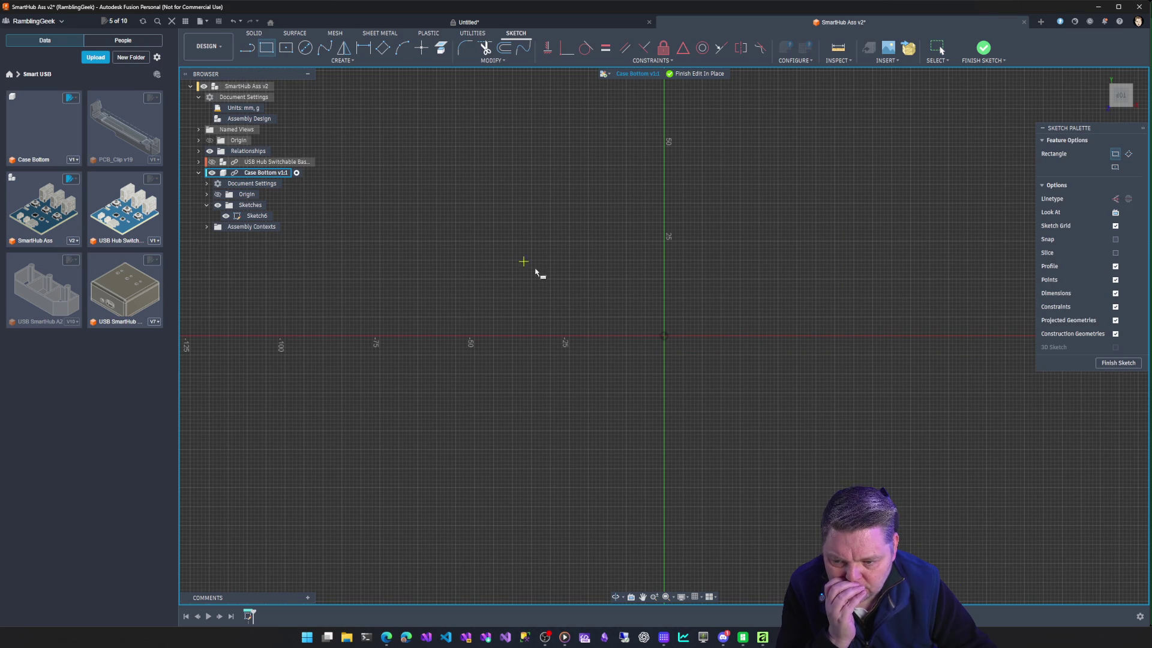
pyautogui.click(664, 337)
pyautogui.write('Len=5')
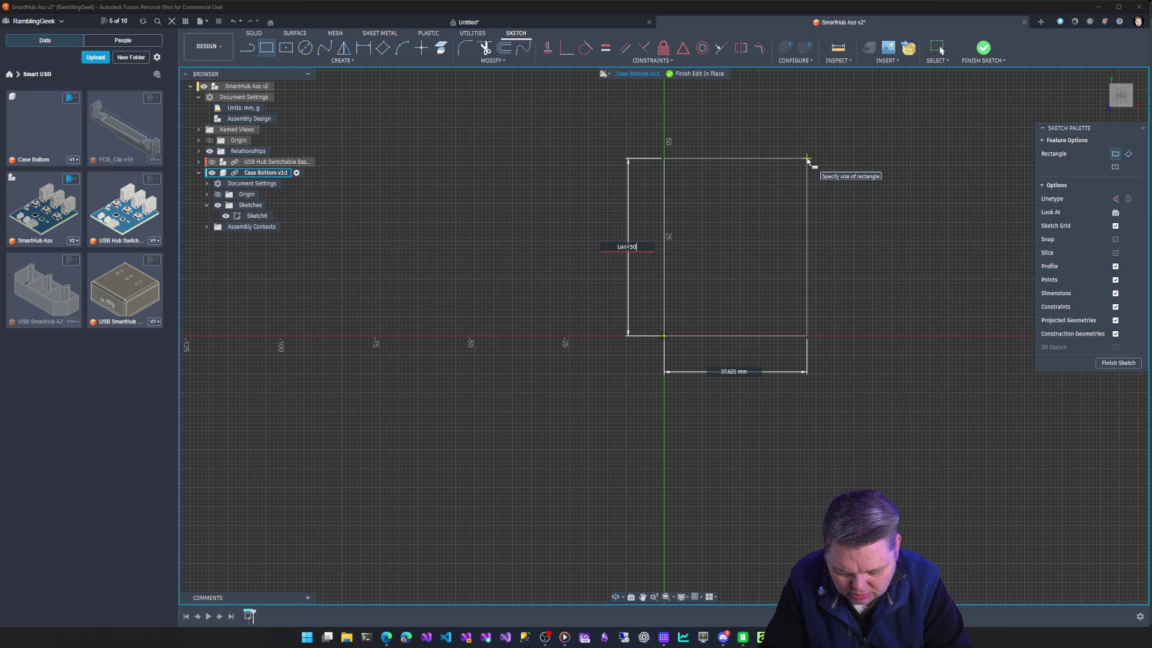
pyautogui.write('0')
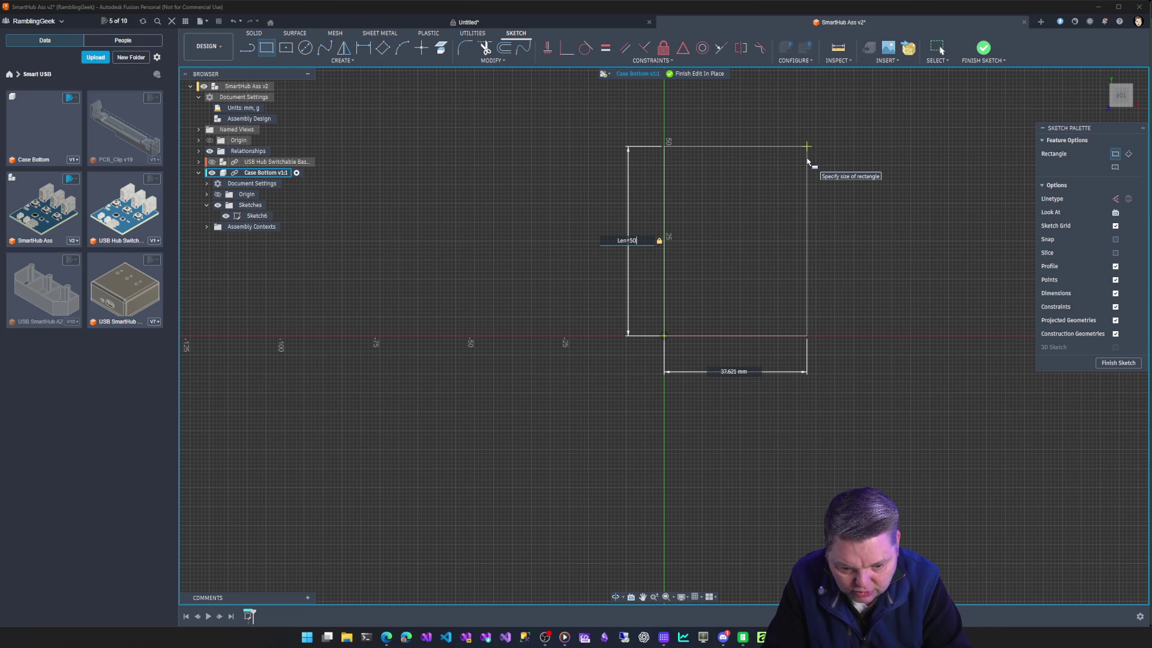
pyautogui.press('Tab')
pyautogui.write('Widt')
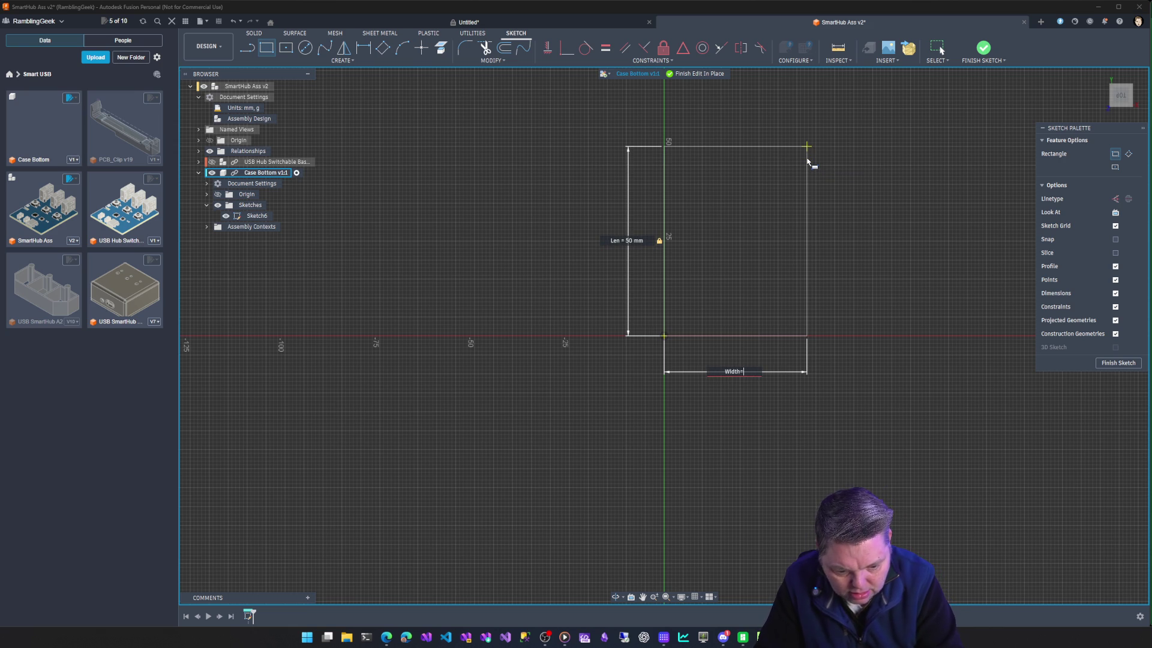
pyautogui.write('h=50')
pyautogui.press('Return')
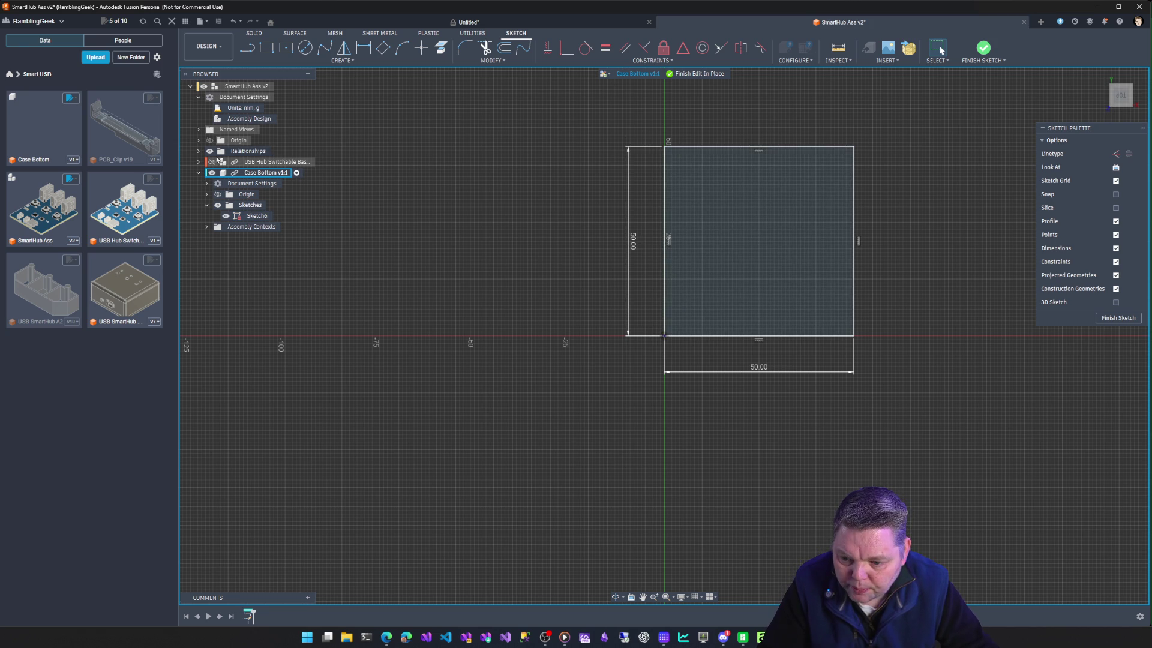
pyautogui.click(210, 161)
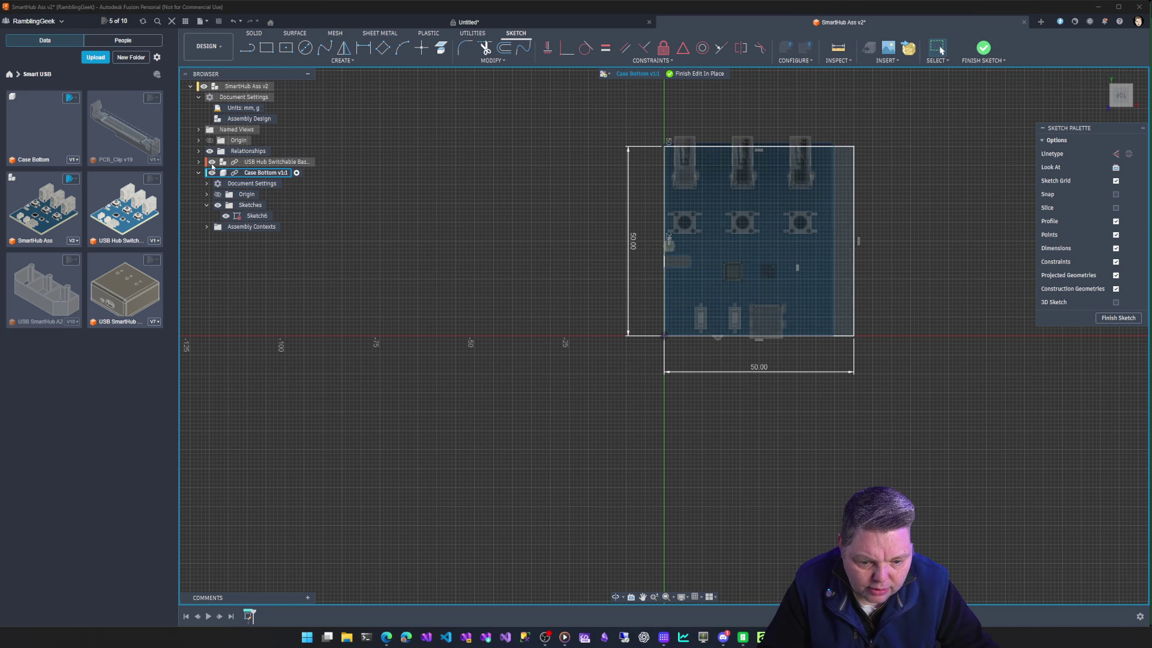
# Edit the rectangle's dimensions to 45 mm wide and 51 mm tall (after a 53 mm try).
pyautogui.doubleClick(759, 369)
pyautogui.write('45')
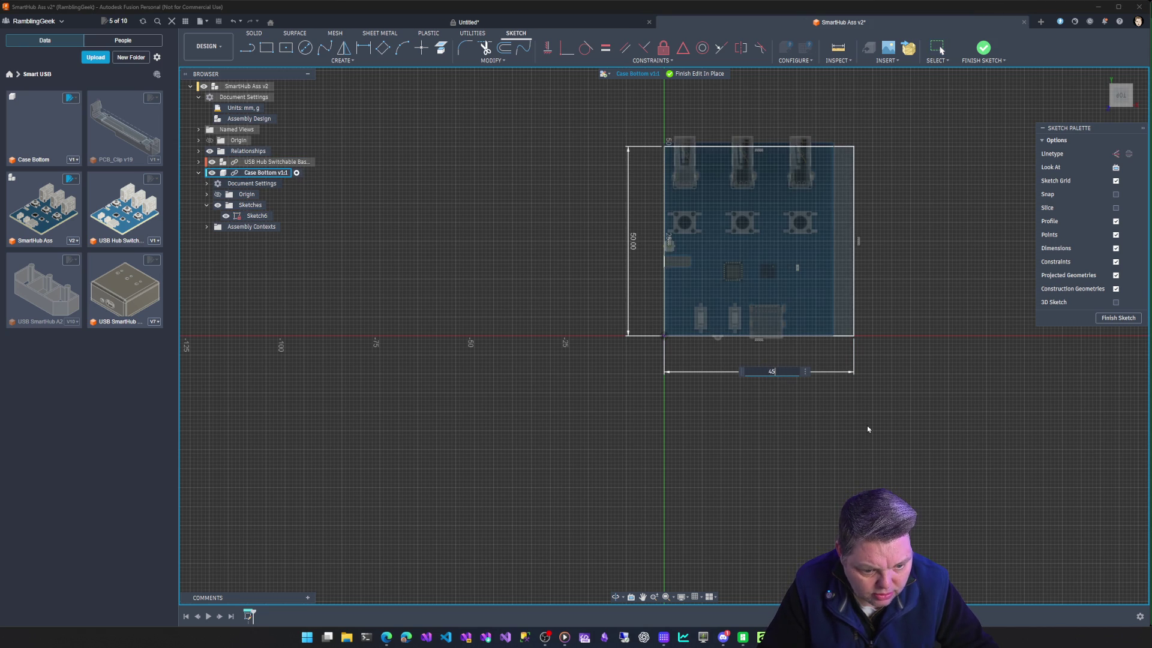
pyautogui.press('Return')
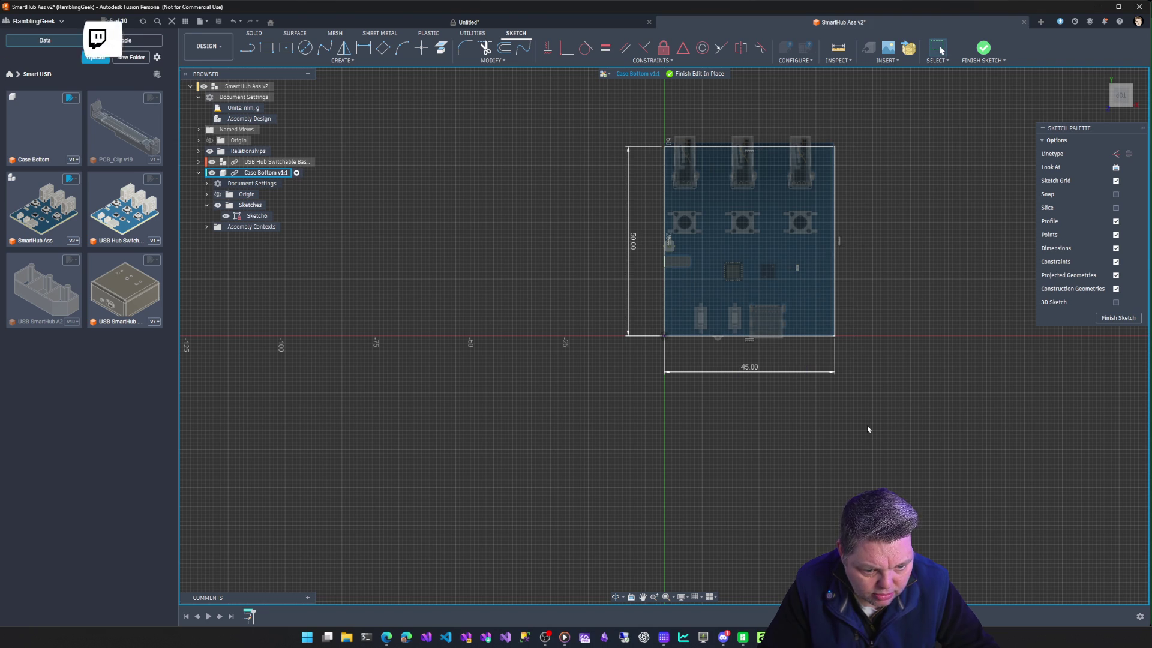
pyautogui.moveTo(868, 425); pyautogui.dragTo(745, 491, button='middle')
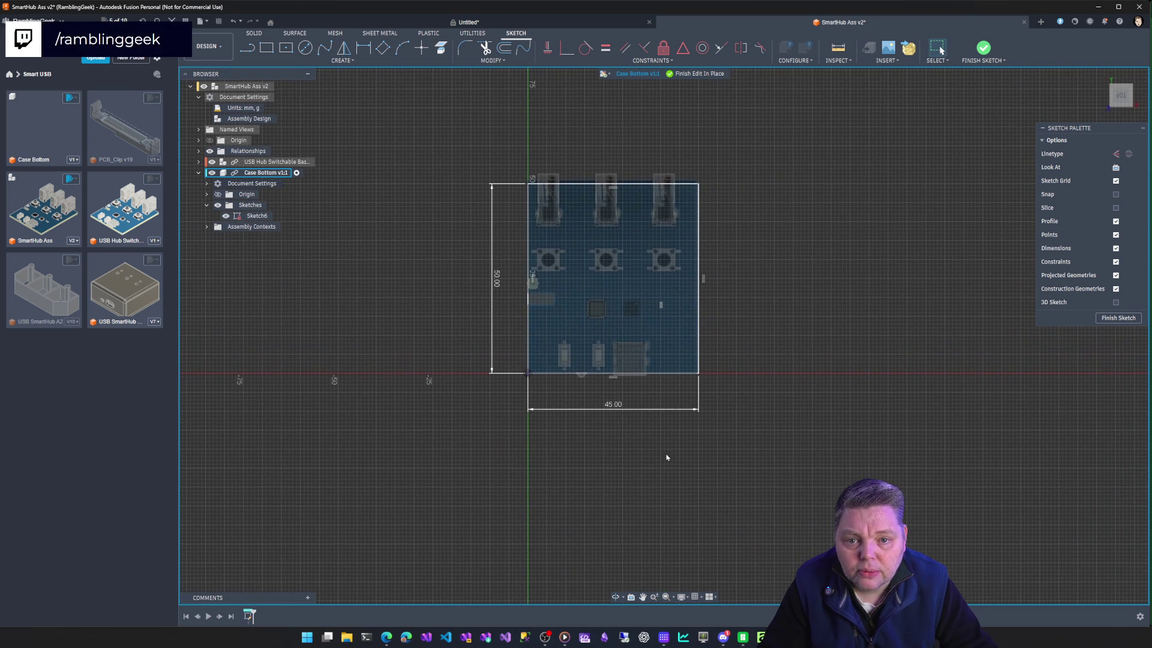
pyautogui.click(496, 283)
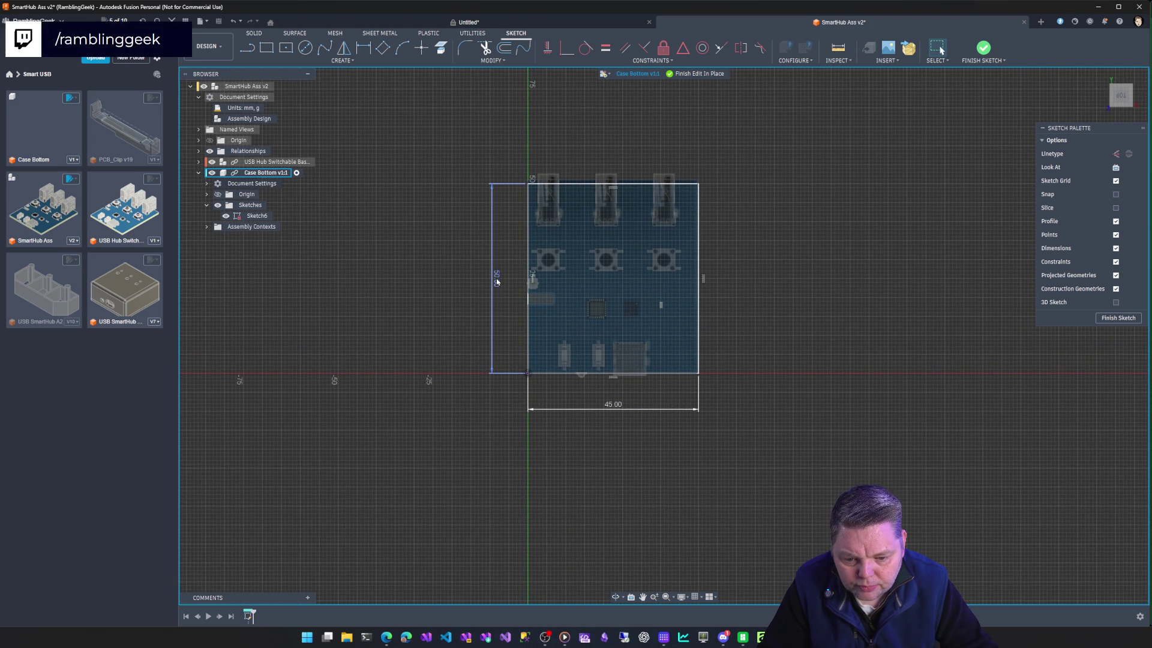
pyautogui.doubleClick(496, 284)
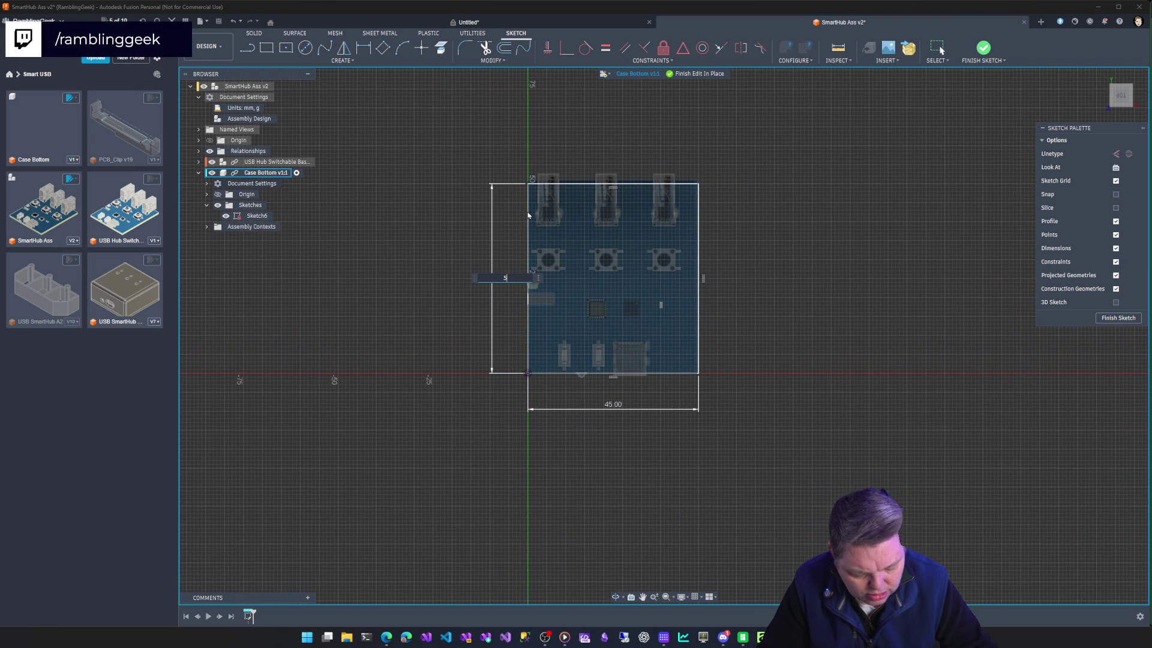
pyautogui.write('53')
pyautogui.press('Return')
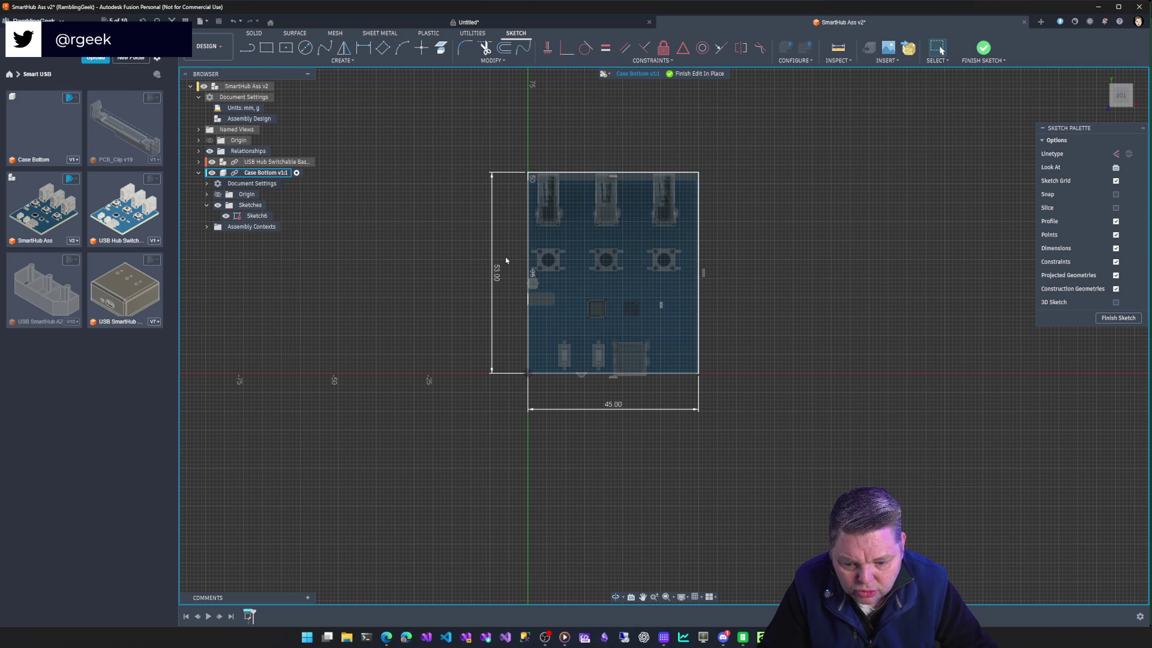
pyautogui.doubleClick(502, 271)
pyautogui.write('51')
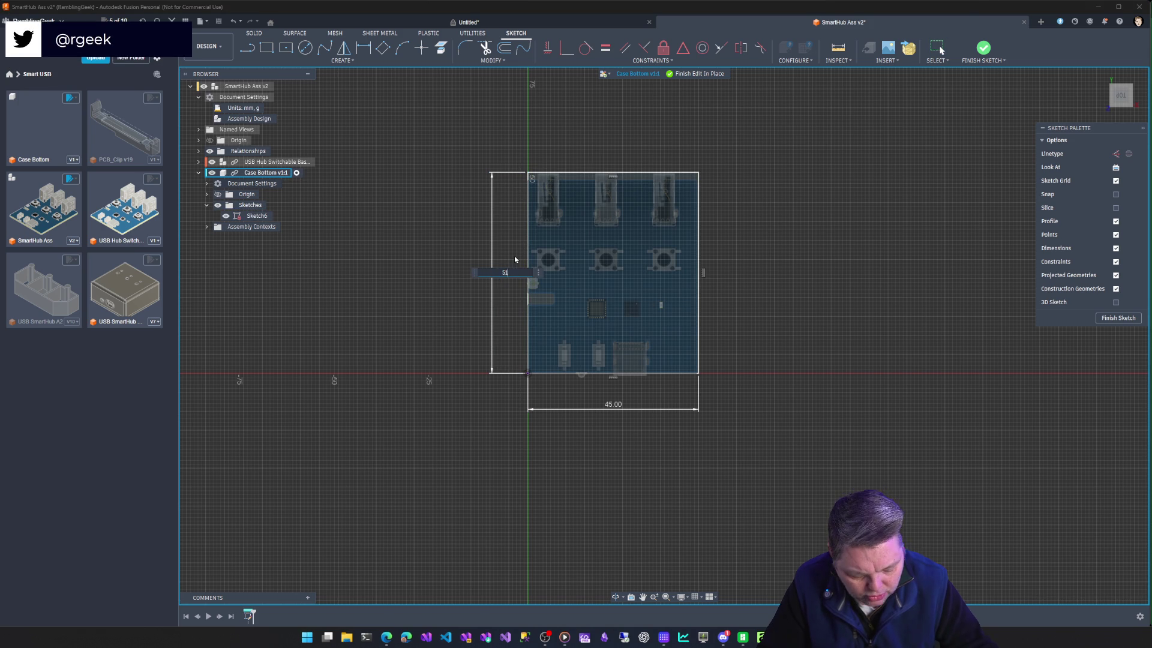
pyautogui.press('Return')
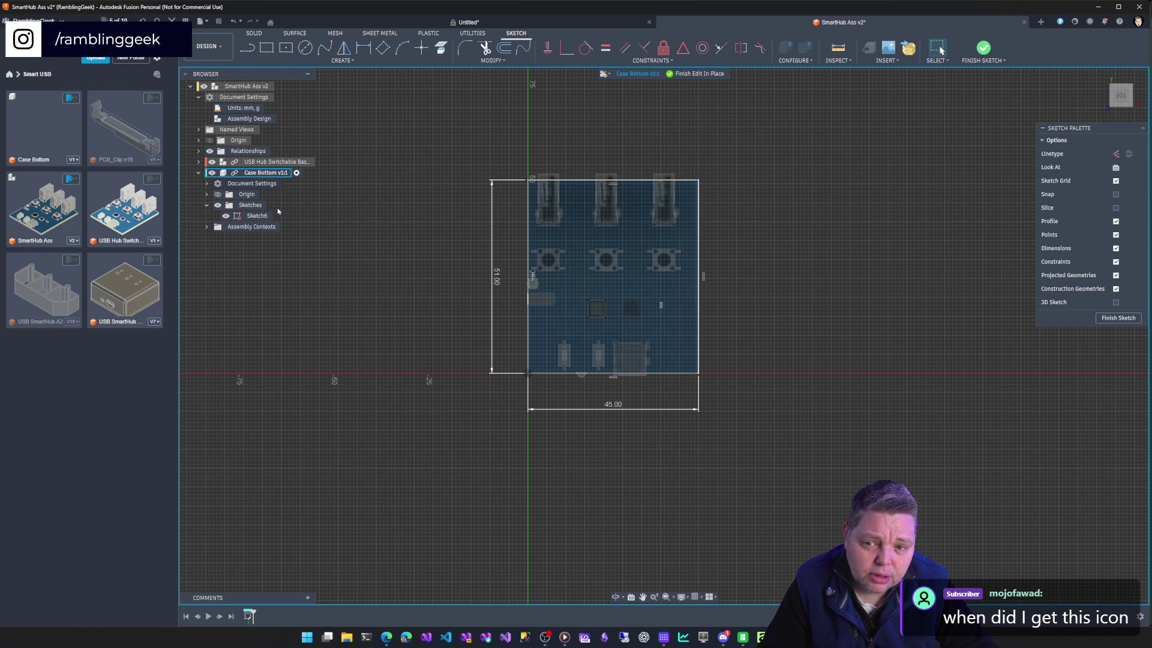
pyautogui.click(213, 173)
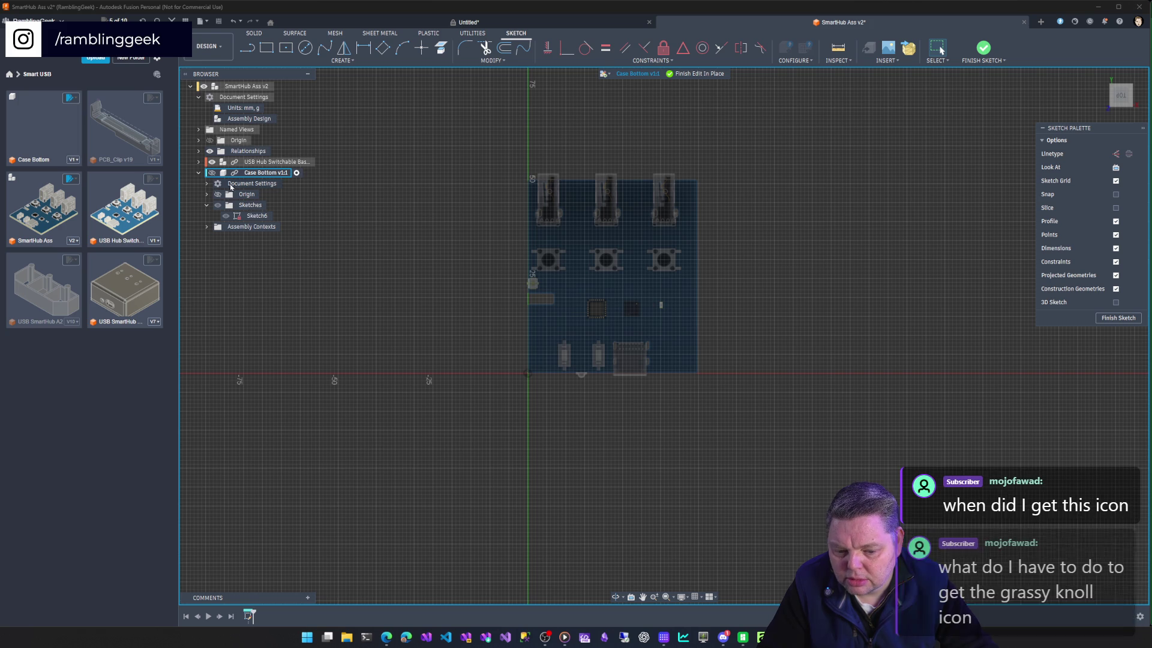
pyautogui.click(213, 173)
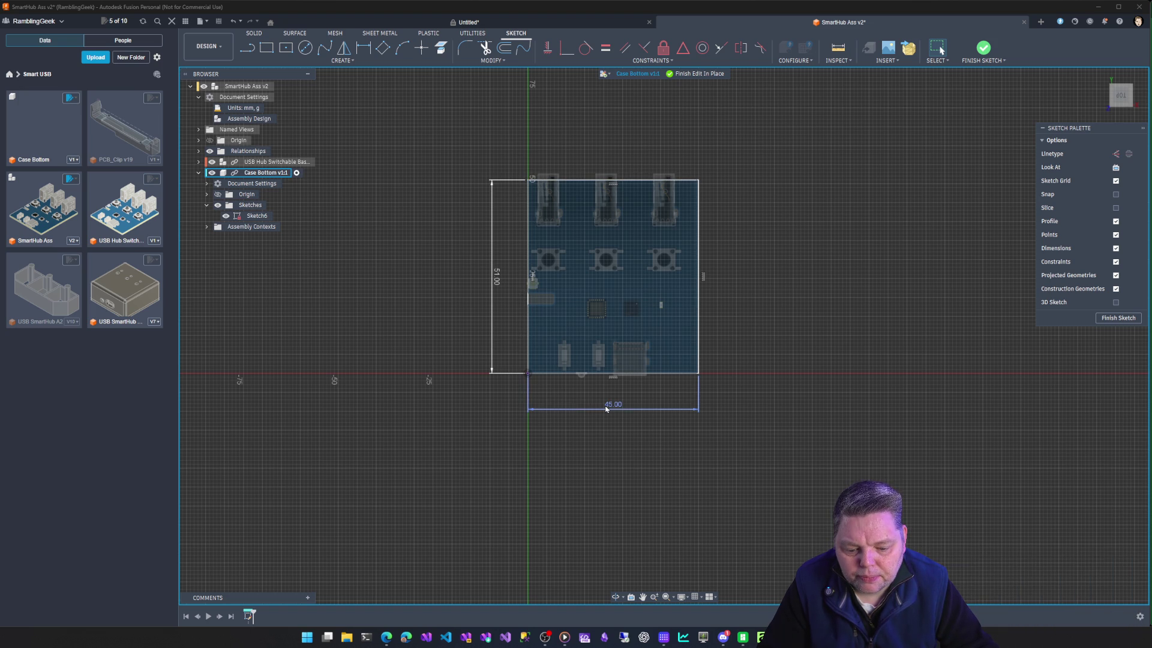
pyautogui.click(838, 47)
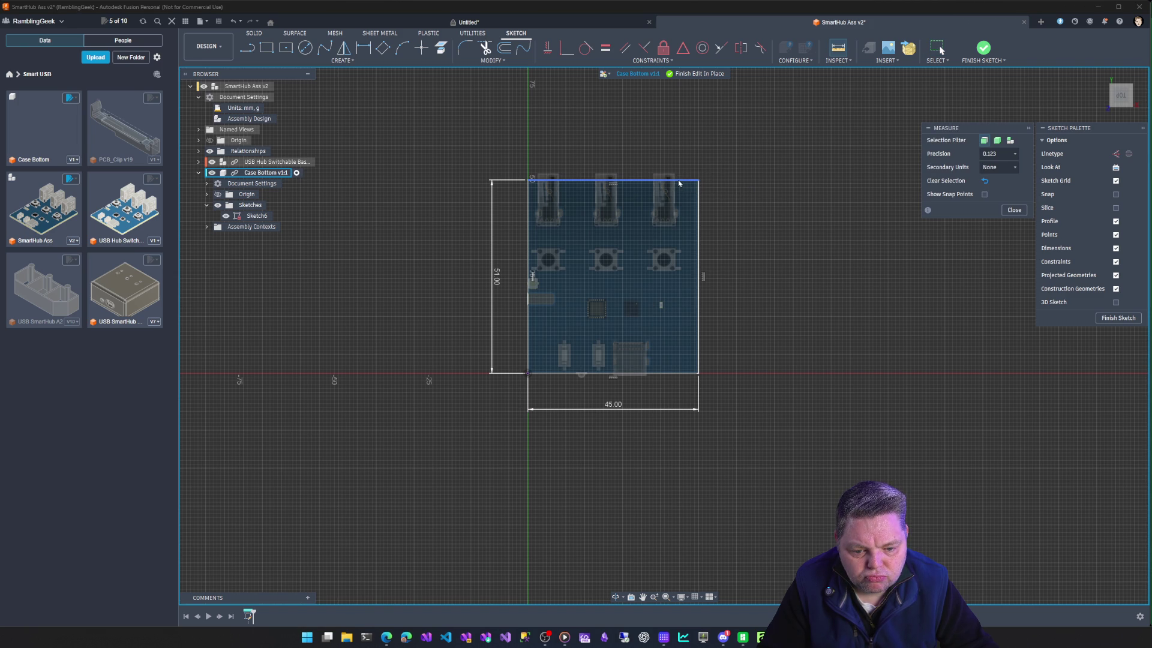
pyautogui.click(693, 183)
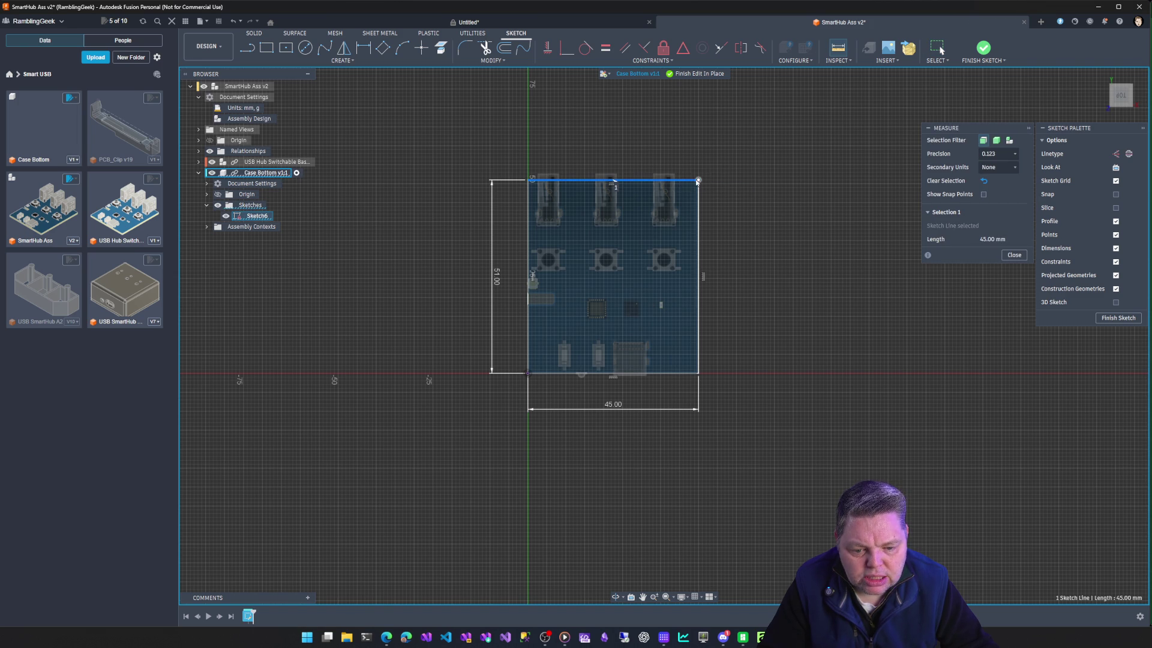
pyautogui.click(699, 184)
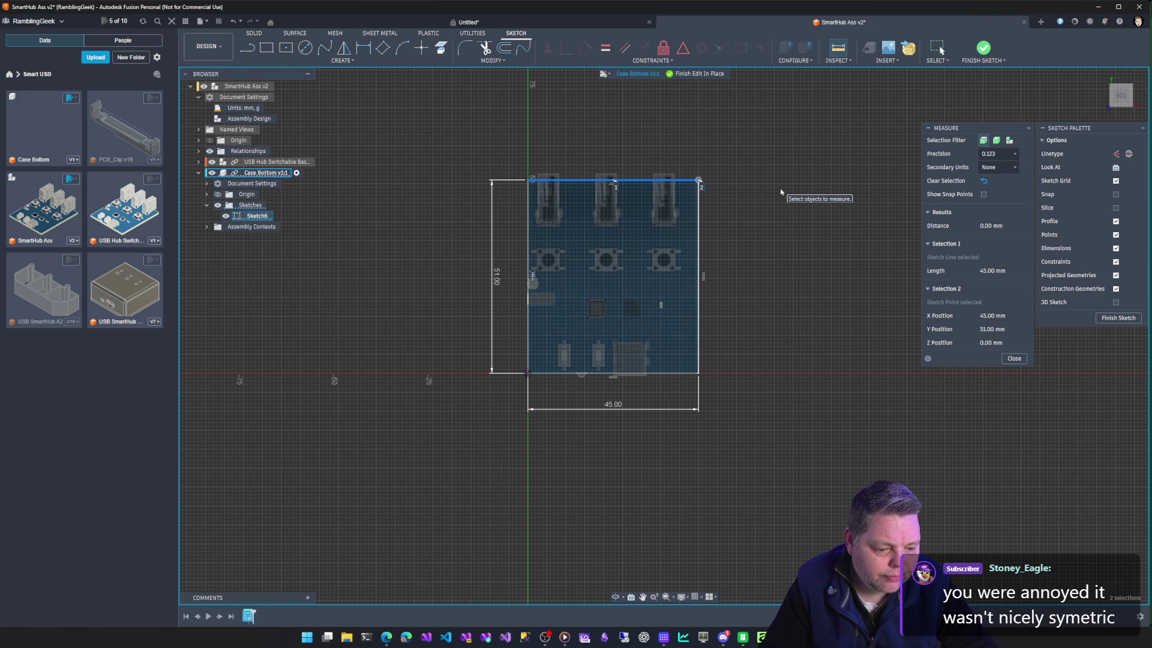
pyautogui.press('Escape')
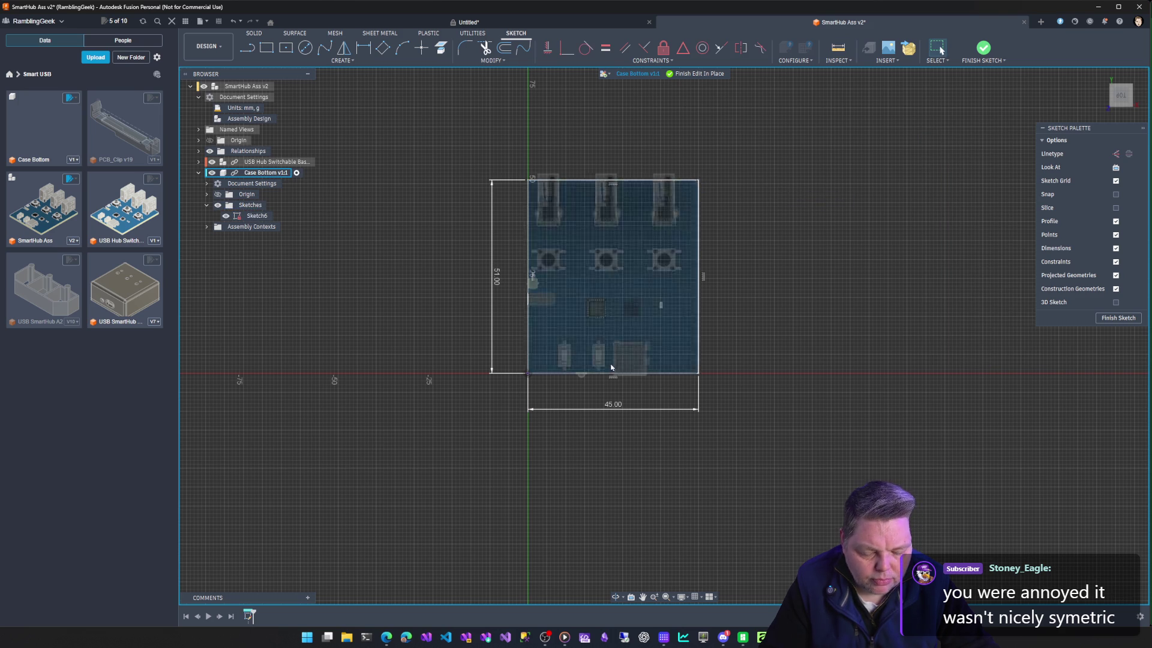
# Change the rectangle's width dimension from 45 mm back to 50 mm.
pyautogui.doubleClick(612, 404)
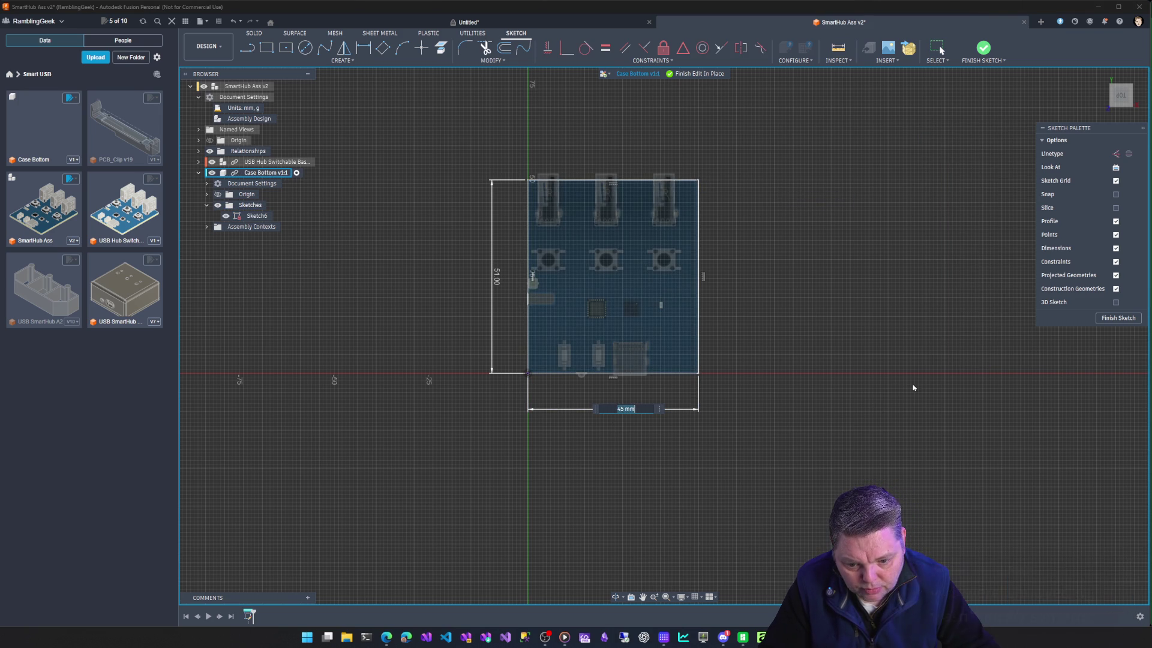
pyautogui.write('50')
pyautogui.press('Return')
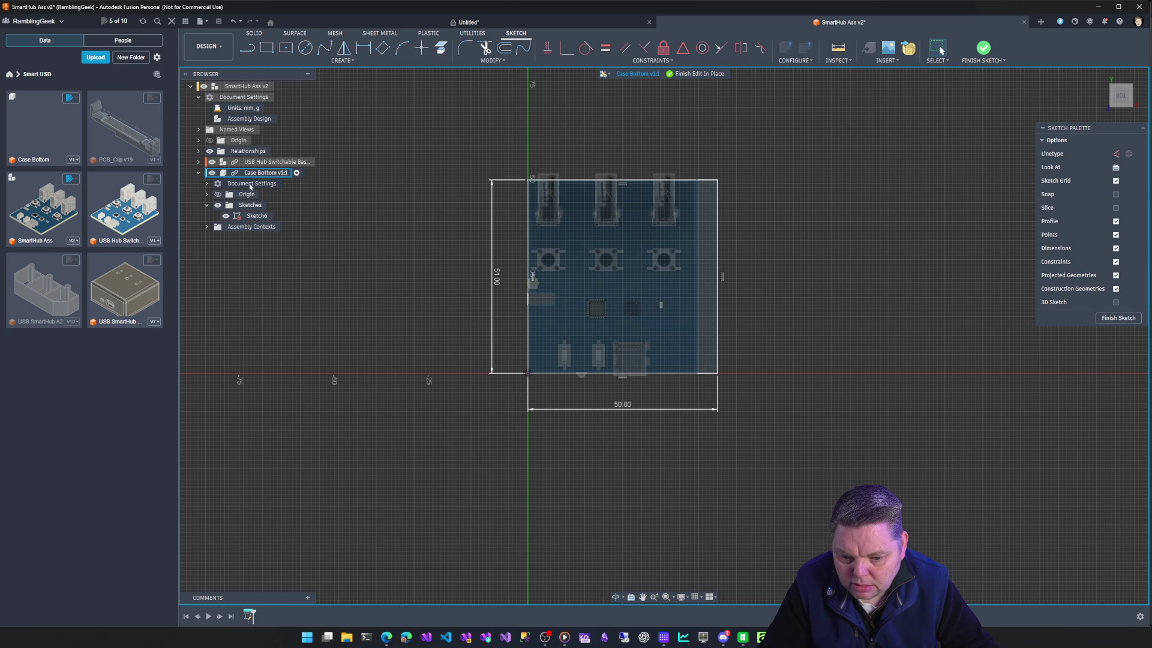
pyautogui.click(257, 216)
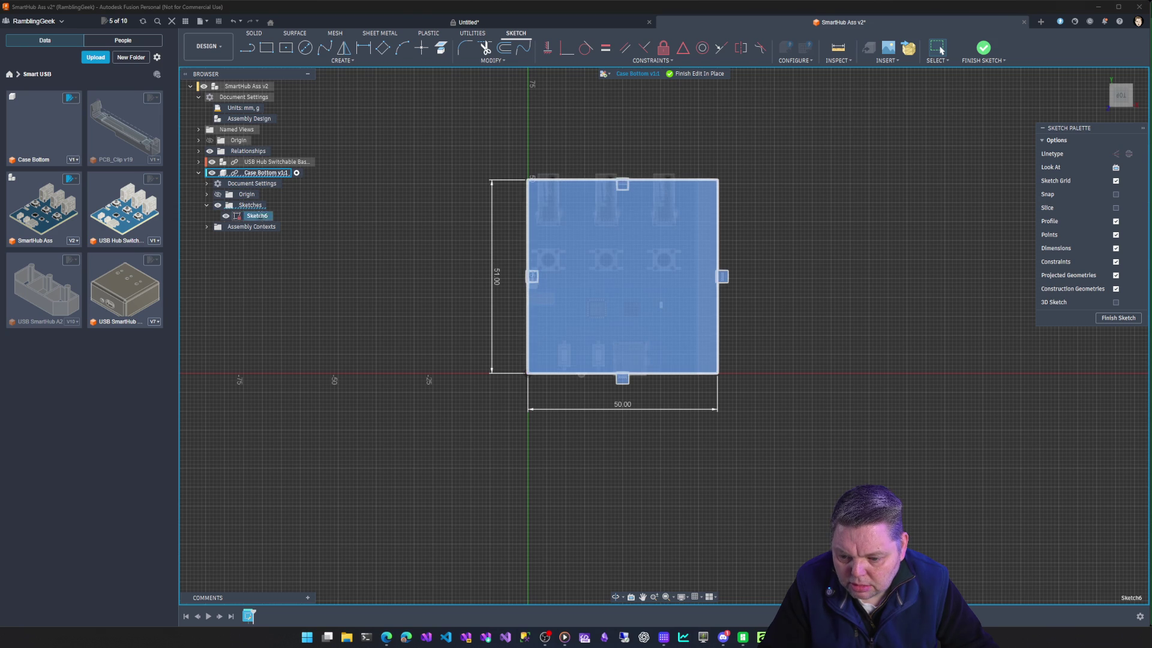
# Rename Sketch6 to 'Case Bottom' in the browser.
pyautogui.click(258, 217)
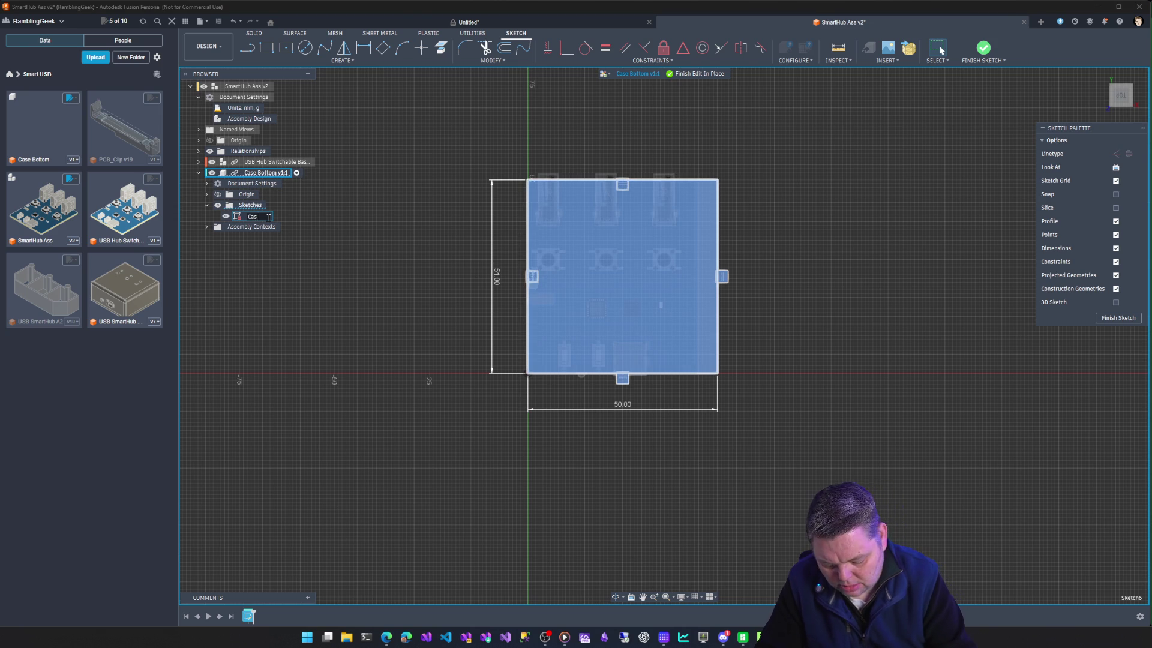
pyautogui.write('Case Bottom')
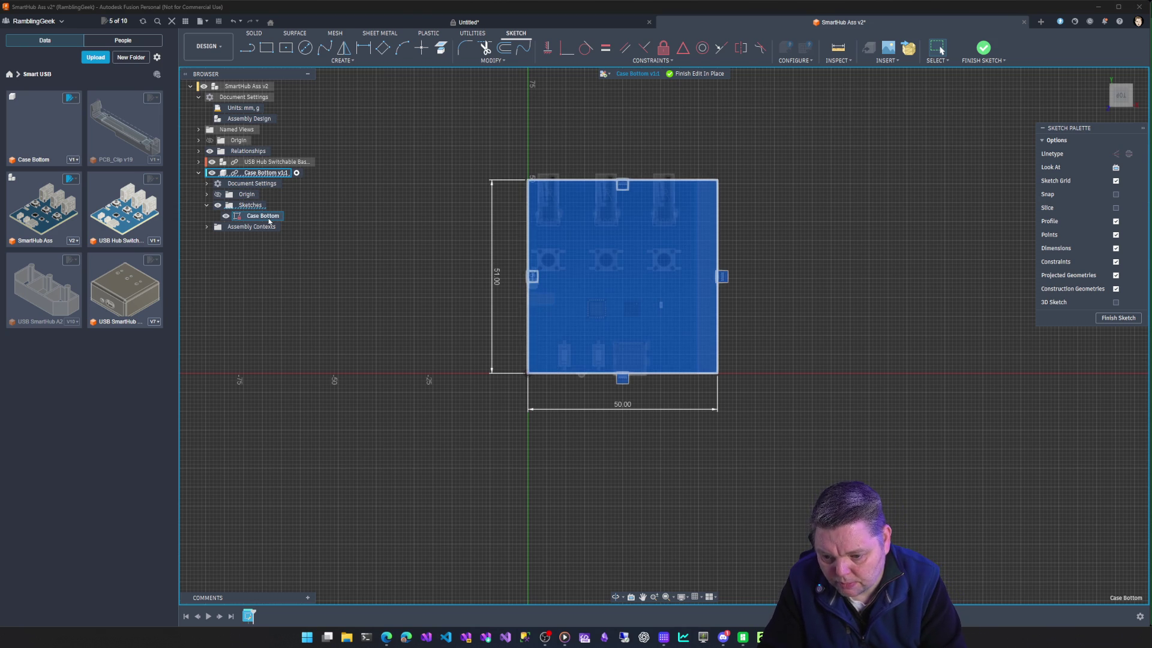
pyautogui.press('Return')
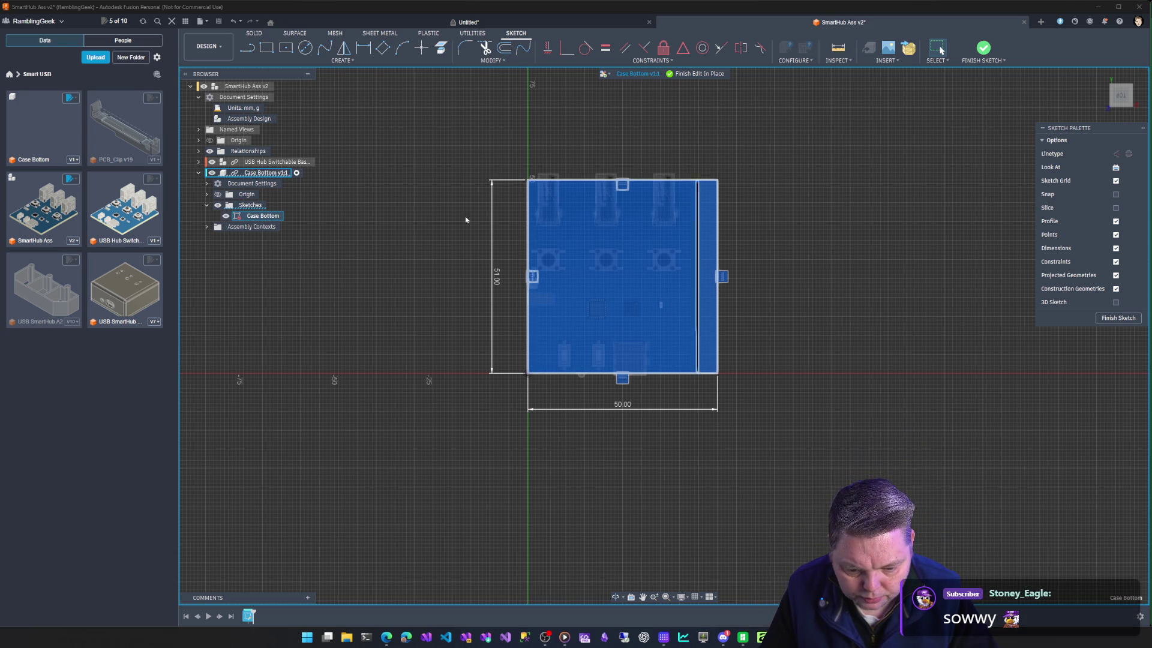
# Toggle the USB Hub PCB's visibility and check its right-click options without choosing any.
pyautogui.click(209, 162)
pyautogui.click(212, 172)
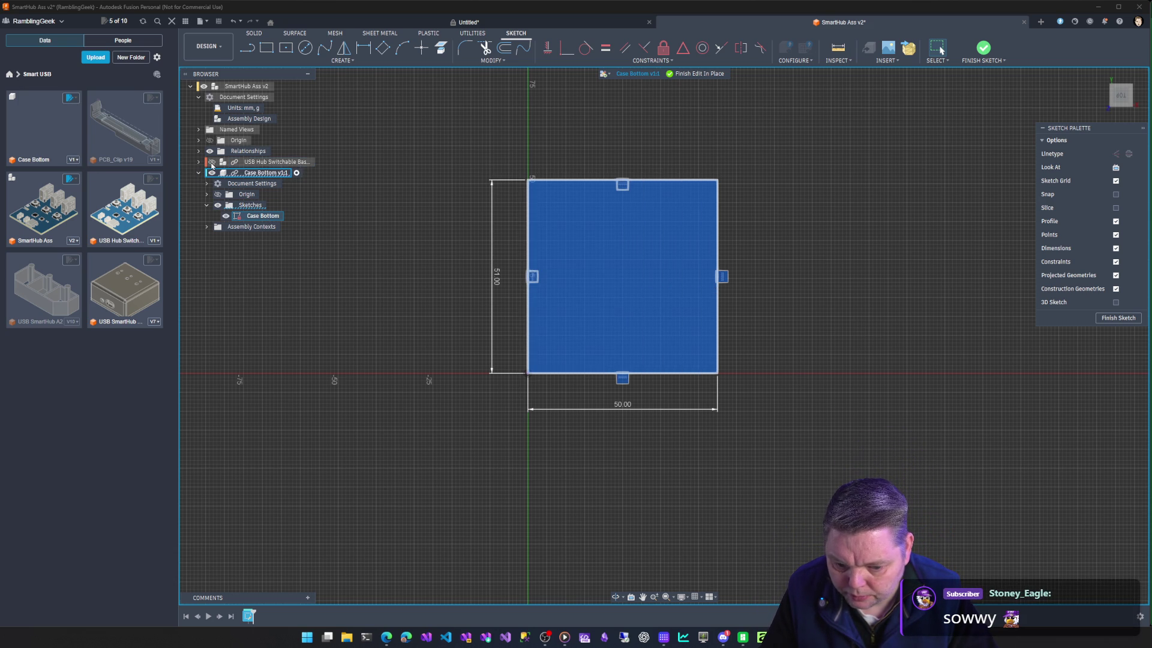
pyautogui.click(211, 163)
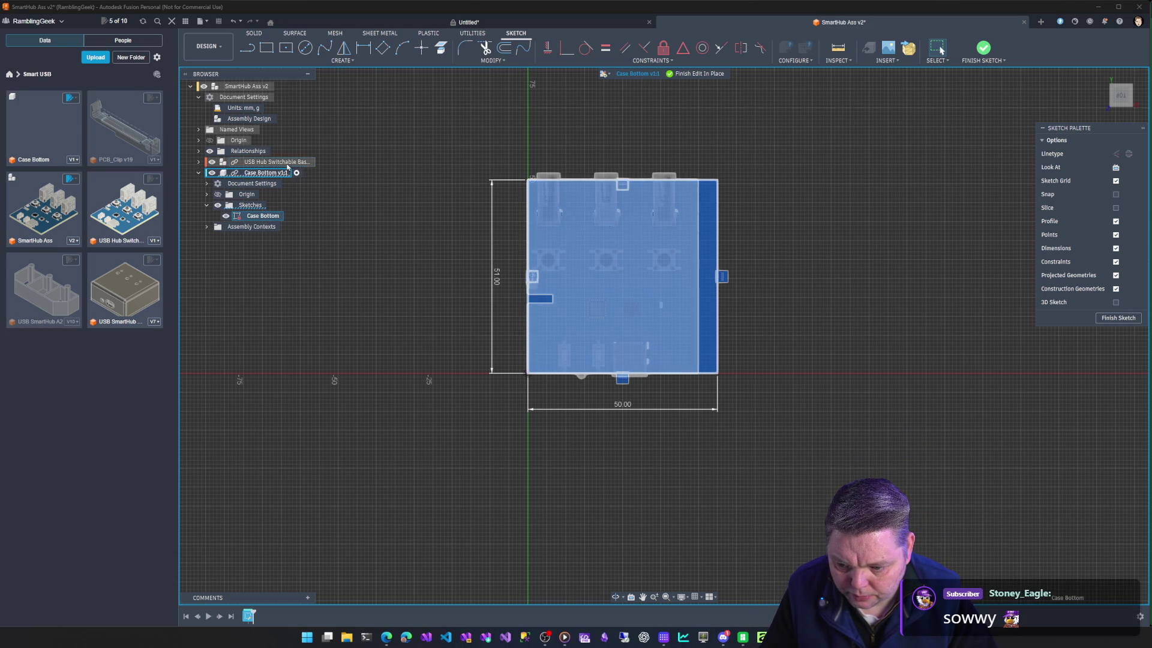
pyautogui.rightClick(288, 163)
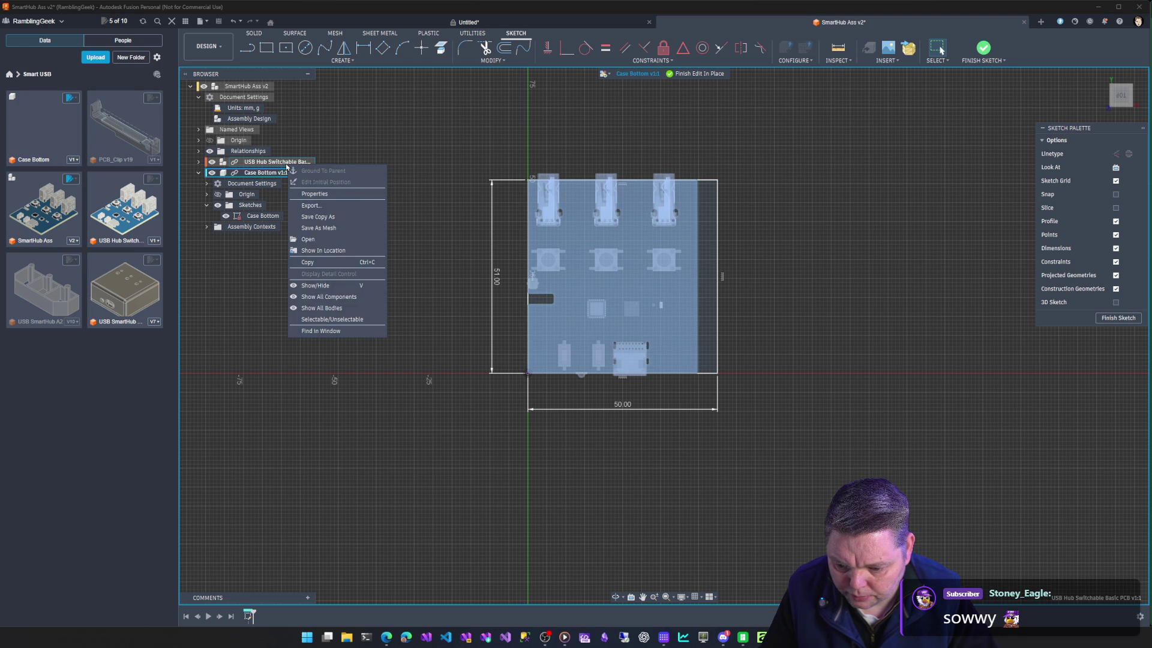
pyautogui.click(198, 243)
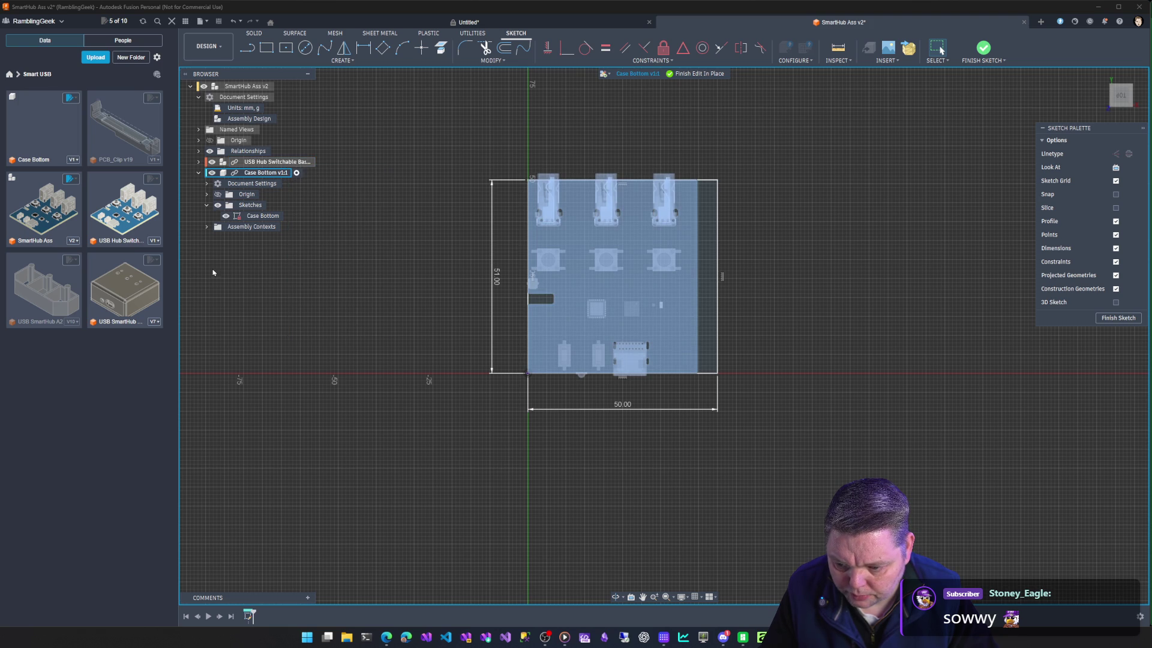
# Select the whole plate rectangle and hide the USB Hub PCB, leaving only the 50 × 51 mm rectangle.
pyautogui.click(680, 300)
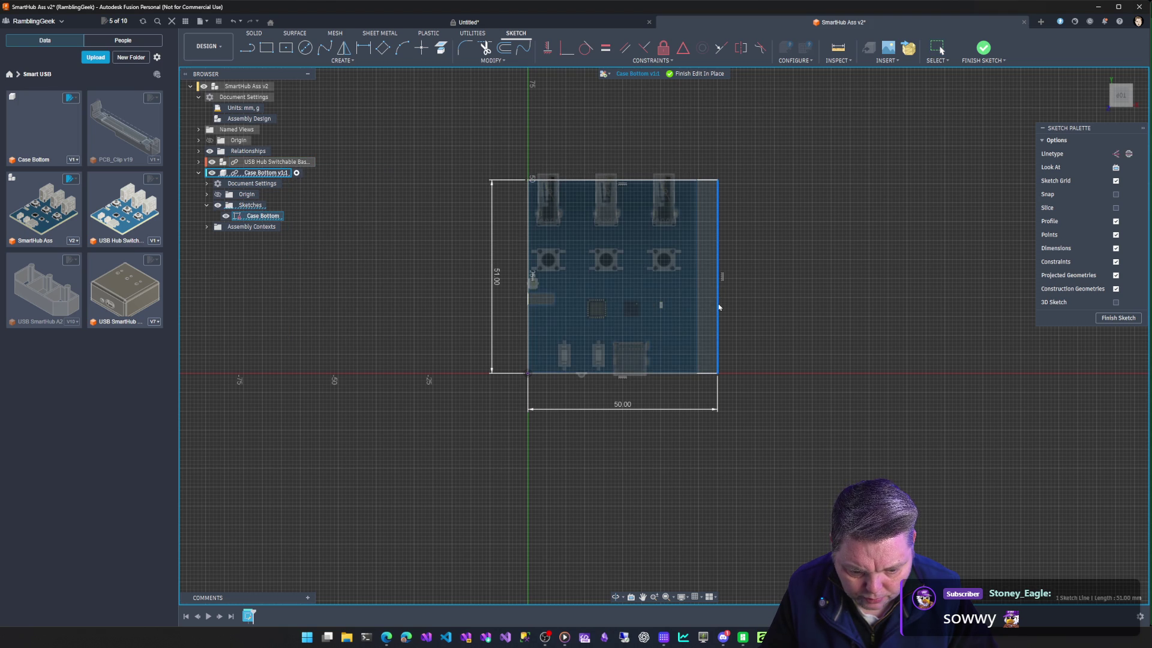
pyautogui.click(790, 328)
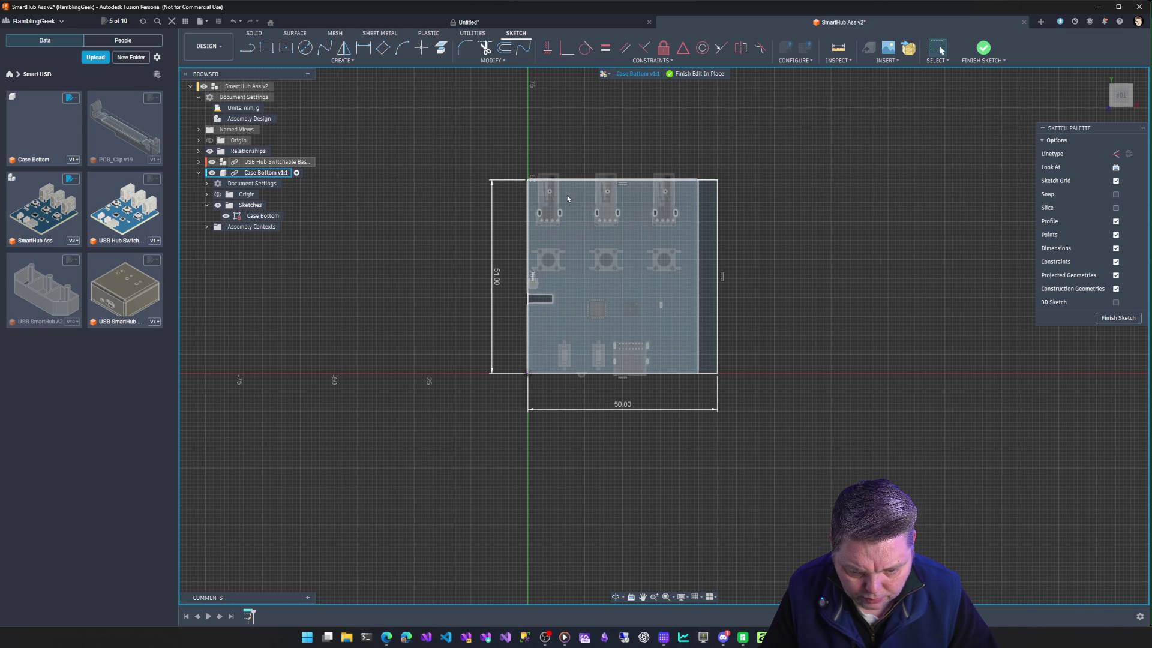
pyautogui.doubleClick(573, 180)
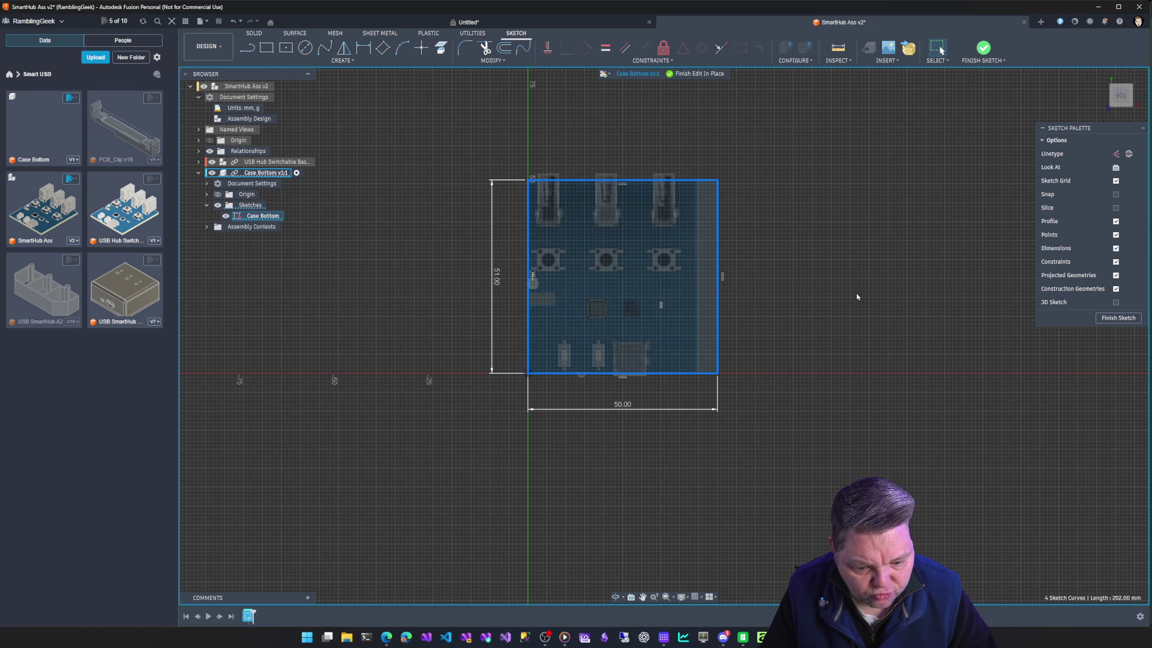
pyautogui.click(211, 171)
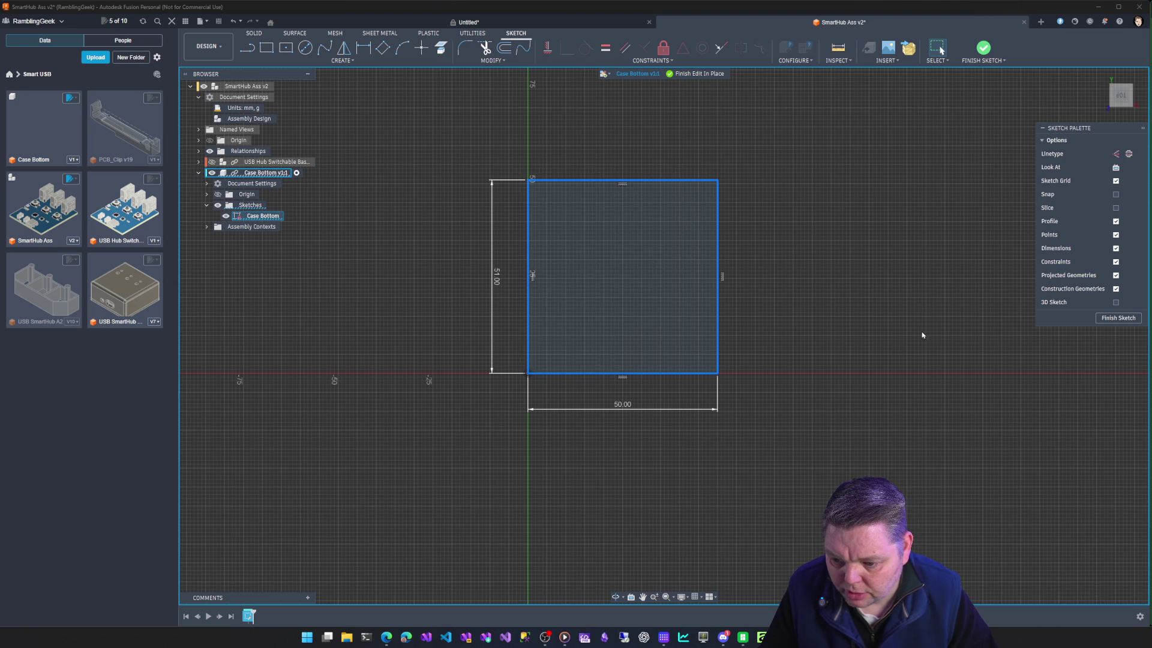
# Extrude the rectangle profile 2.5 mm into a solid Case Bottom plate.
pyautogui.click(694, 314)
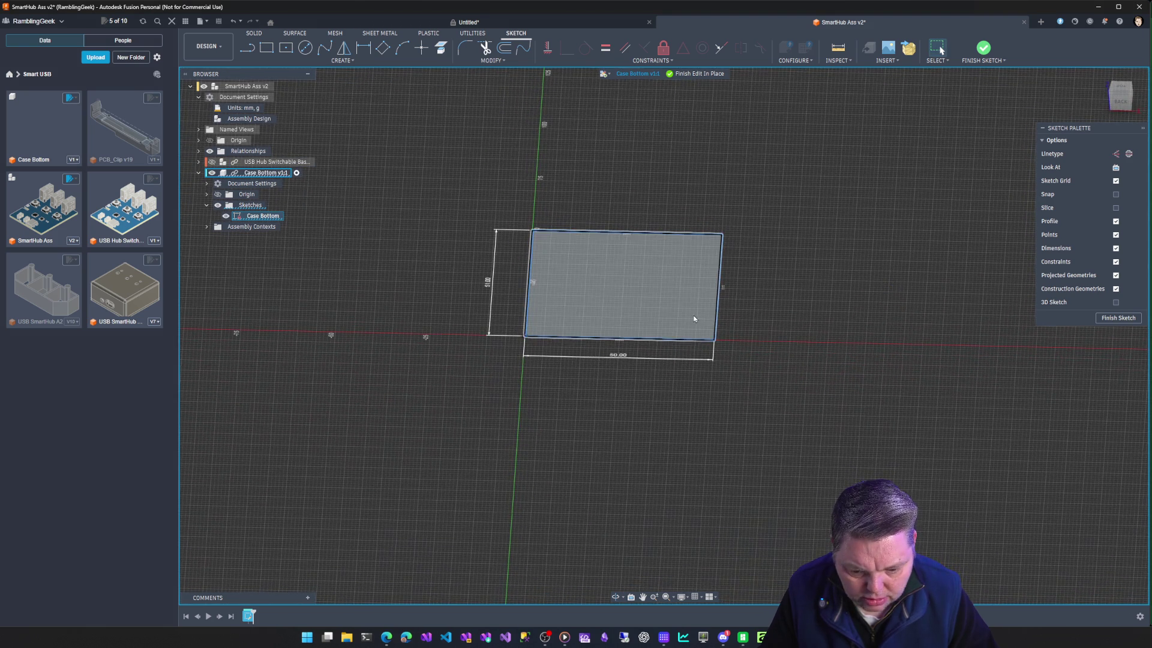
pyautogui.press('e')
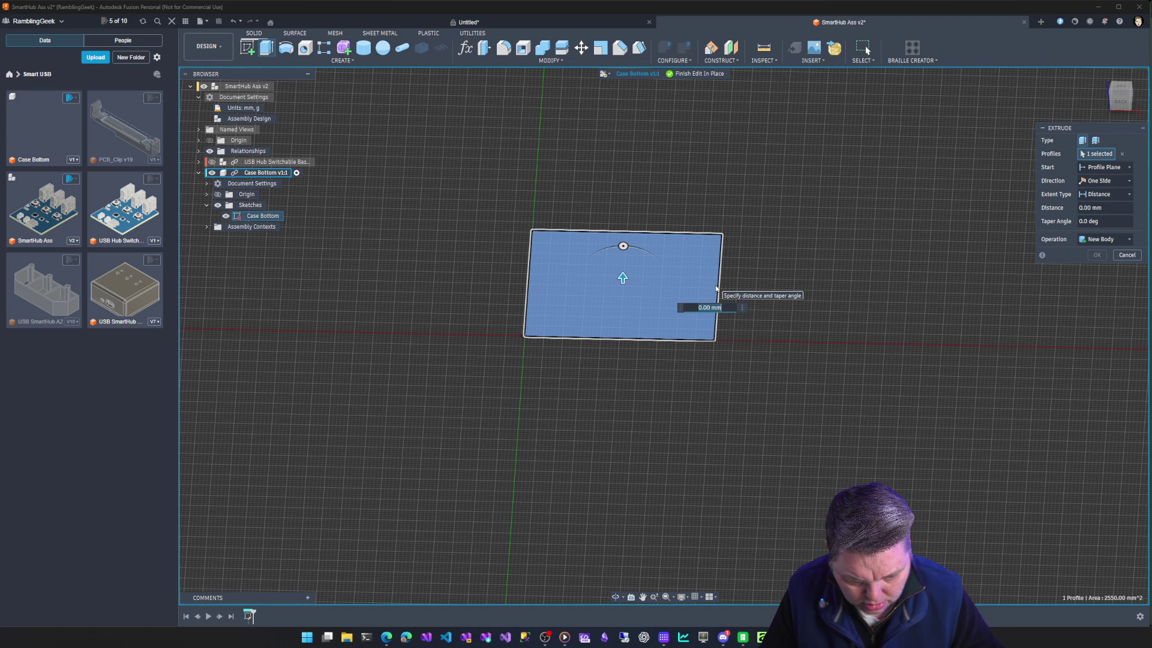
pyautogui.write('2.5')
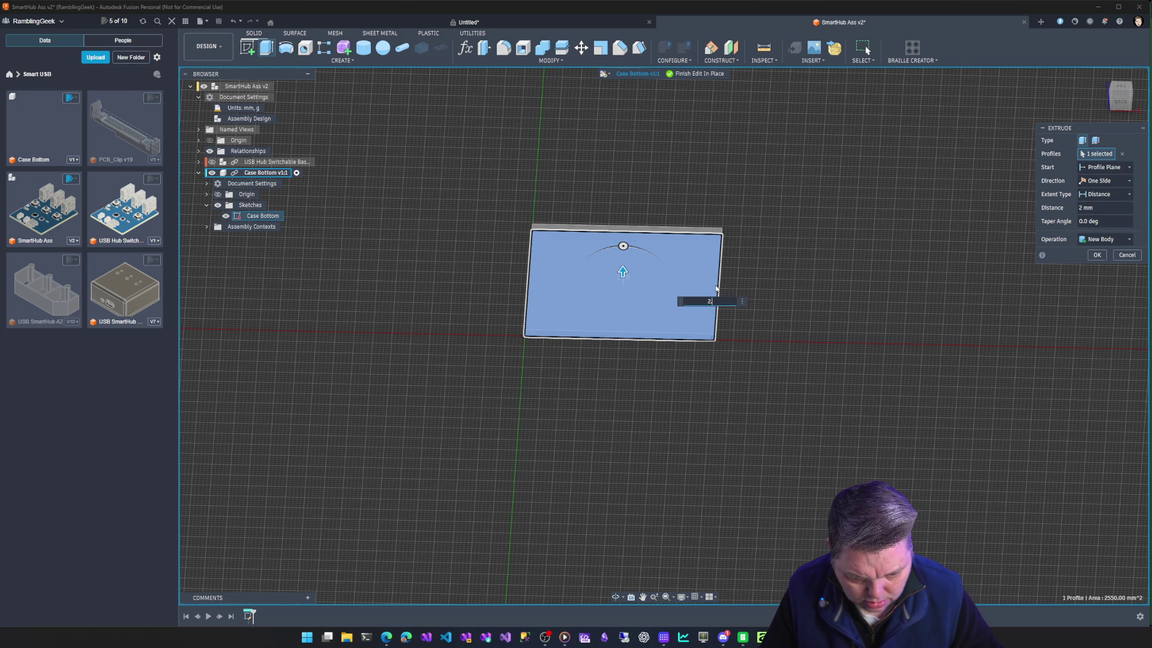
pyautogui.press('Return')
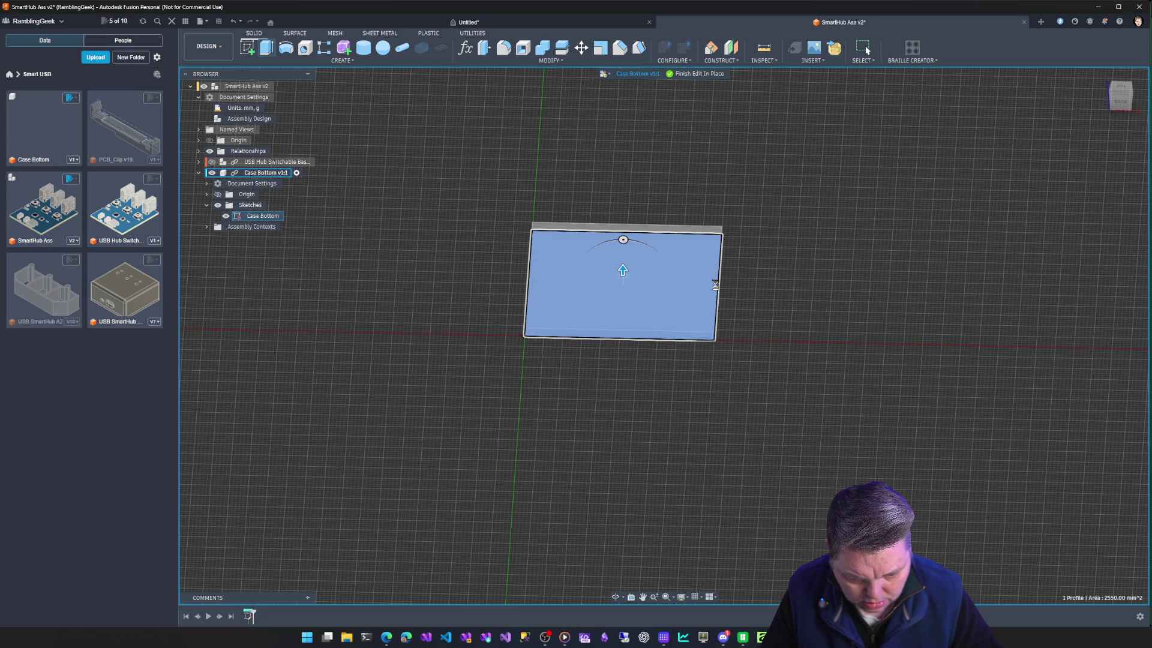
pyautogui.click(626, 361)
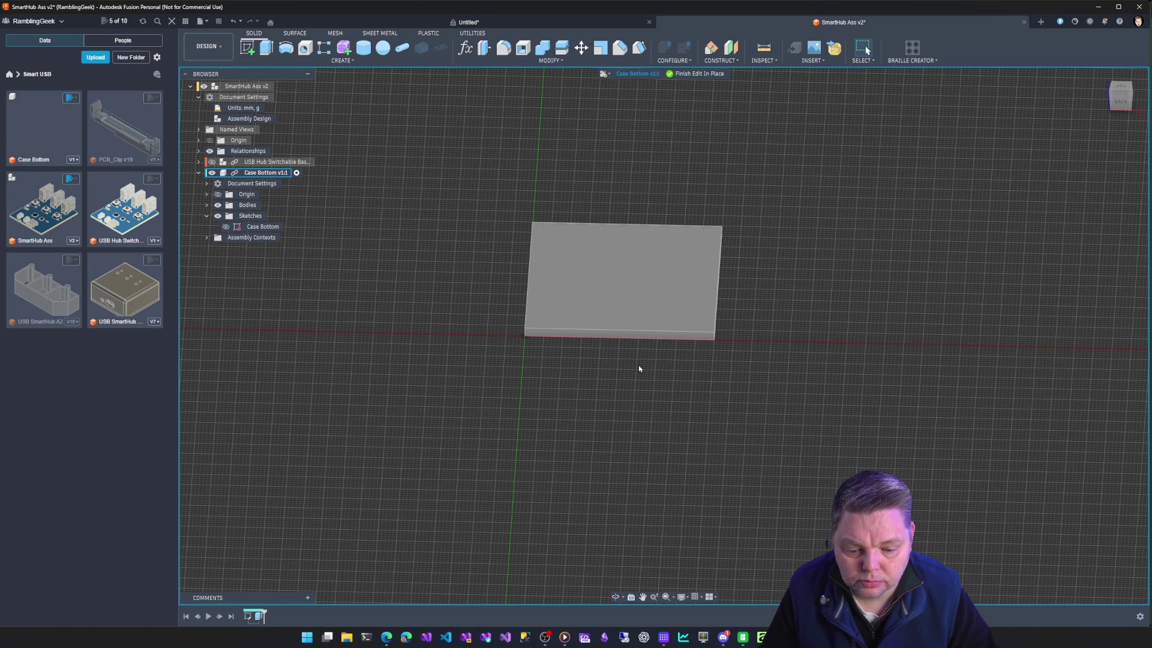
# Switch the camera to perspective and show the USB Hub PCB over the new plate.
pyautogui.click(682, 598)
pyautogui.moveTo(698, 567)
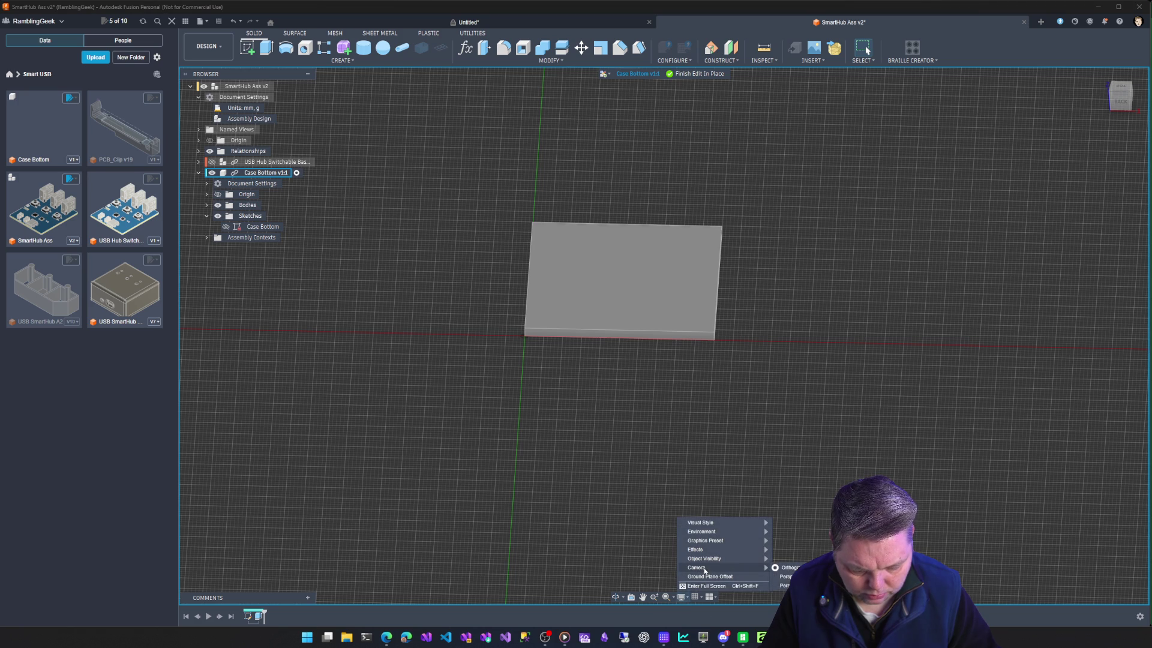
pyautogui.click(789, 579)
pyautogui.keyDown('shift'); pyautogui.moveTo(654, 418); pyautogui.dragTo(467, 297, button='middle'); pyautogui.keyUp('shift')
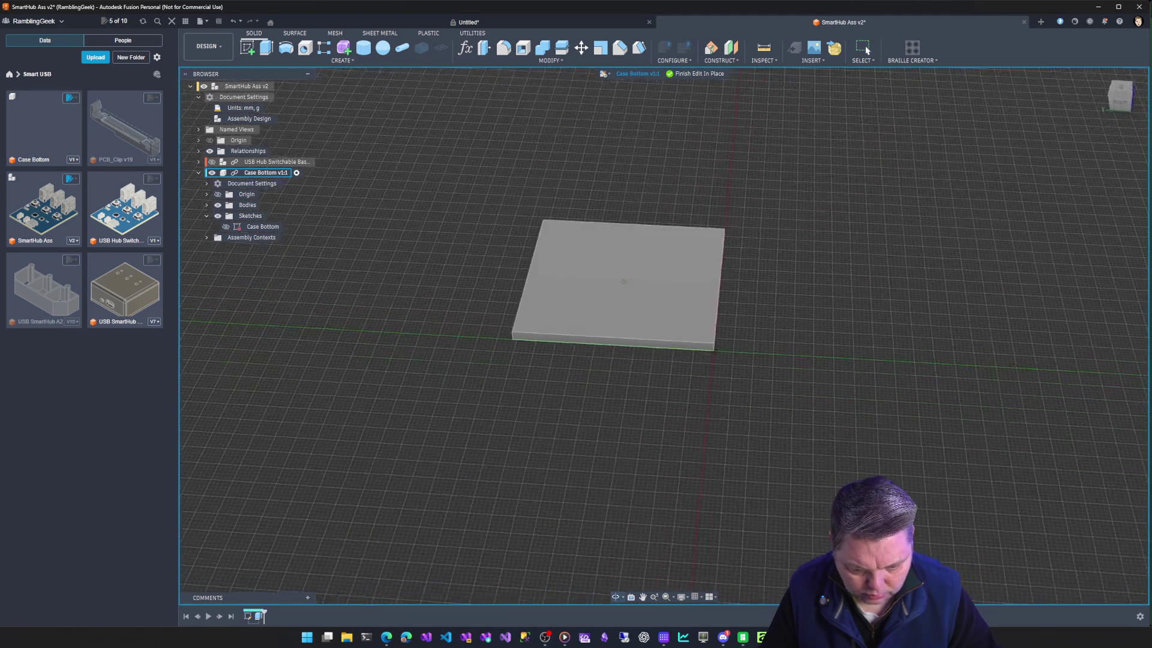
pyautogui.click(212, 161)
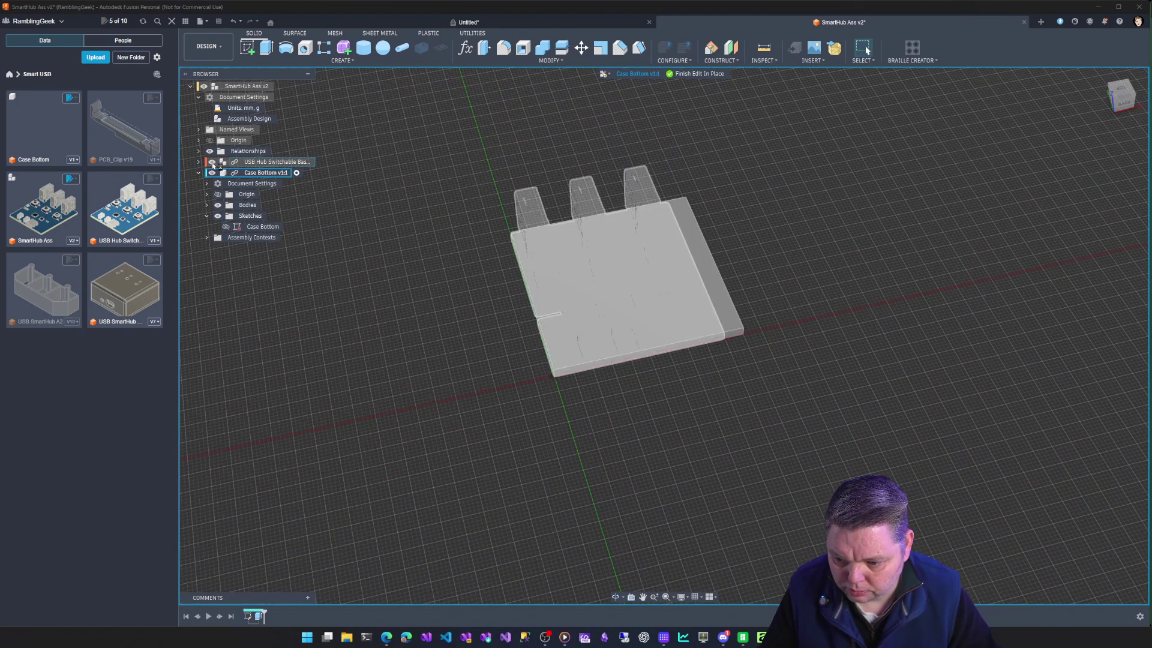
# Inspect the board on the plate from above and finish editing Case Bottom in place.
pyautogui.moveTo(630, 298)
pyautogui.keyDown('shift'); pyautogui.mouseDown(button='middle')
pyautogui.moveTo(594, 346)
pyautogui.moveTo(595, 226)
pyautogui.mouseUp(button='middle'); pyautogui.keyUp('shift')
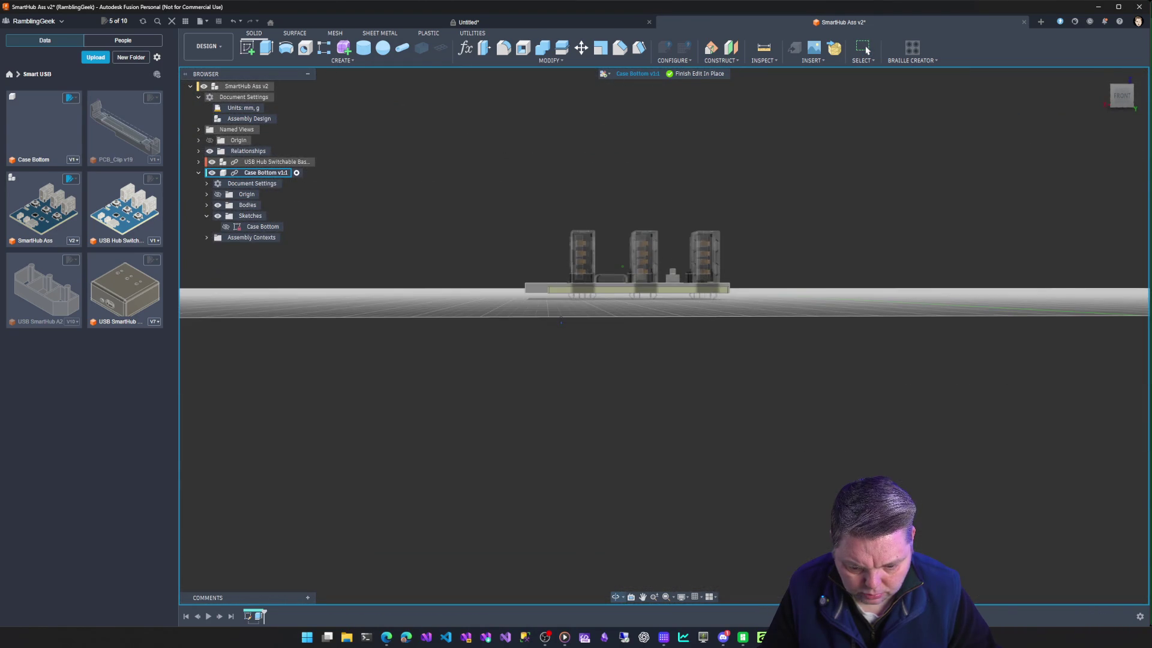
pyautogui.moveTo(594, 271)
pyautogui.keyDown('shift'); pyautogui.mouseDown(button='middle')
pyautogui.moveTo(594, 378)
pyautogui.moveTo(630, 342)
pyautogui.moveTo(685, 324)
pyautogui.moveTo(720, 351)
pyautogui.moveTo(757, 325)
pyautogui.mouseUp(button='middle'); pyautogui.keyUp('shift')
pyautogui.keyDown('shift'); pyautogui.moveTo(540, 343); pyautogui.dragTo(452, 299, button='middle'); pyautogui.keyUp('shift')
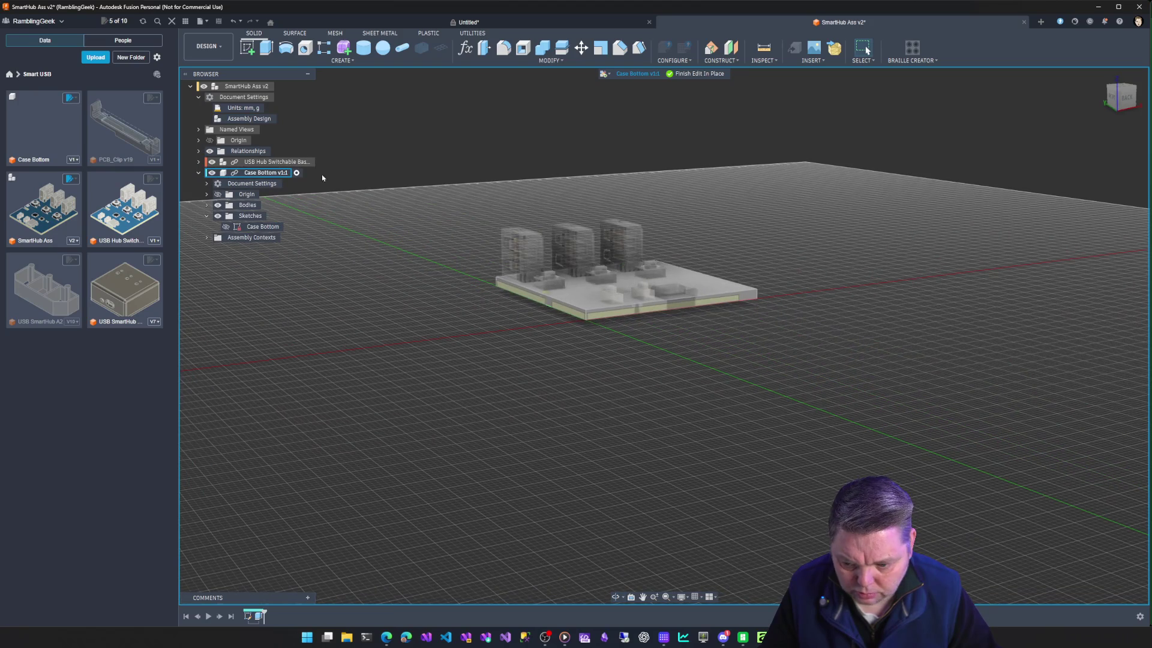
pyautogui.click(692, 73)
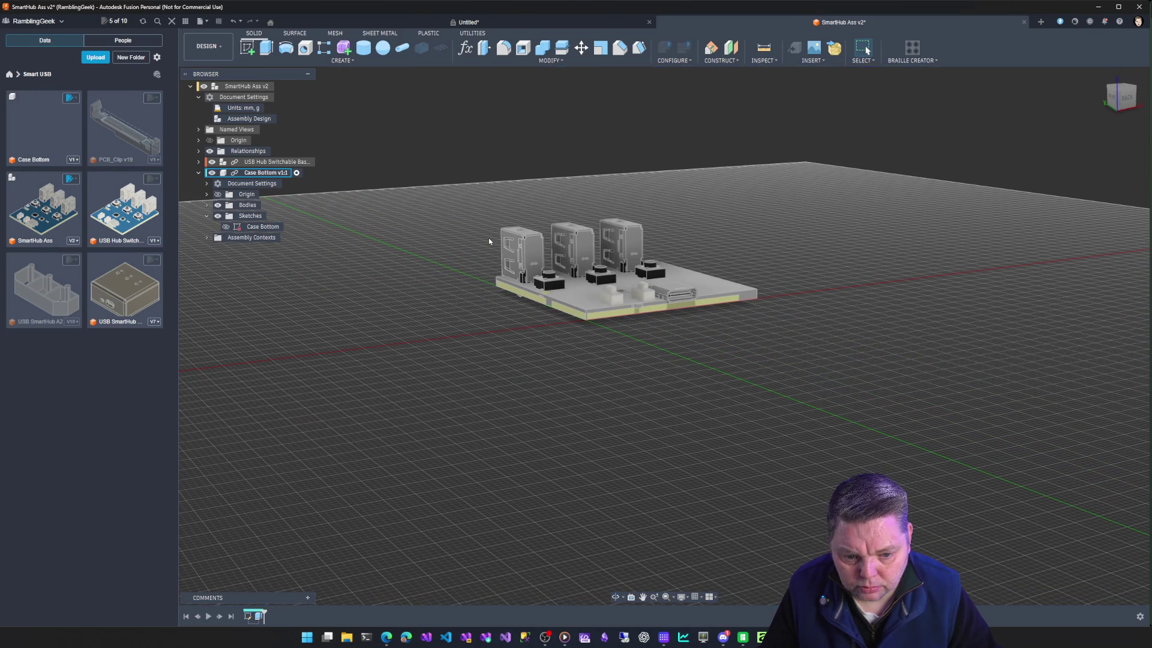
pyautogui.keyDown('shift'); pyautogui.moveTo(489, 238); pyautogui.dragTo(379, 207, button='middle'); pyautogui.keyUp('shift')
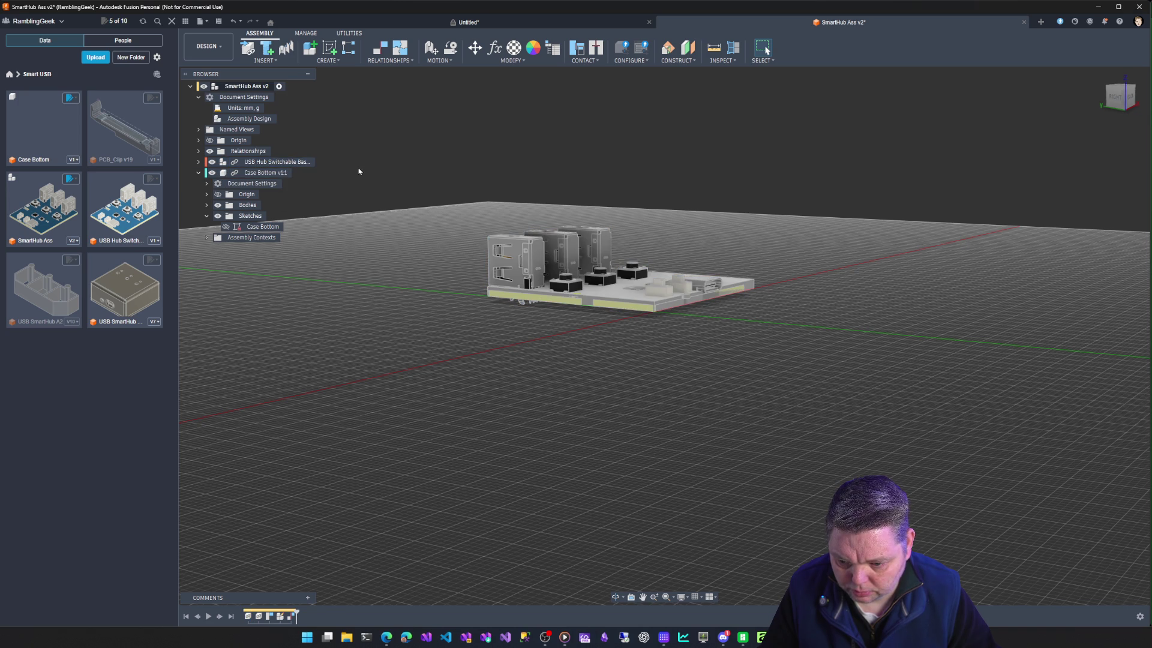
# Select the USB Hub PCB component and start a Move/Copy on it.
pyautogui.click(261, 162)
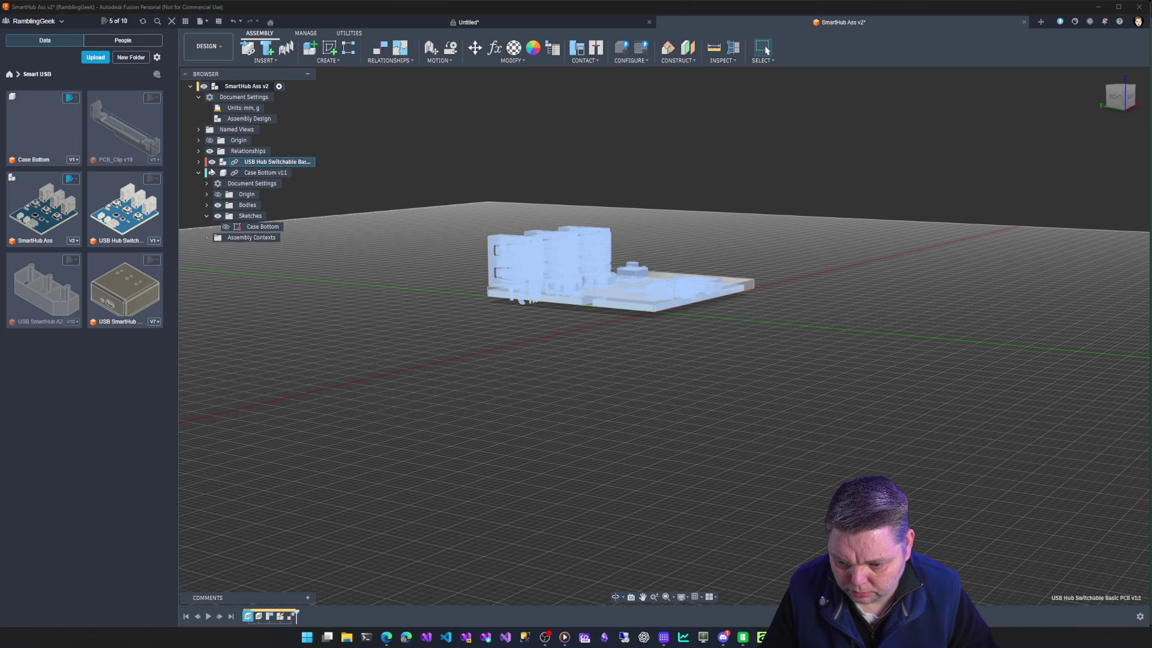
pyautogui.click(200, 162)
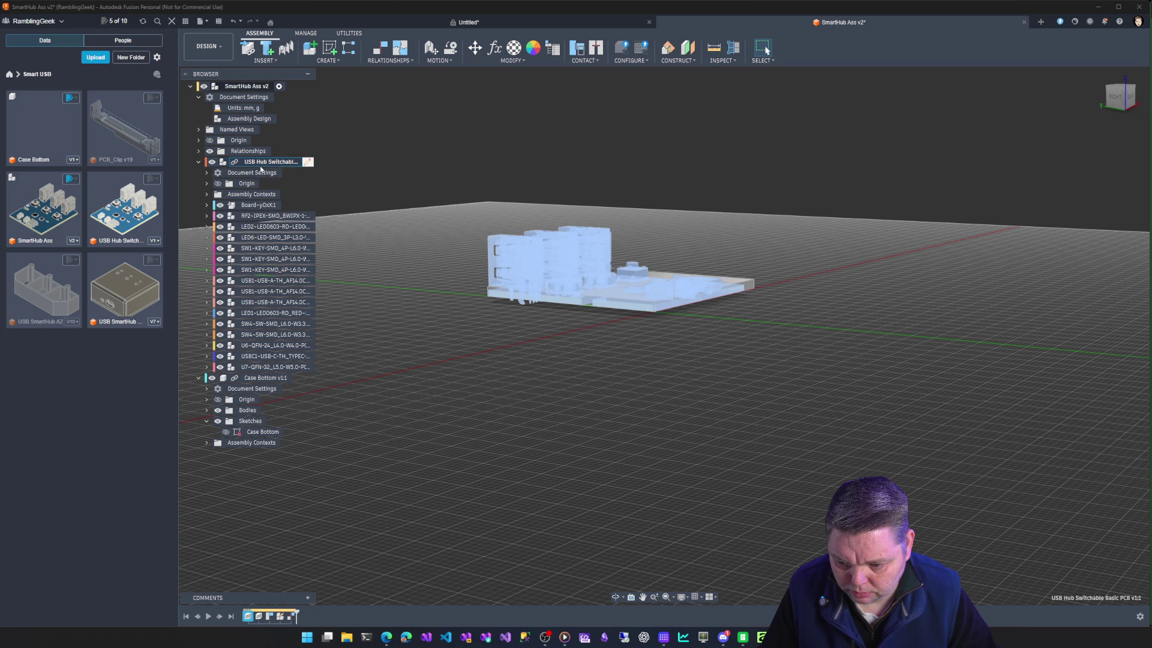
pyautogui.rightClick(264, 162)
pyautogui.click(291, 206)
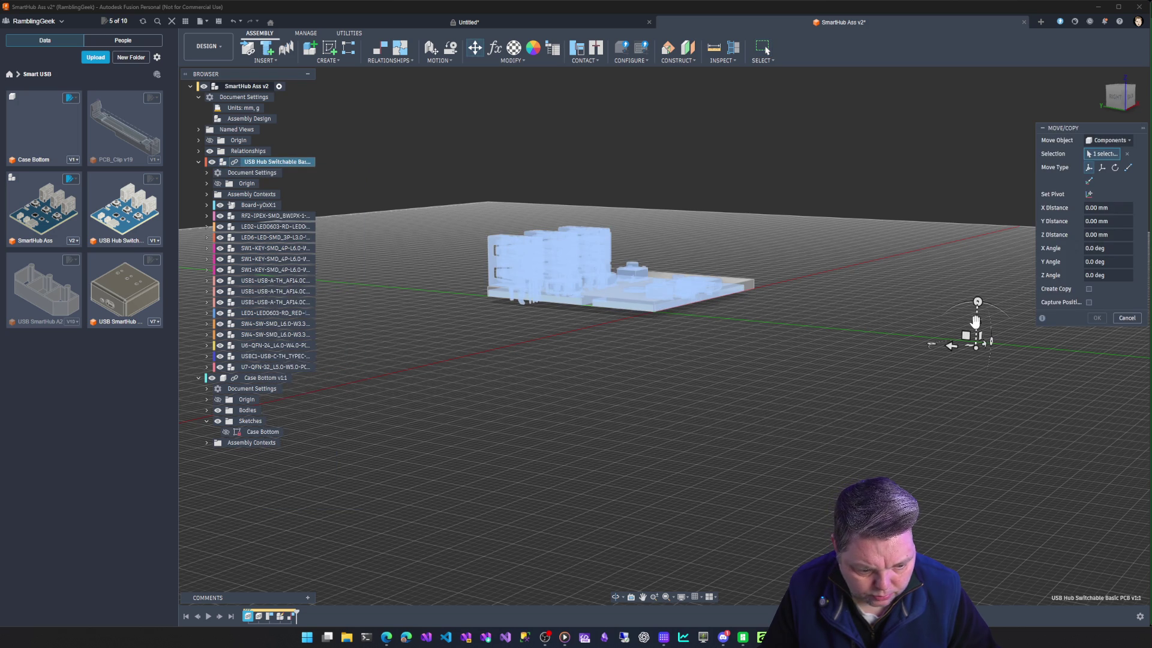
# Drag the PCB up about 7.9 mm with a slight X nudge and confirm the move.
pyautogui.moveTo(978, 323); pyautogui.dragTo(977, 284)
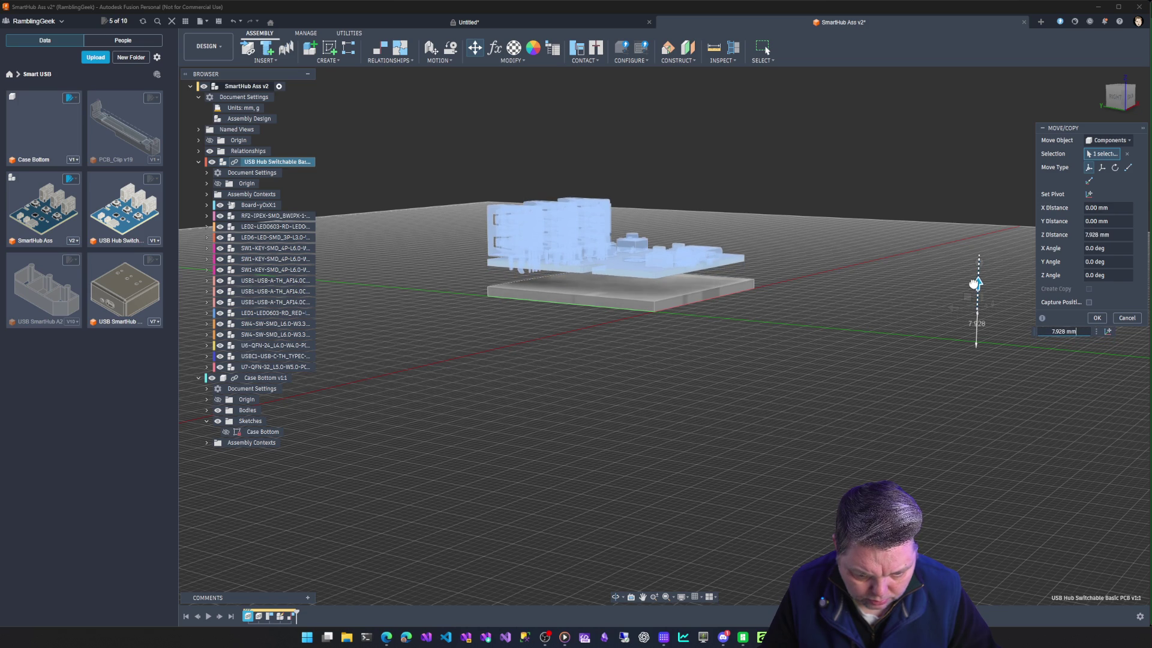
pyautogui.moveTo(977, 271)
pyautogui.keyDown('shift'); pyautogui.mouseDown(button='middle')
pyautogui.moveTo(977, 234)
pyautogui.moveTo(720, 203)
pyautogui.mouseUp(button='middle'); pyautogui.keyUp('shift')
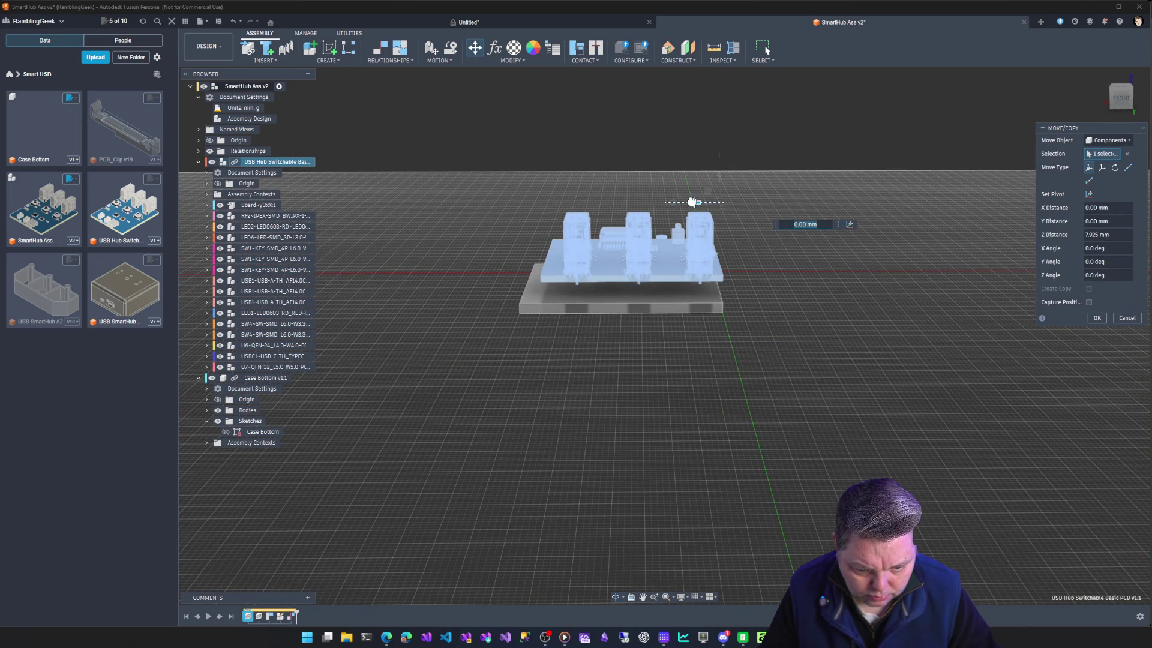
pyautogui.moveTo(693, 202); pyautogui.dragTo(706, 202)
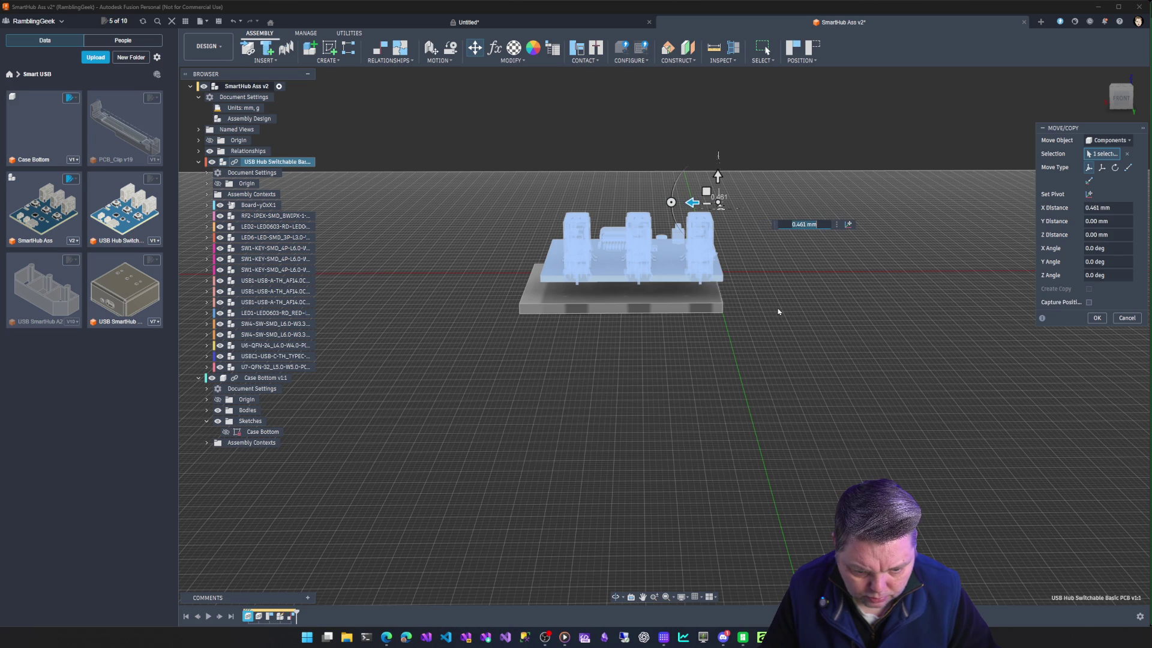
pyautogui.press('Return')
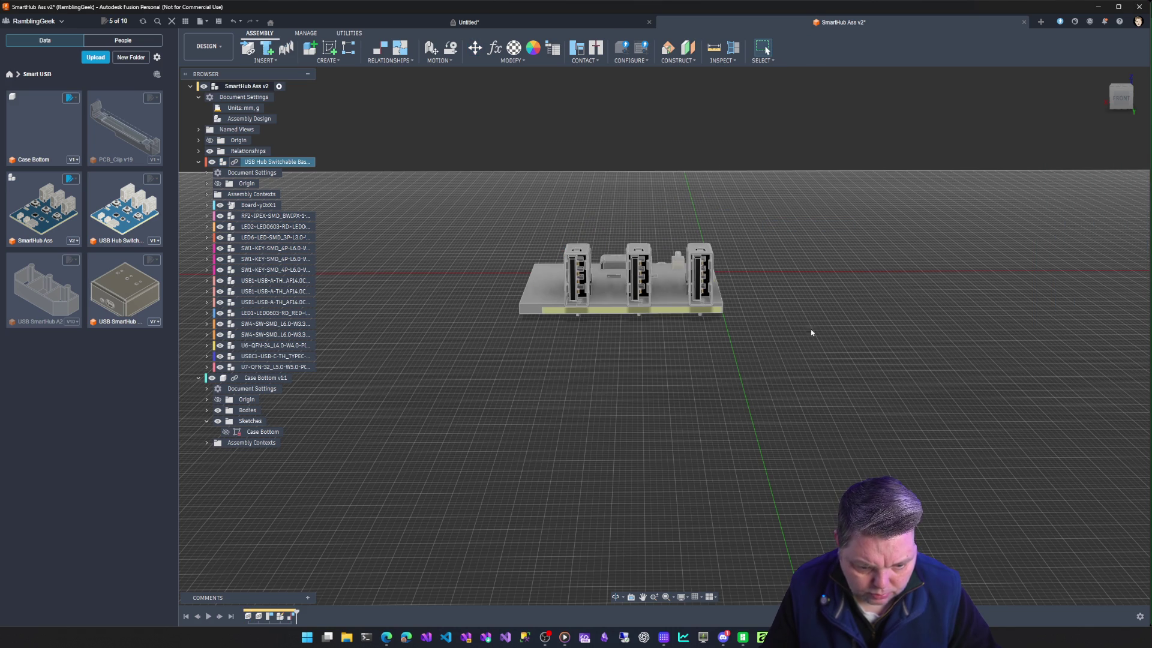
pyautogui.moveTo(784, 315)
pyautogui.keyDown('shift'); pyautogui.mouseDown(button='middle')
pyautogui.moveTo(631, 270)
pyautogui.moveTo(631, 180)
pyautogui.mouseUp(button='middle'); pyautogui.keyUp('shift')
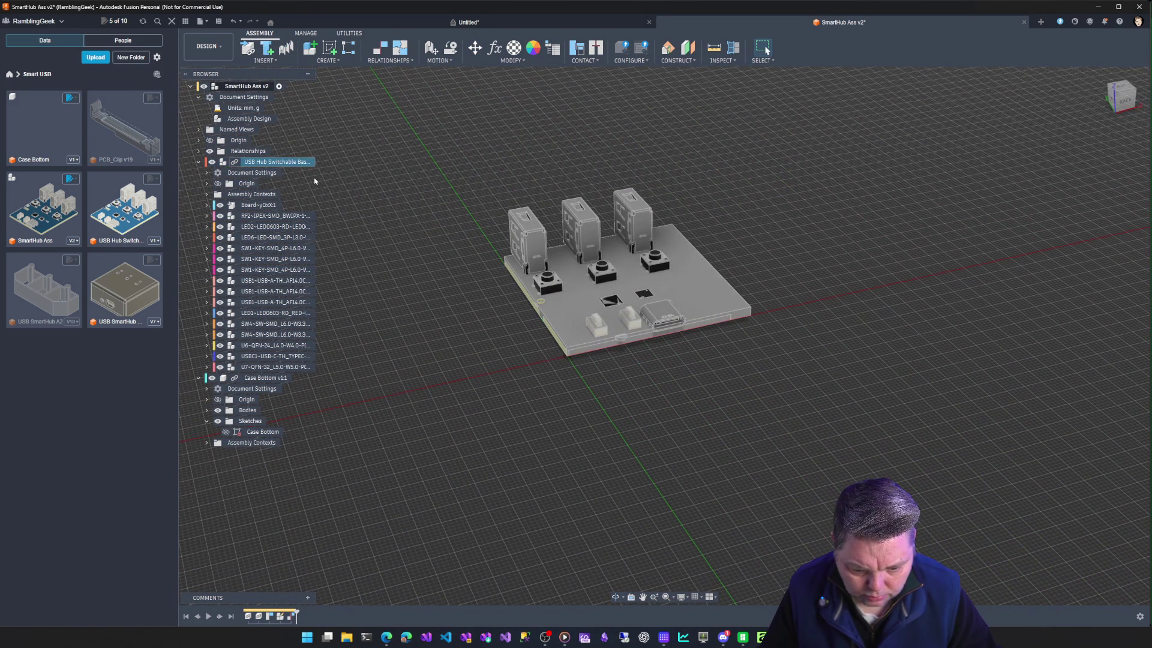
# Move the USB Hub board up again by about 7.56 mm along Z and commit it.
pyautogui.rightClick(279, 162)
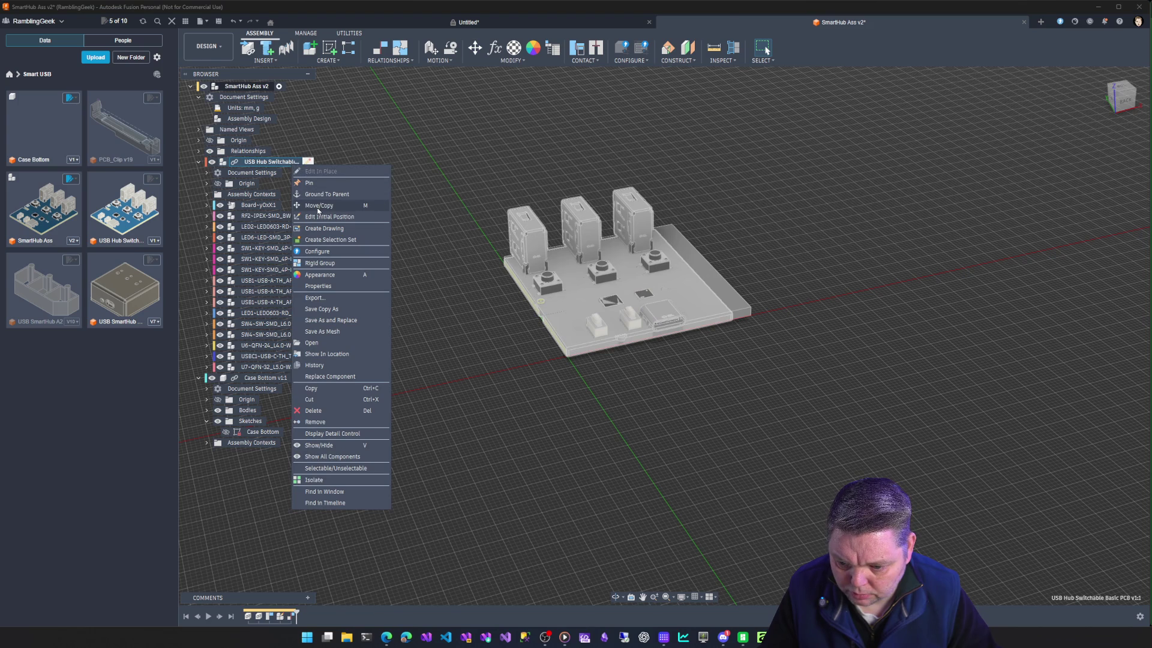
pyautogui.click(318, 205)
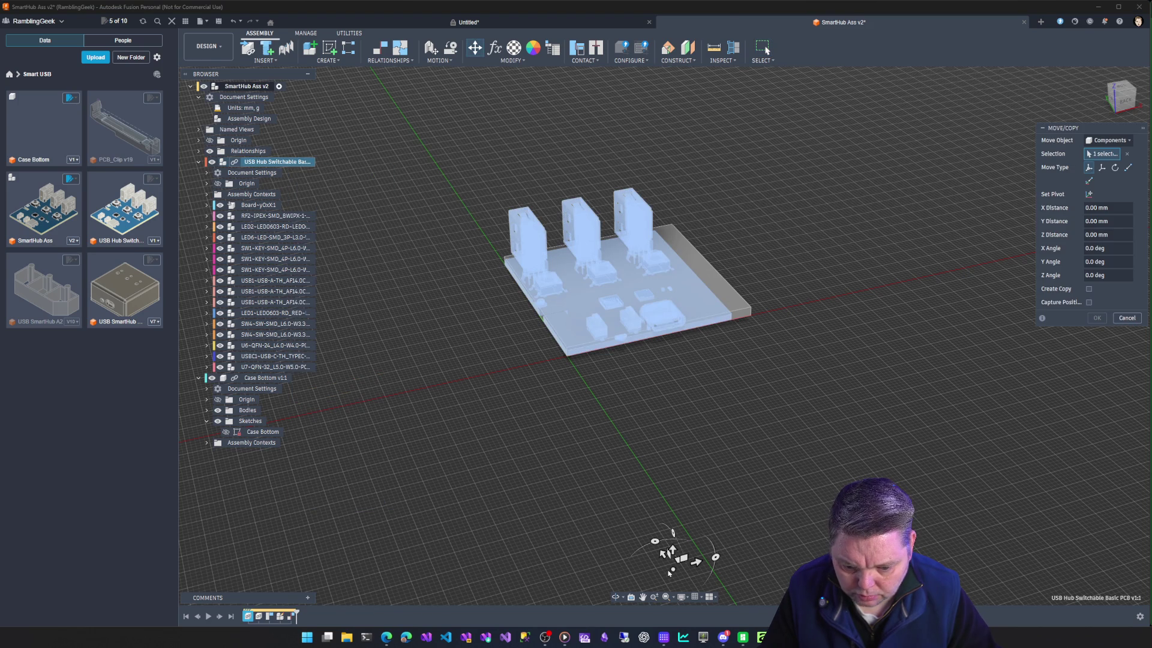
pyautogui.moveTo(696, 560)
pyautogui.mouseDown()
pyautogui.moveTo(707, 563)
pyautogui.moveTo(686, 566)
pyautogui.moveTo(664, 529)
pyautogui.mouseUp()
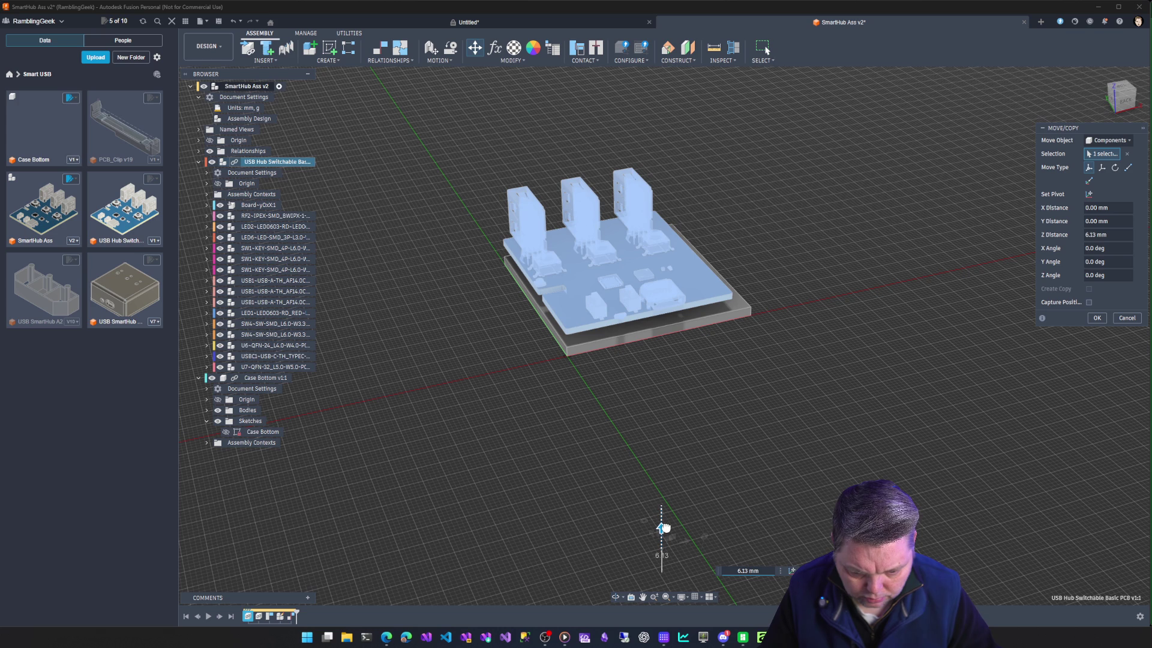
pyautogui.moveTo(663, 529); pyautogui.dragTo(666, 523)
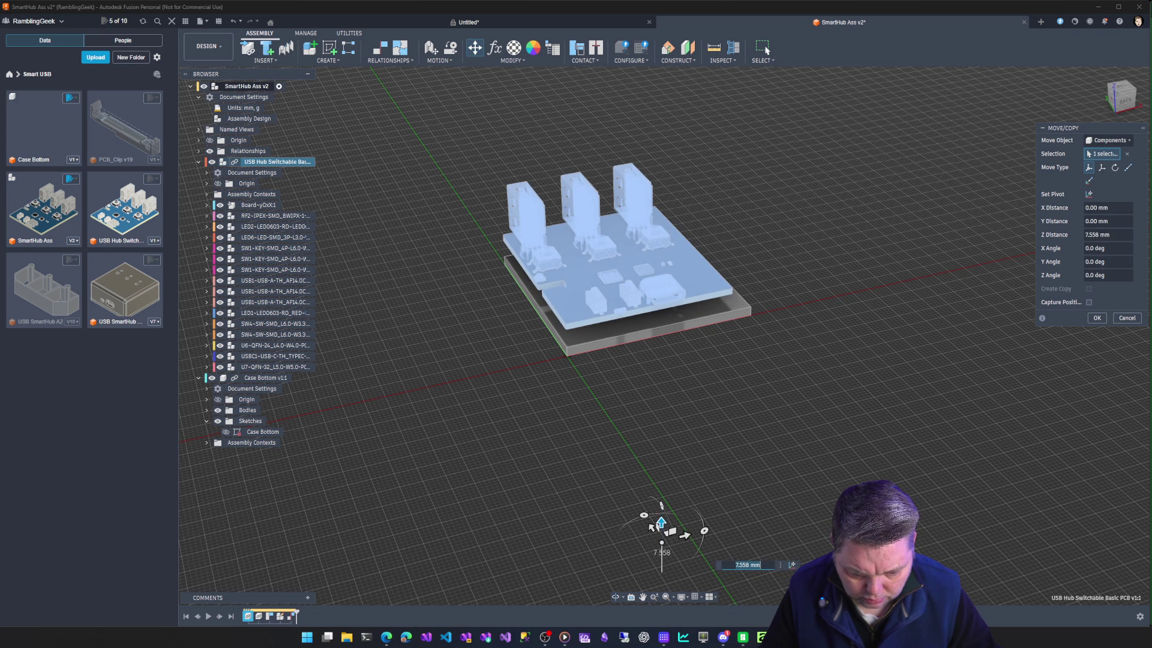
pyautogui.click(1098, 318)
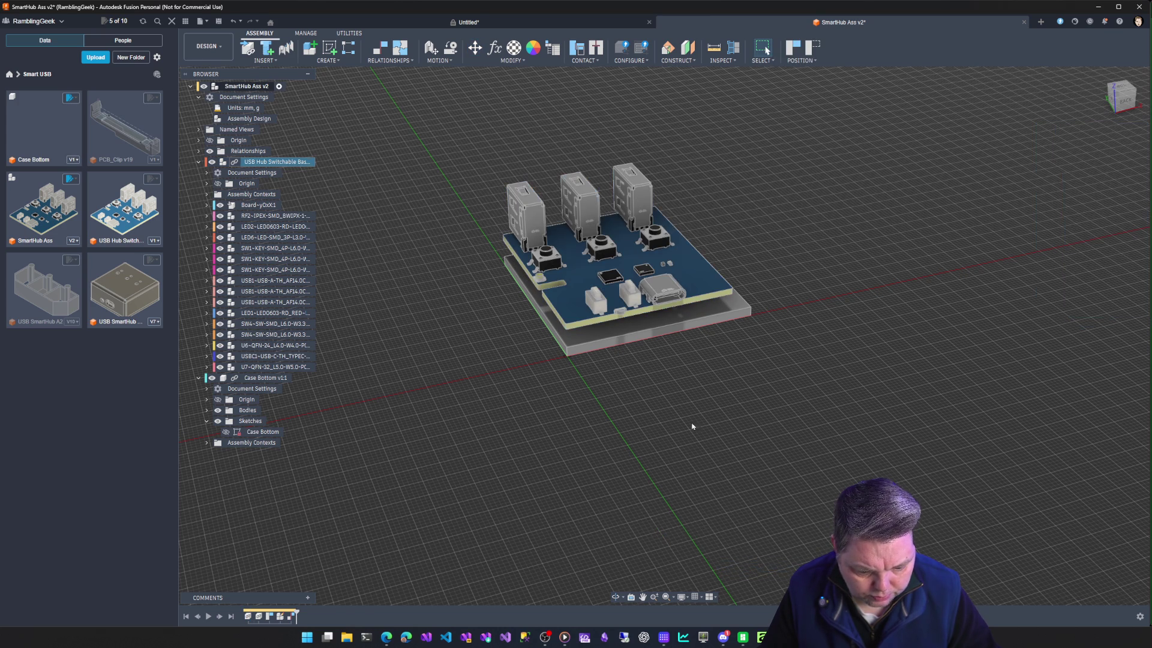
# Orbit around the USB ports to check the board's height above the plate, then deselect it.
pyautogui.keyDown('shift'); pyautogui.moveTo(630, 361); pyautogui.dragTo(631, 270, button='middle'); pyautogui.keyUp('shift')
pyautogui.keyDown('shift'); pyautogui.moveTo(631, 315); pyautogui.dragTo(540, 298, button='middle'); pyautogui.keyUp('shift')
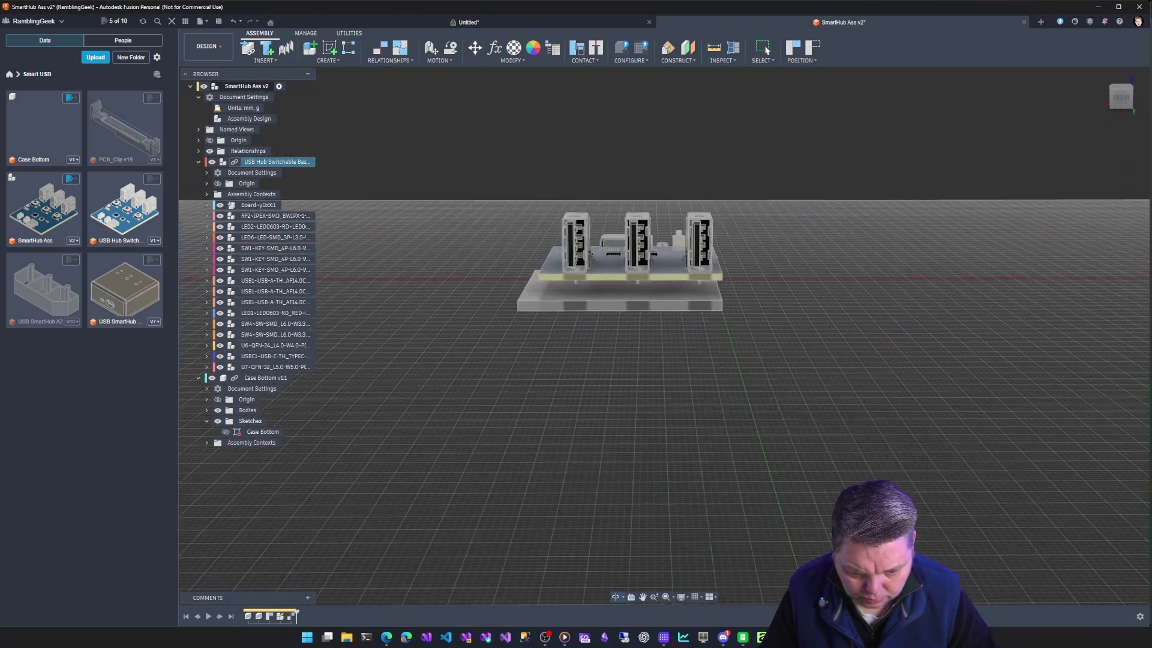
pyautogui.keyDown('shift'); pyautogui.moveTo(630, 297); pyautogui.dragTo(630, 343, button='middle'); pyautogui.keyUp('shift')
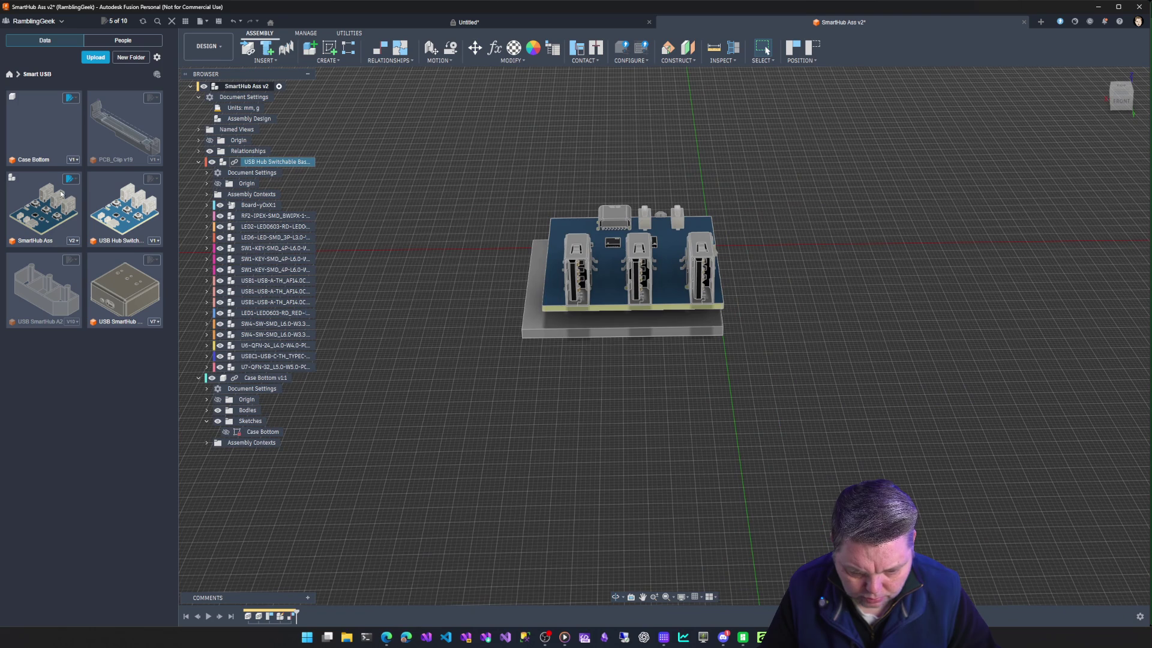
pyautogui.click(222, 132)
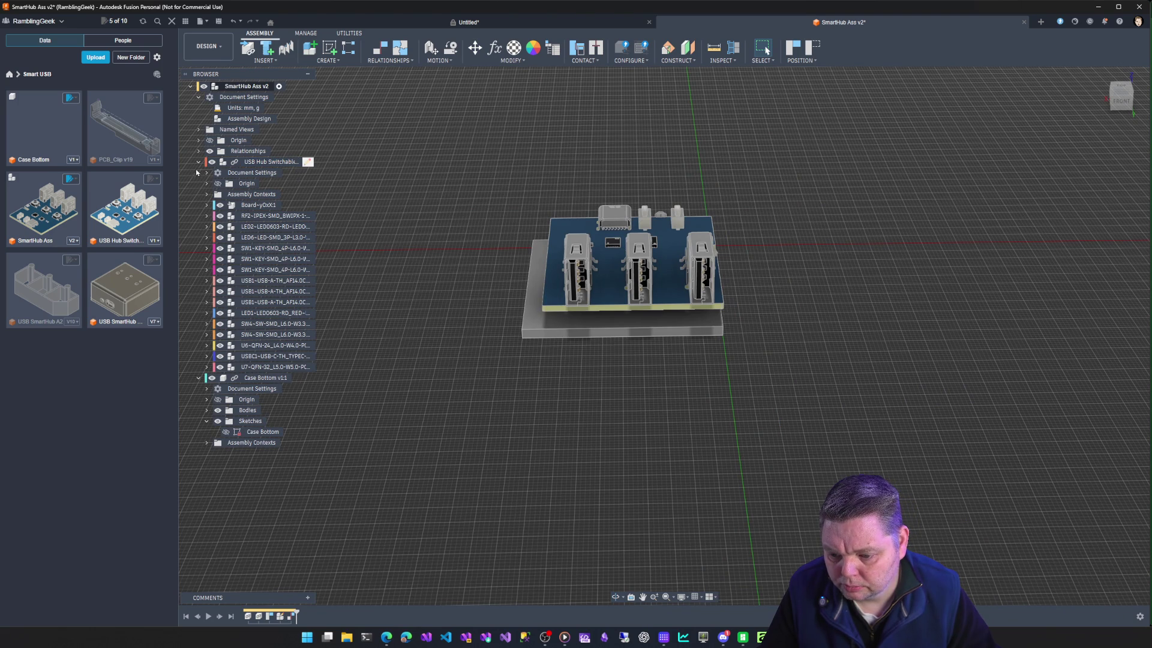
# Move the Case Bottom component -3.111 mm along X using Move/Copy and confirm.
pyautogui.click(201, 163)
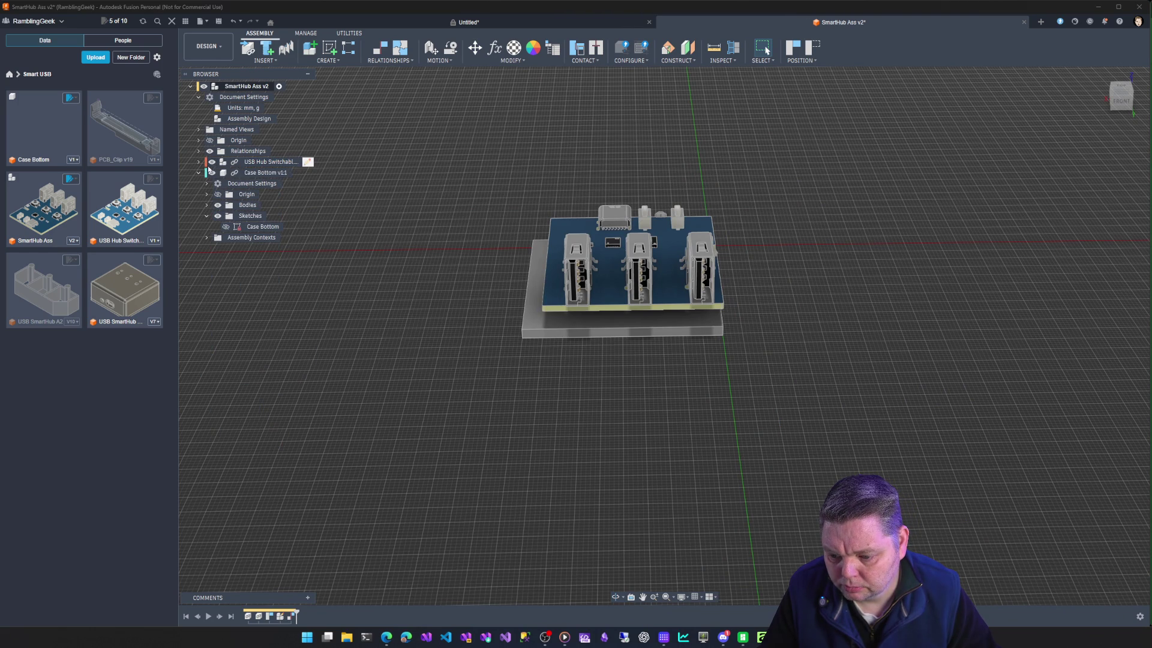
pyautogui.click(260, 173)
pyautogui.rightClick(260, 173)
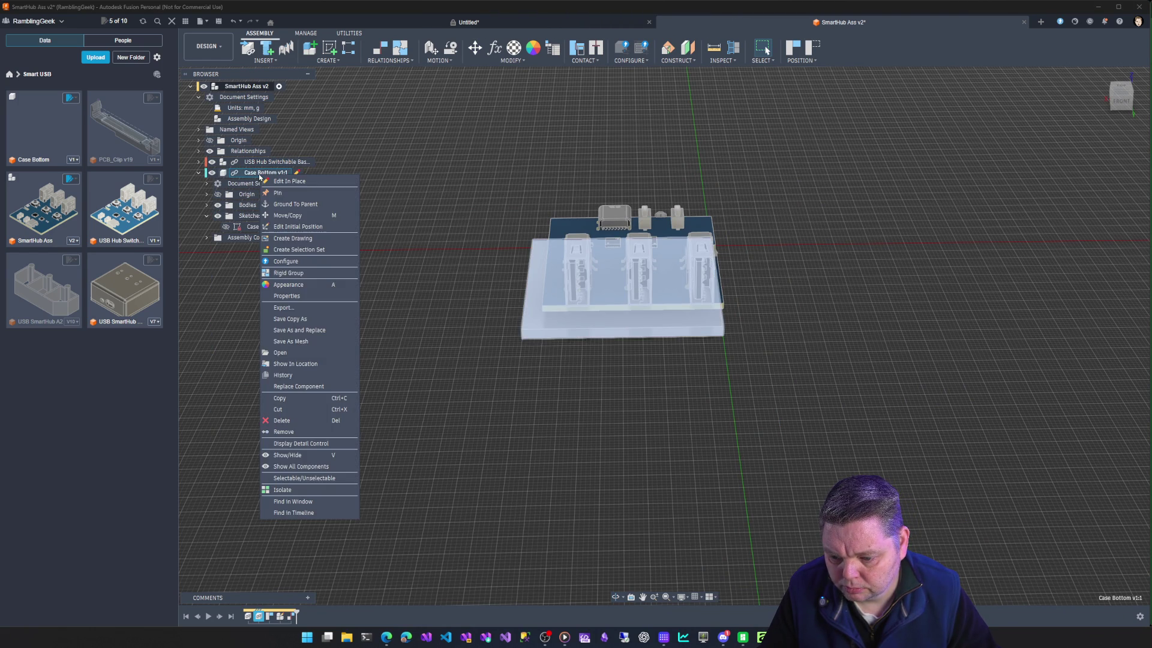
pyautogui.click(287, 215)
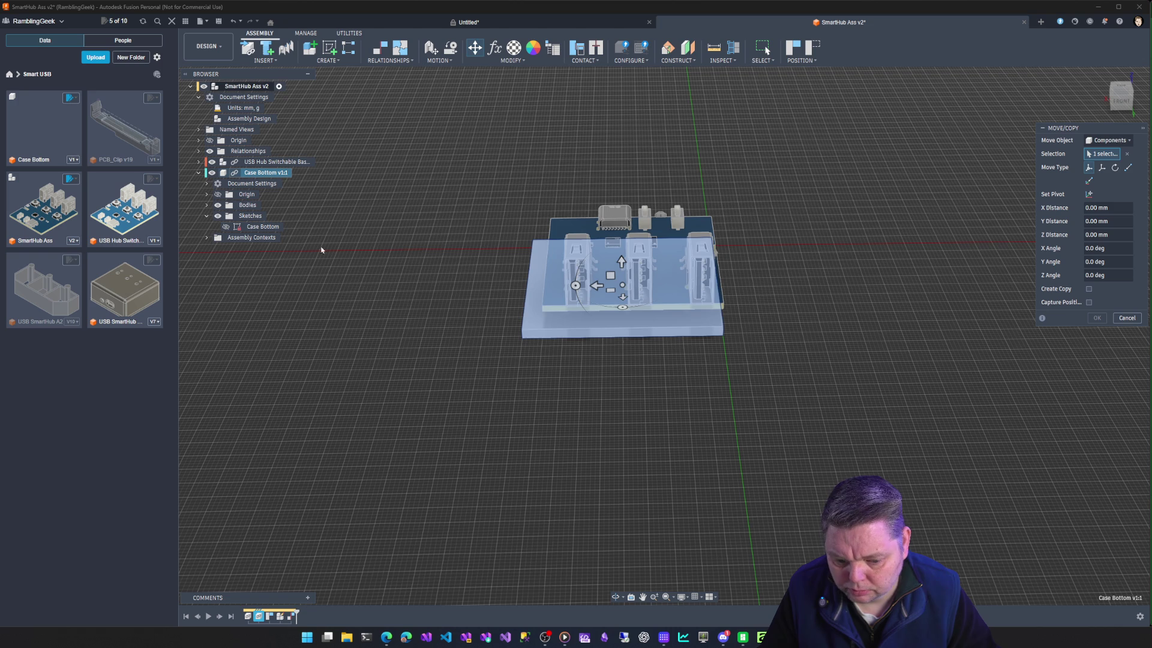
pyautogui.moveTo(597, 286); pyautogui.dragTo(608, 286)
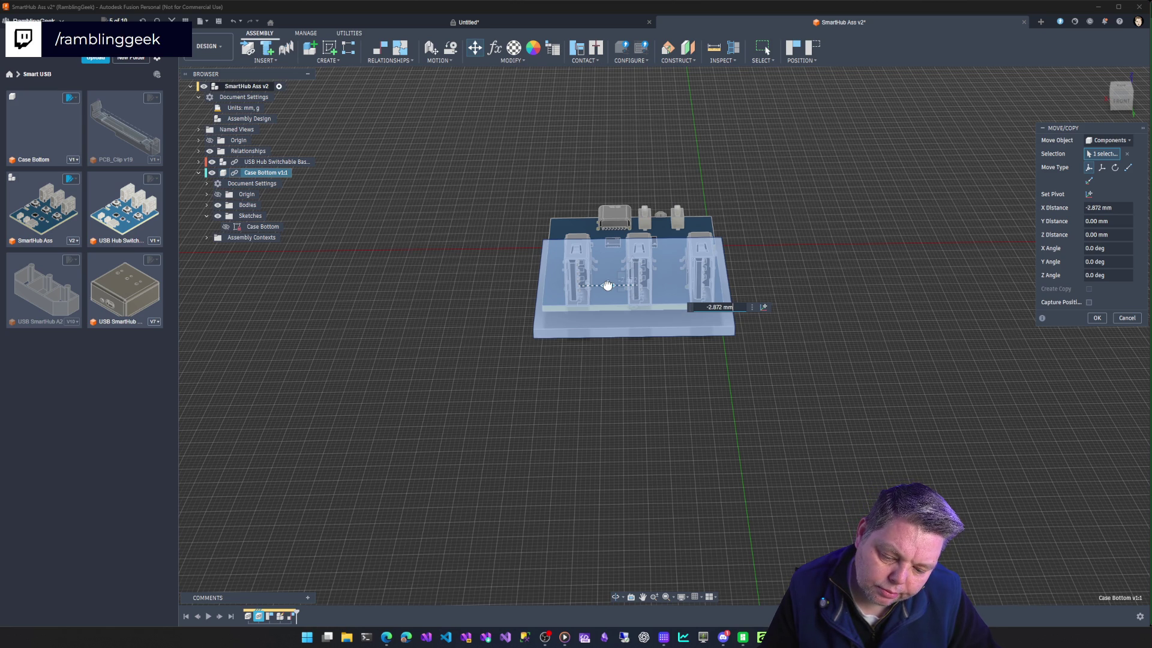
pyautogui.moveTo(608, 286); pyautogui.dragTo(609, 286)
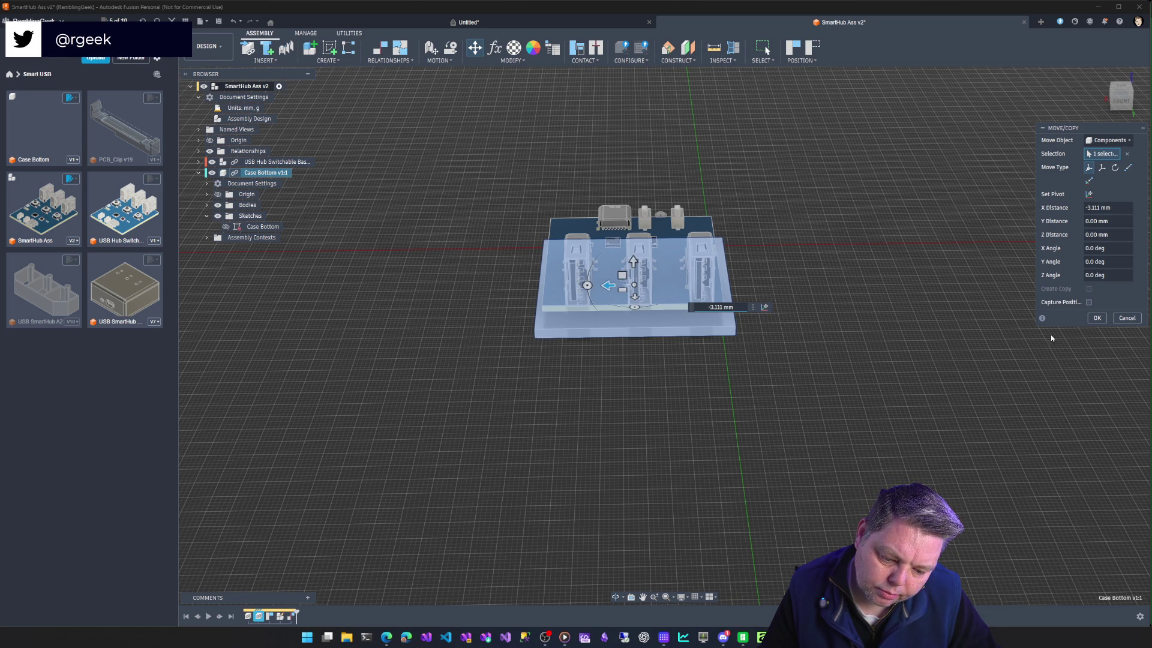
pyautogui.click(1097, 318)
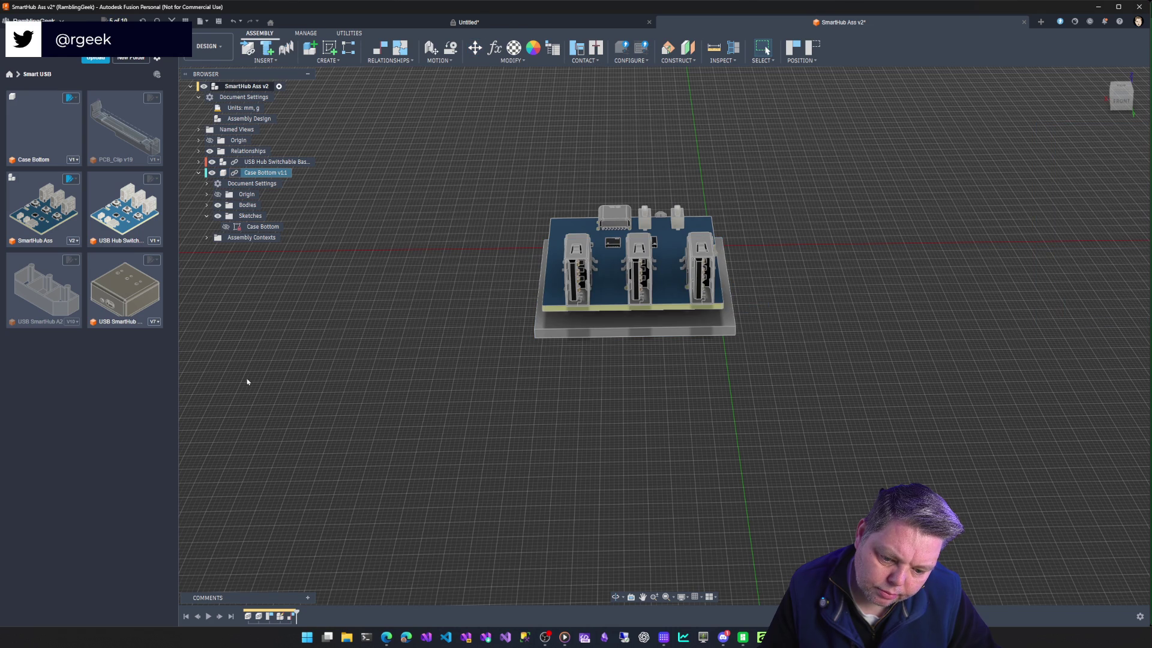
# Bring up the Case Bottom sketch's actions and dismiss them again with Esc.
pyautogui.click(262, 226)
pyautogui.rightClick(262, 227)
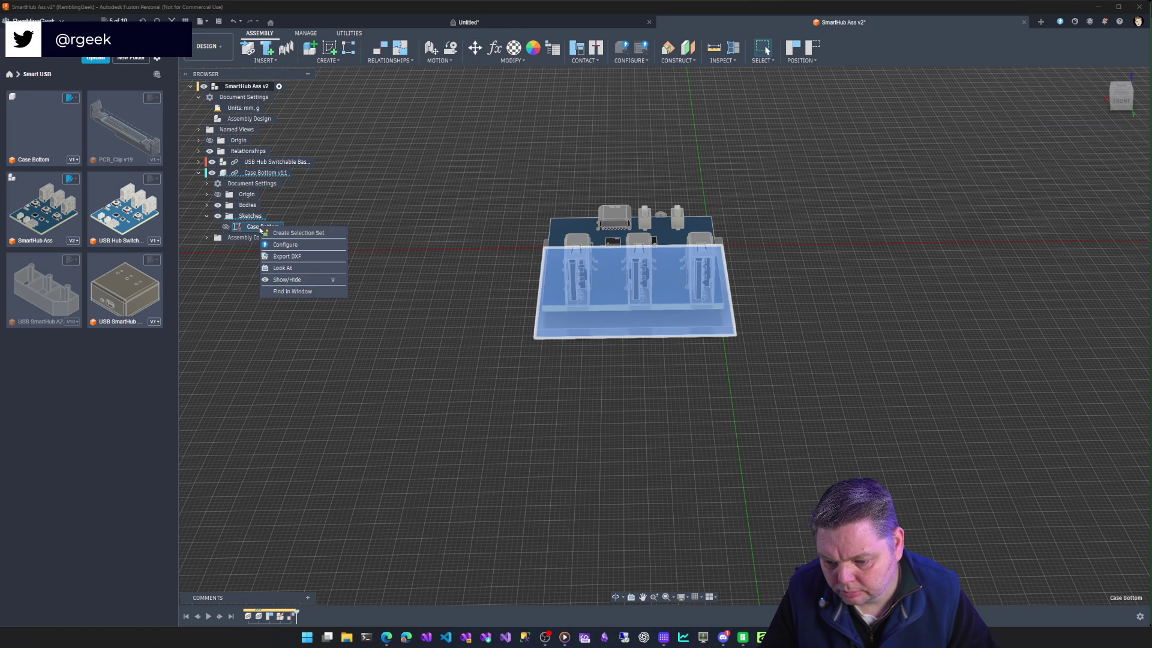
pyautogui.press('Escape')
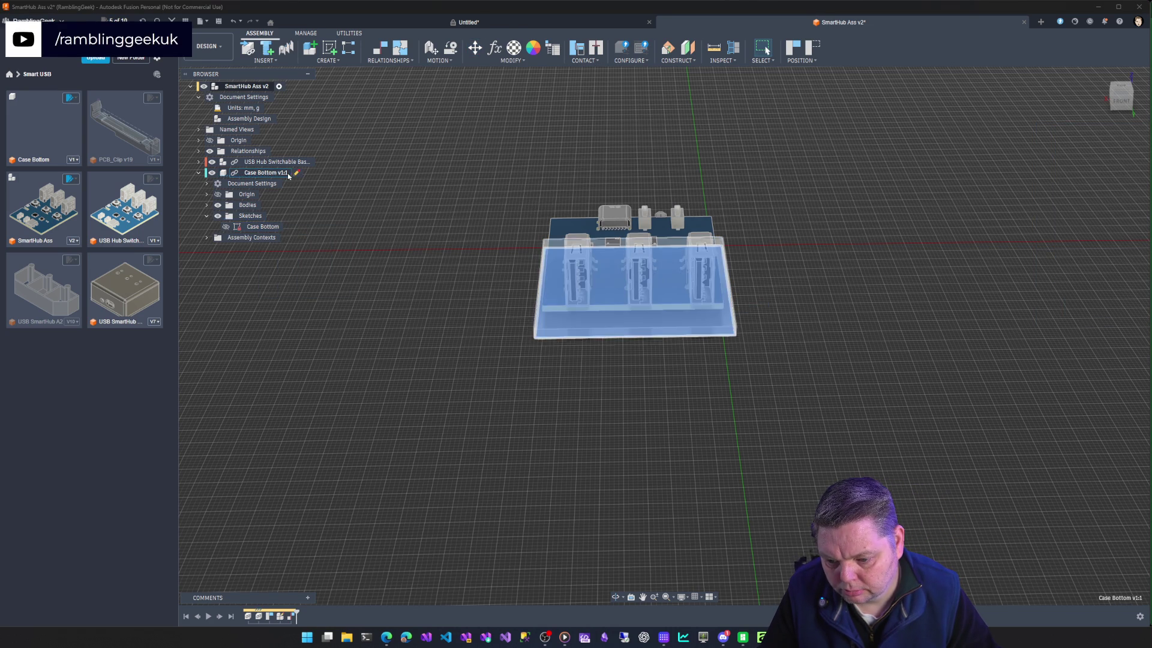
# Edit Case Bottom in place, capturing the current positions, and enter its sketch.
pyautogui.click(296, 173)
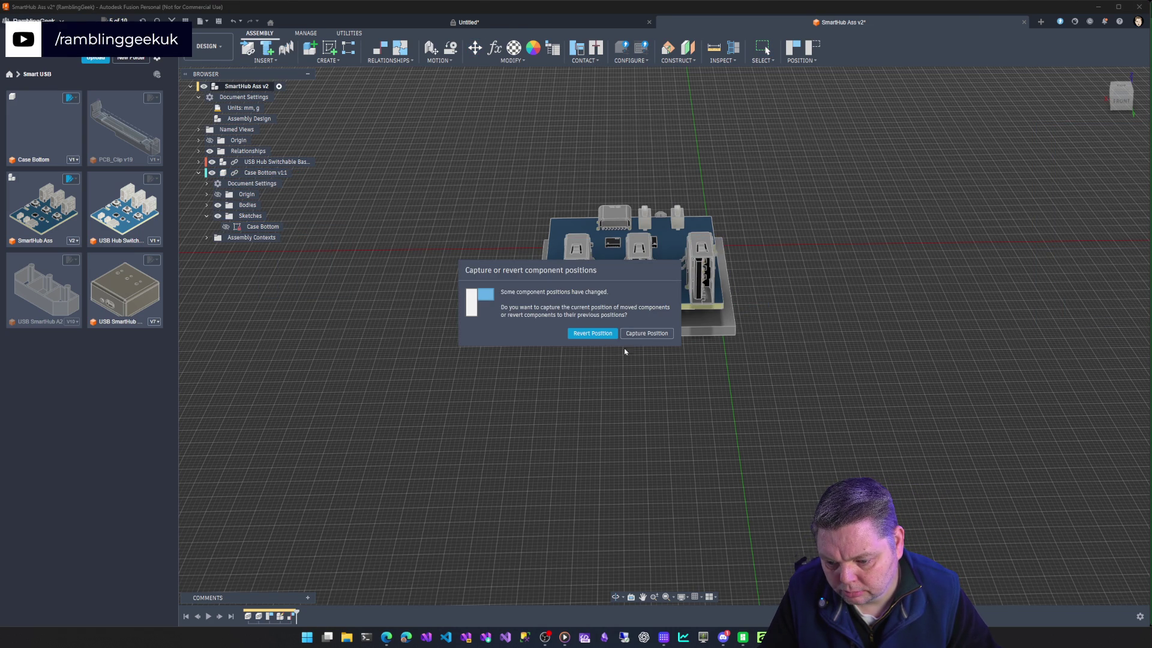
pyautogui.click(647, 333)
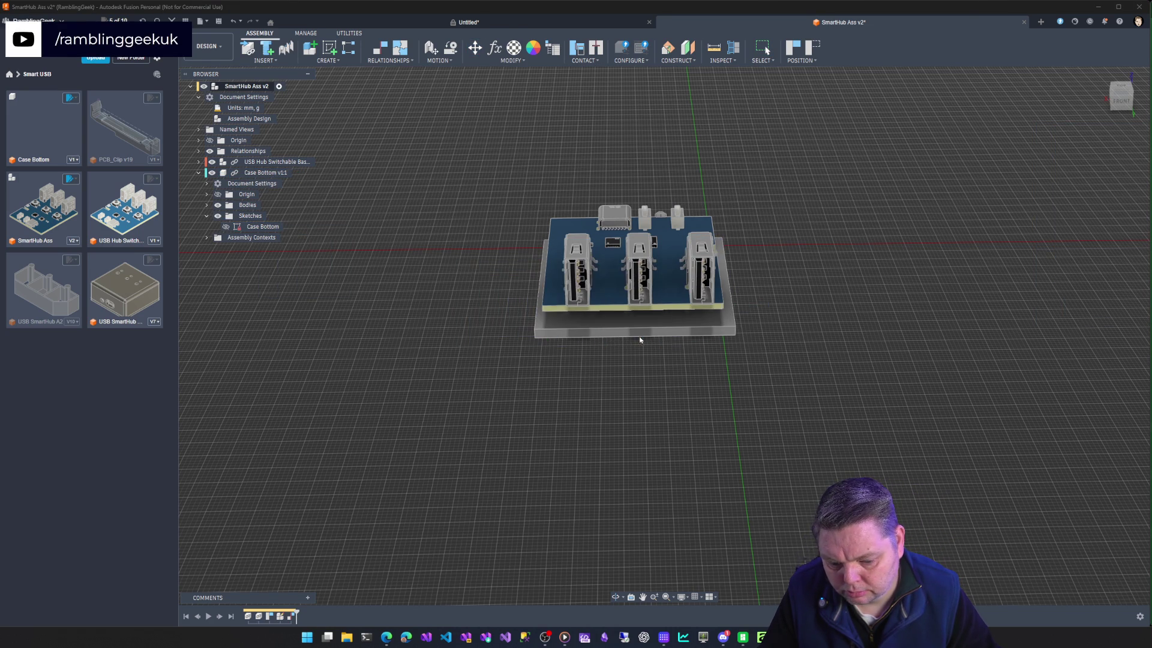
pyautogui.rightClick(267, 226)
pyautogui.click(291, 261)
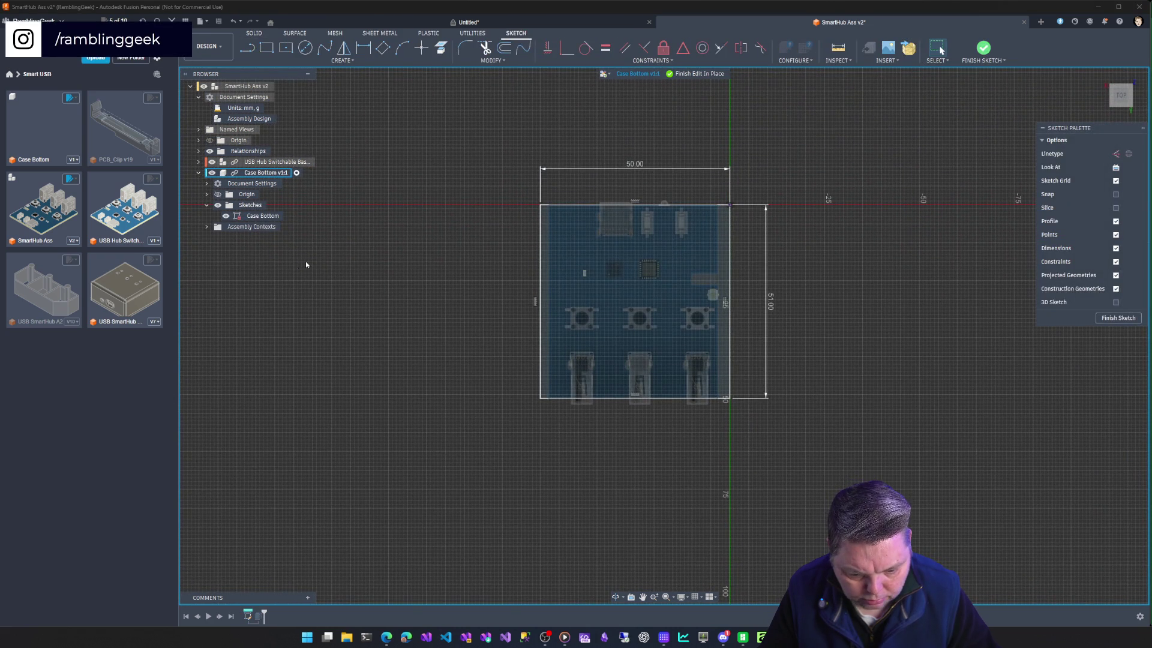
# Change the plate's 50 mm width dimension to 55 mm and finish the sketch.
pyautogui.doubleClick(634, 164)
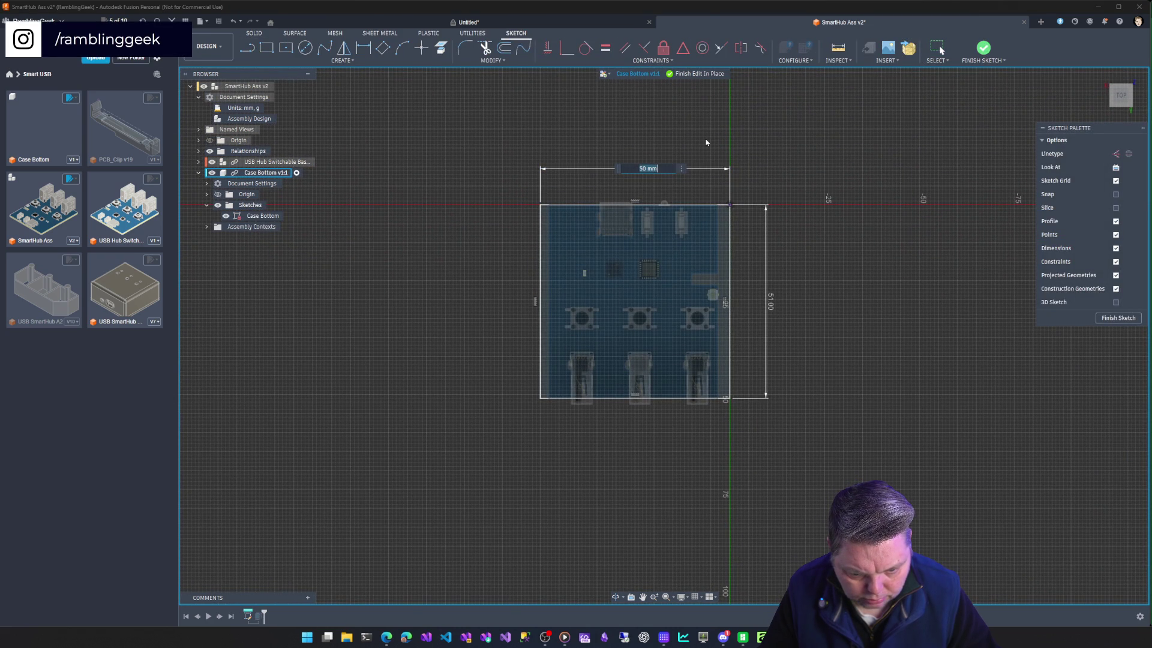
pyautogui.write('55')
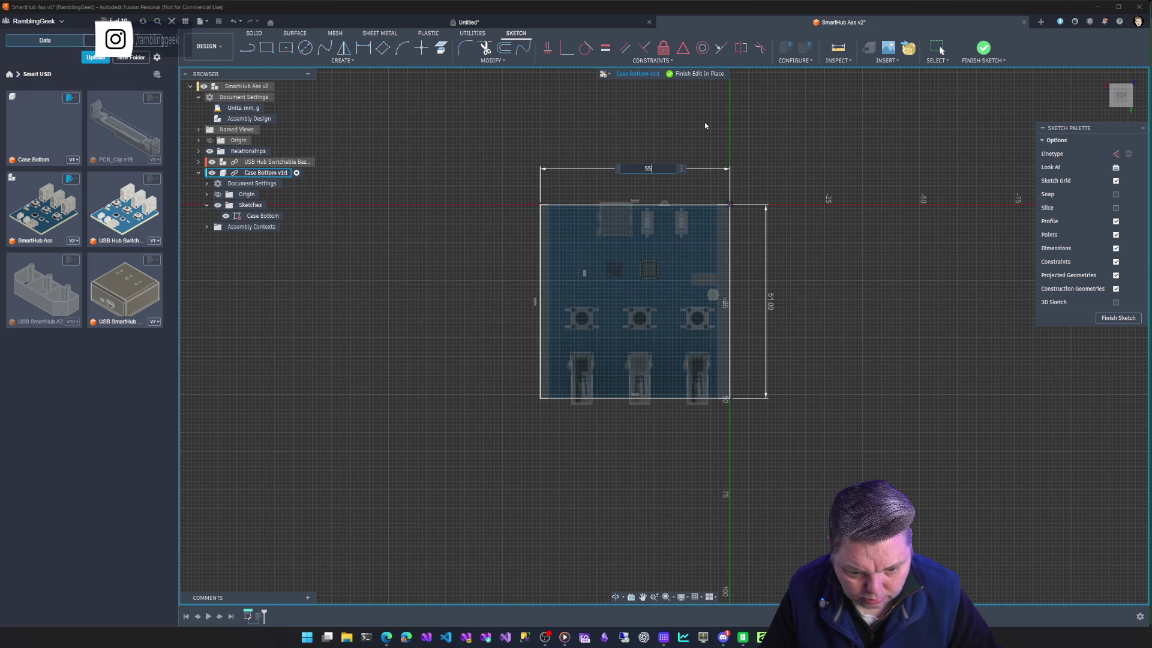
pyautogui.press('Return')
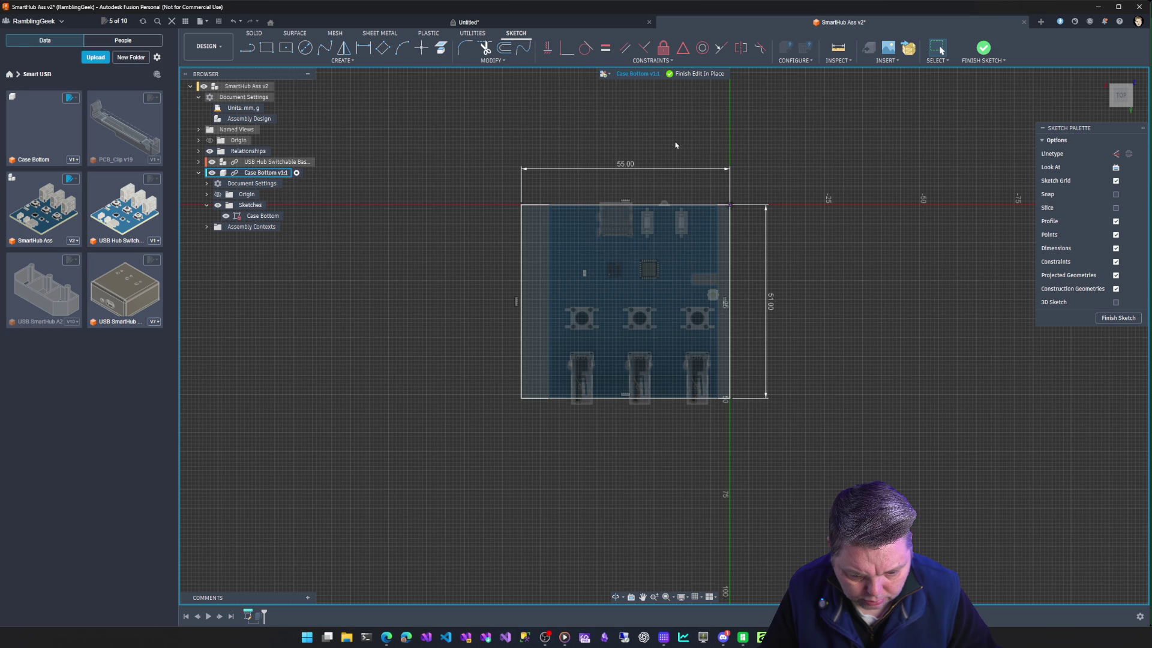
pyautogui.click(1118, 318)
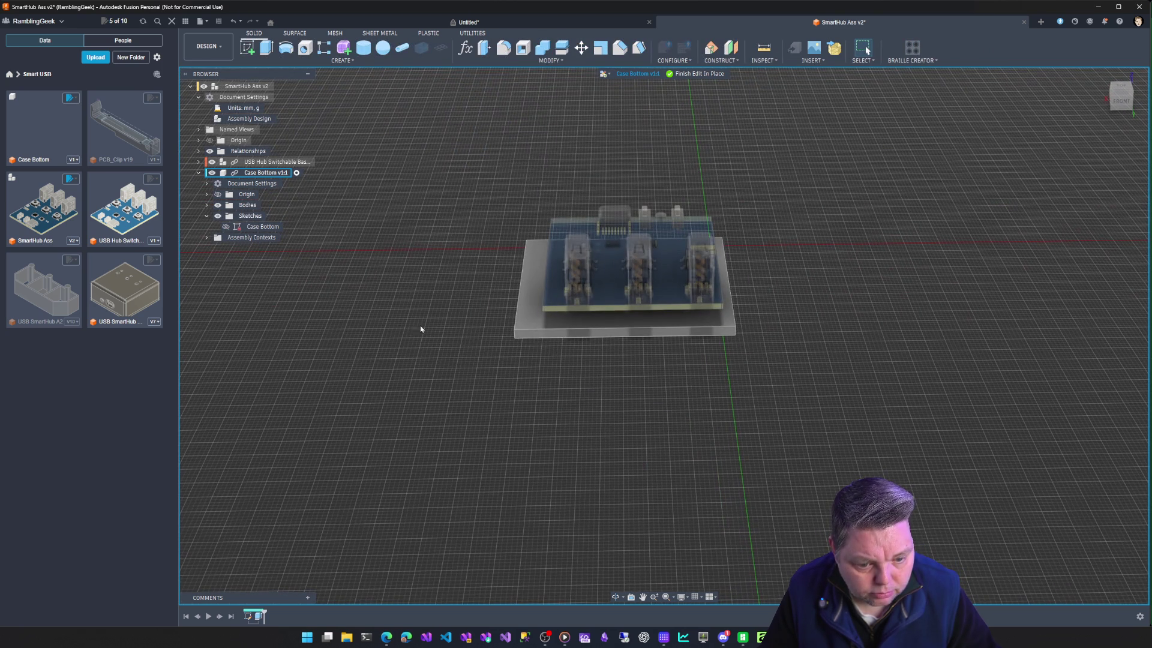
pyautogui.click(763, 50)
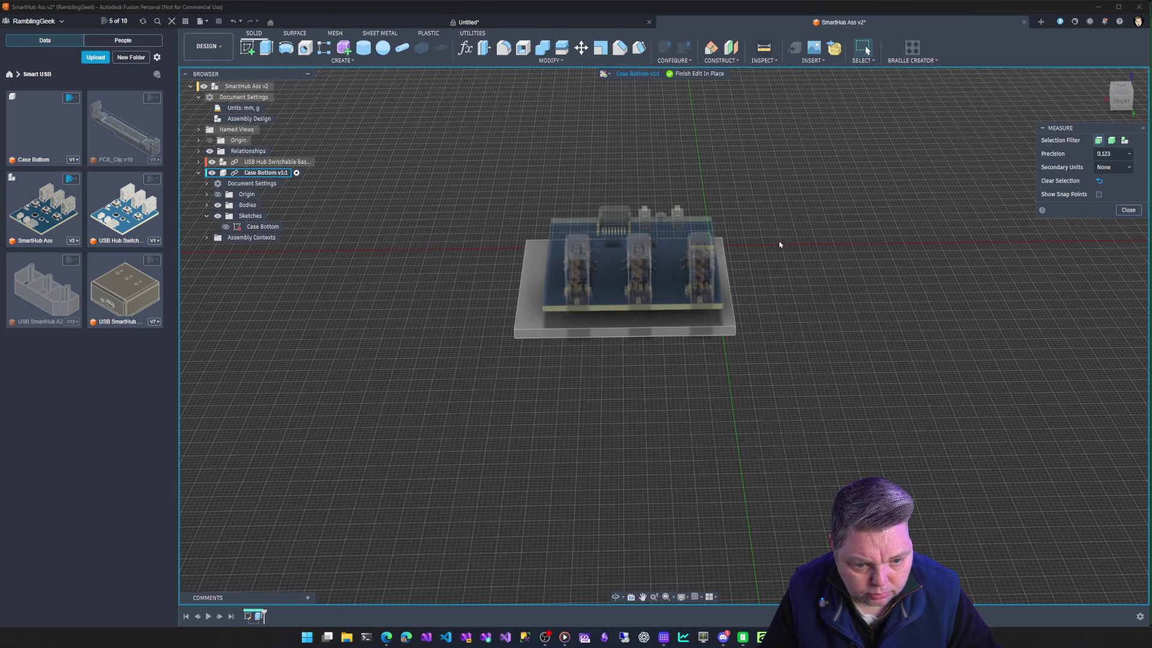
pyautogui.click(722, 306)
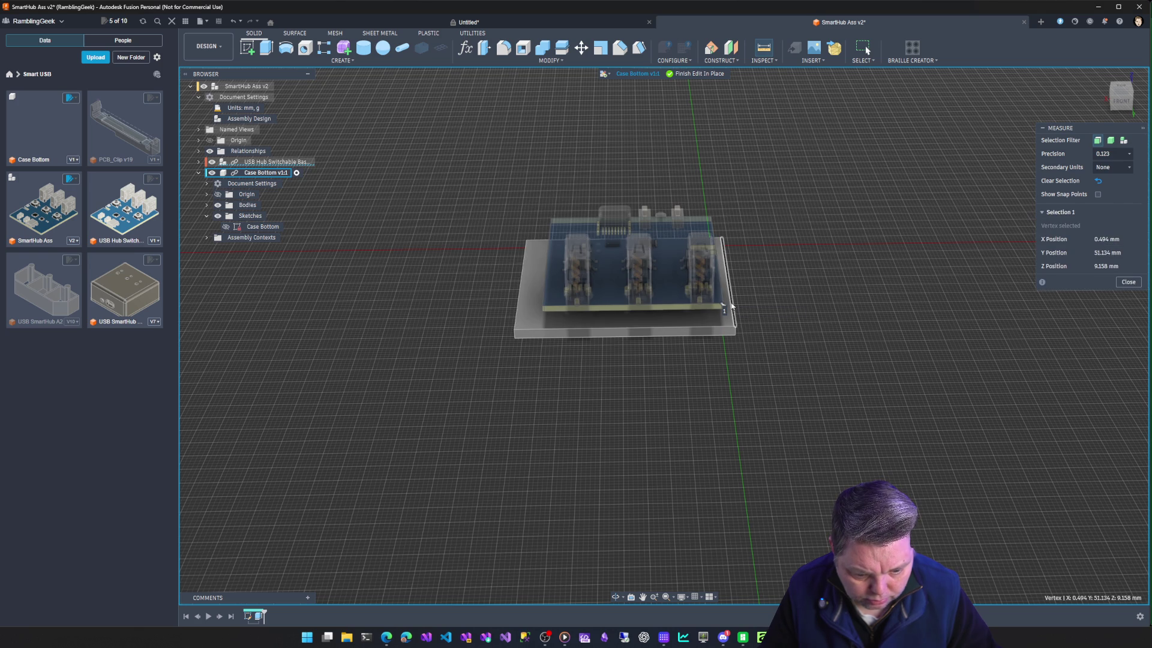
pyautogui.click(731, 307)
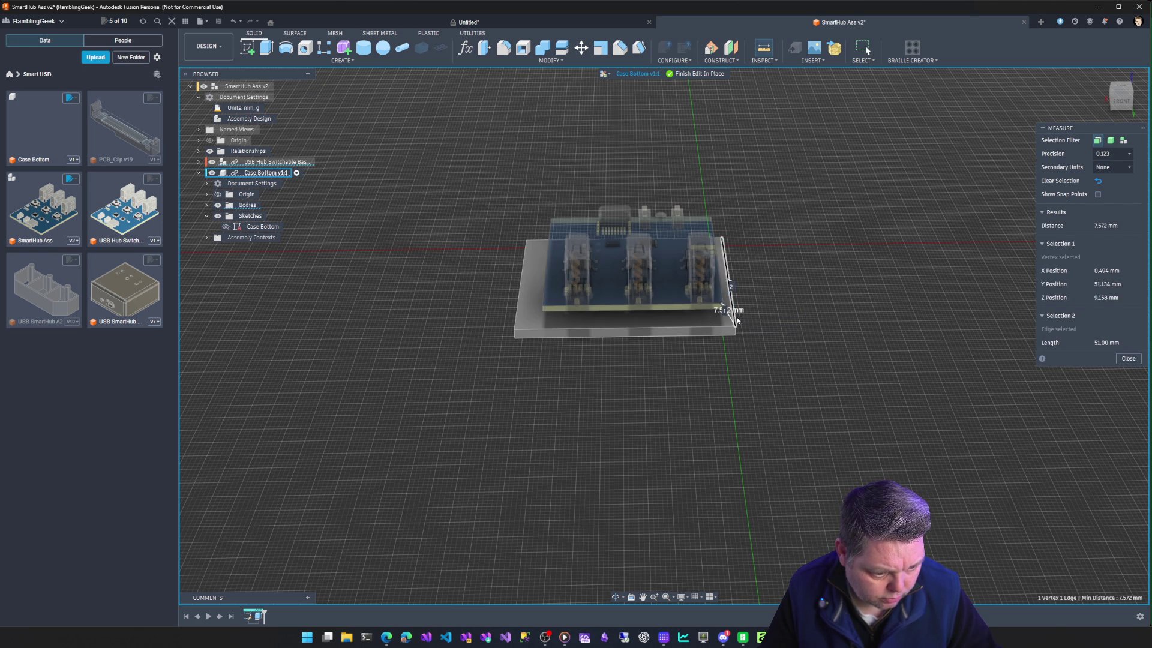
pyautogui.moveTo(721, 306)
pyautogui.keyDown('shift'); pyautogui.mouseDown(button='middle')
pyautogui.moveTo(612, 347)
pyautogui.moveTo(694, 360)
pyautogui.mouseUp(button='middle'); pyautogui.keyUp('shift')
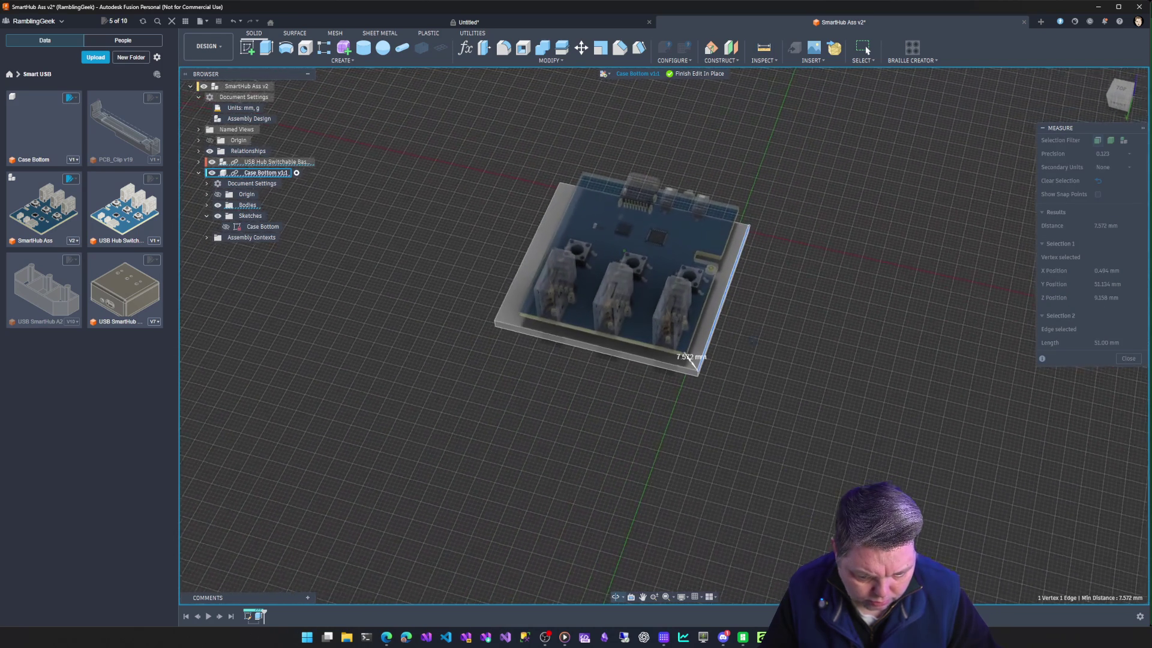
pyautogui.press('Escape')
pyautogui.moveTo(748, 342)
pyautogui.keyDown('shift'); pyautogui.mouseDown(button='middle')
pyautogui.moveTo(748, 225)
pyautogui.moveTo(685, 271)
pyautogui.mouseUp(button='middle'); pyautogui.keyUp('shift')
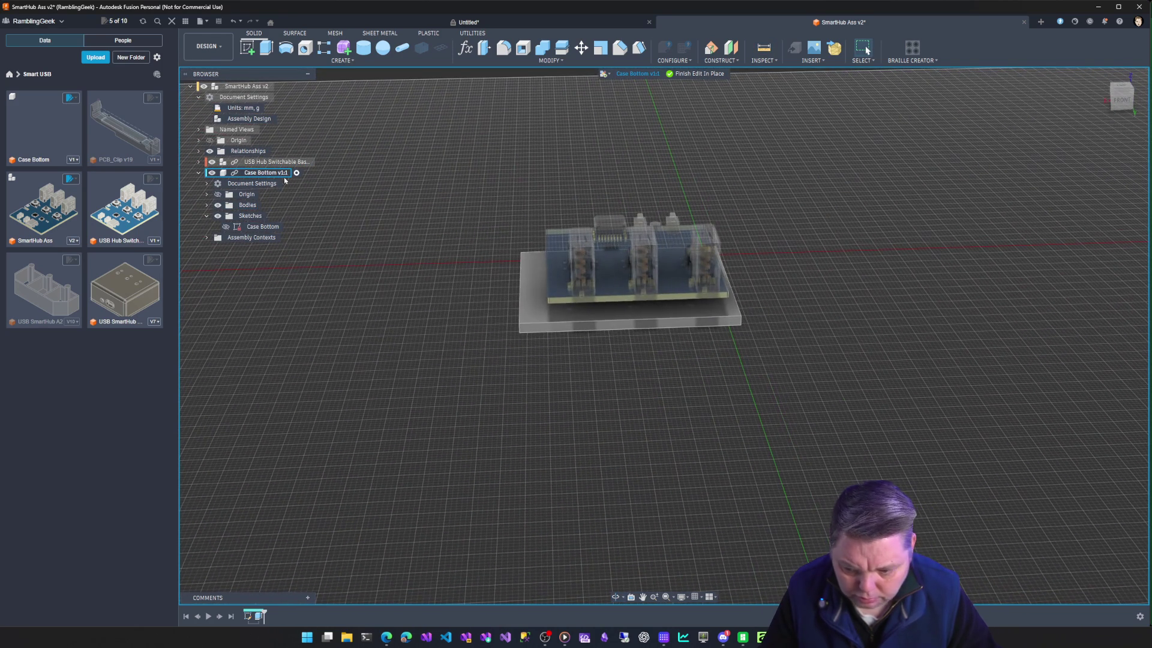
# Finish Edit In Place, then move Case Bottom about -2.97 mm along X and confirm.
pyautogui.rightClick(266, 171)
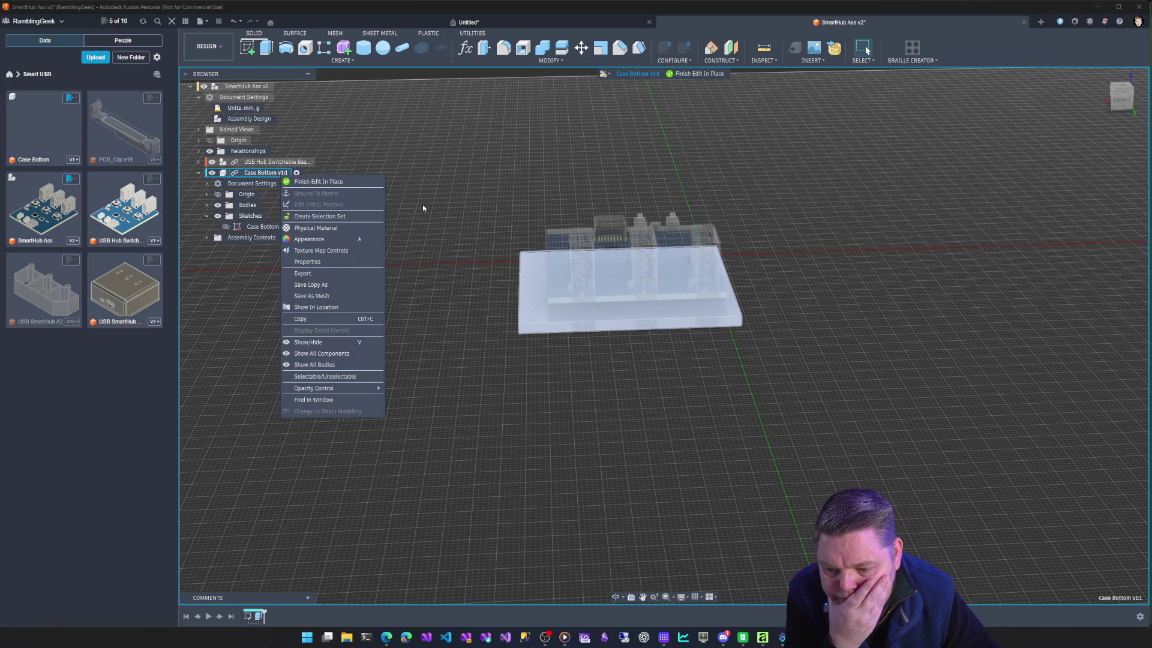
pyautogui.click(320, 181)
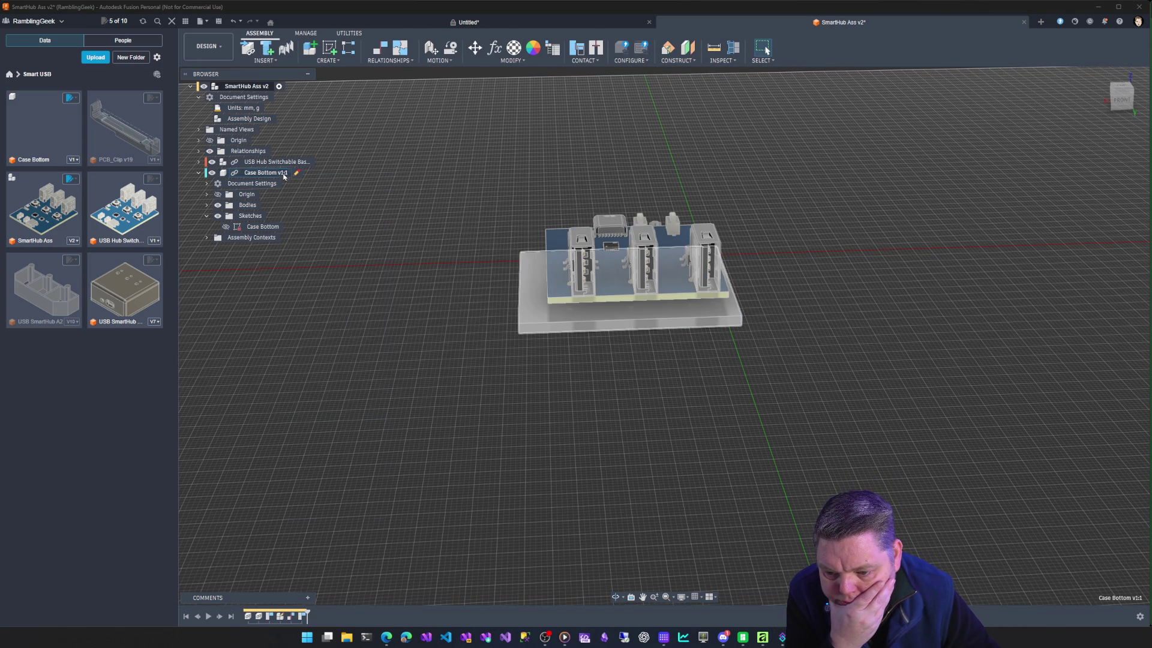
pyautogui.rightClick(284, 176)
pyautogui.click(324, 205)
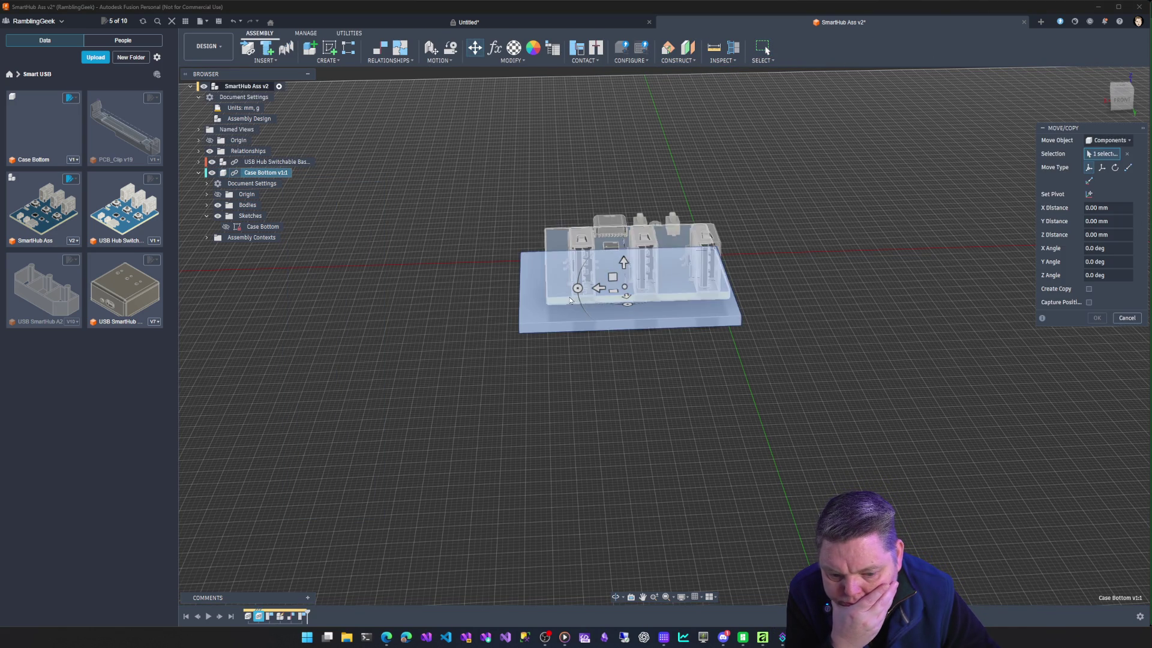
pyautogui.moveTo(599, 288); pyautogui.dragTo(610, 287)
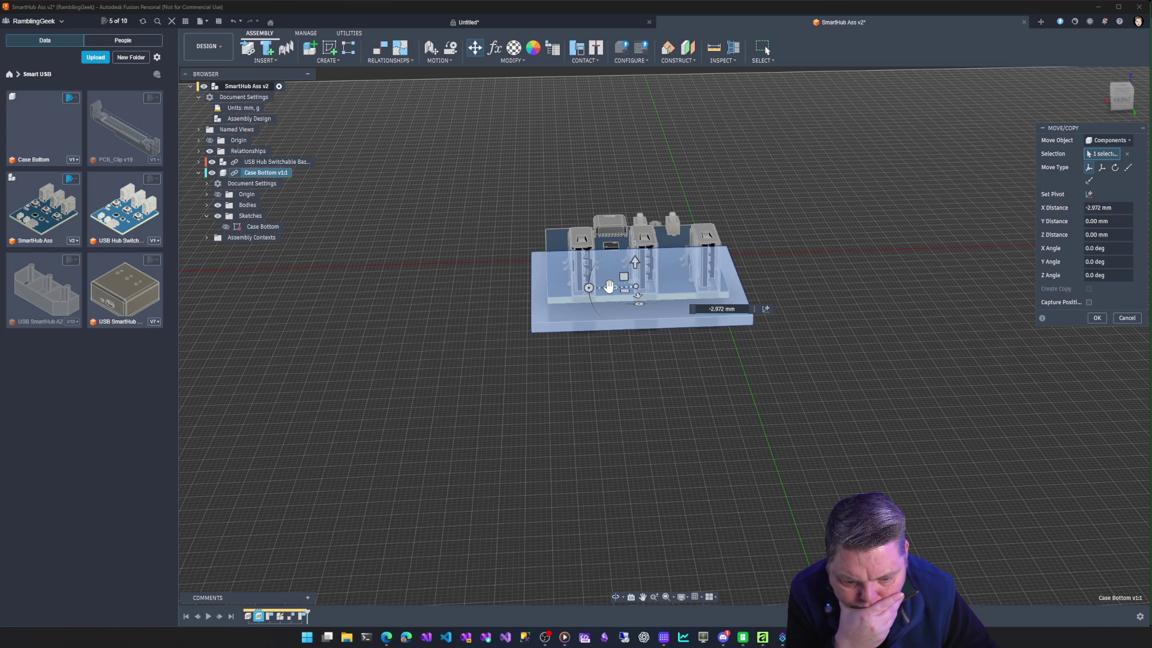
pyautogui.click(1097, 318)
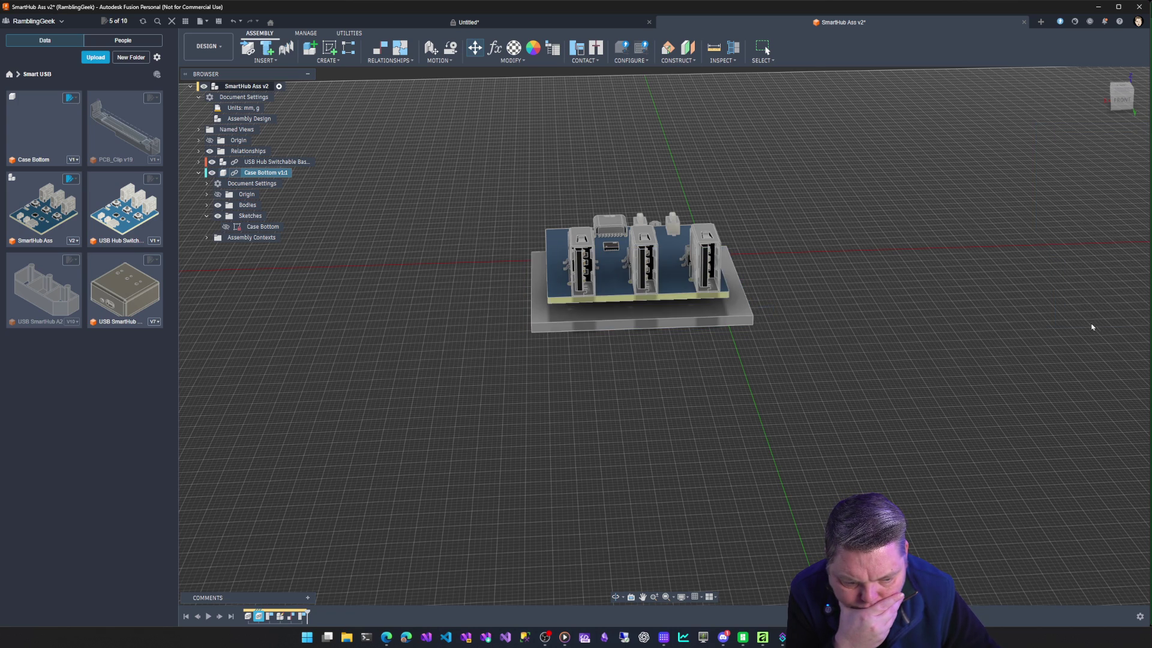
# Orbit around the board to check the plate's alignment and collapse Case Bottom in the browser.
pyautogui.moveTo(803, 291)
pyautogui.keyDown('shift'); pyautogui.mouseDown(button='middle')
pyautogui.moveTo(801, 424)
pyautogui.moveTo(864, 378)
pyautogui.moveTo(810, 342)
pyautogui.moveTo(720, 342)
pyautogui.moveTo(721, 252)
pyautogui.mouseUp(button='middle'); pyautogui.keyUp('shift')
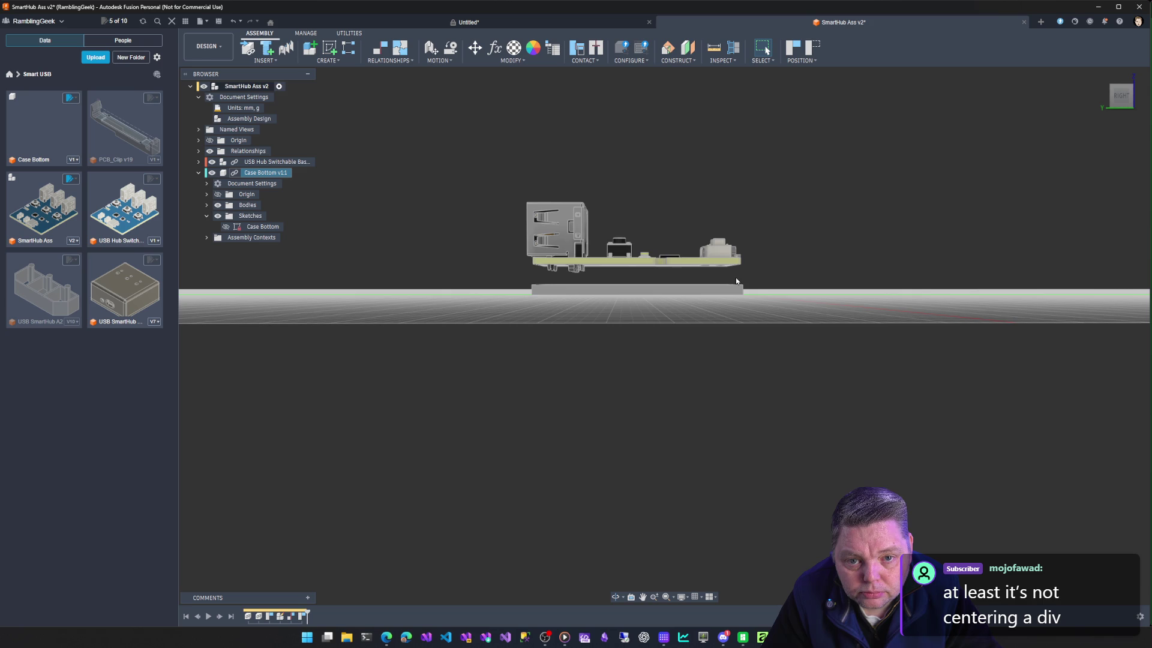
pyautogui.keyDown('shift'); pyautogui.moveTo(735, 277); pyautogui.dragTo(685, 343, button='middle'); pyautogui.keyUp('shift')
pyautogui.keyDown('shift'); pyautogui.moveTo(630, 297); pyautogui.dragTo(482, 277, button='middle'); pyautogui.keyUp('shift')
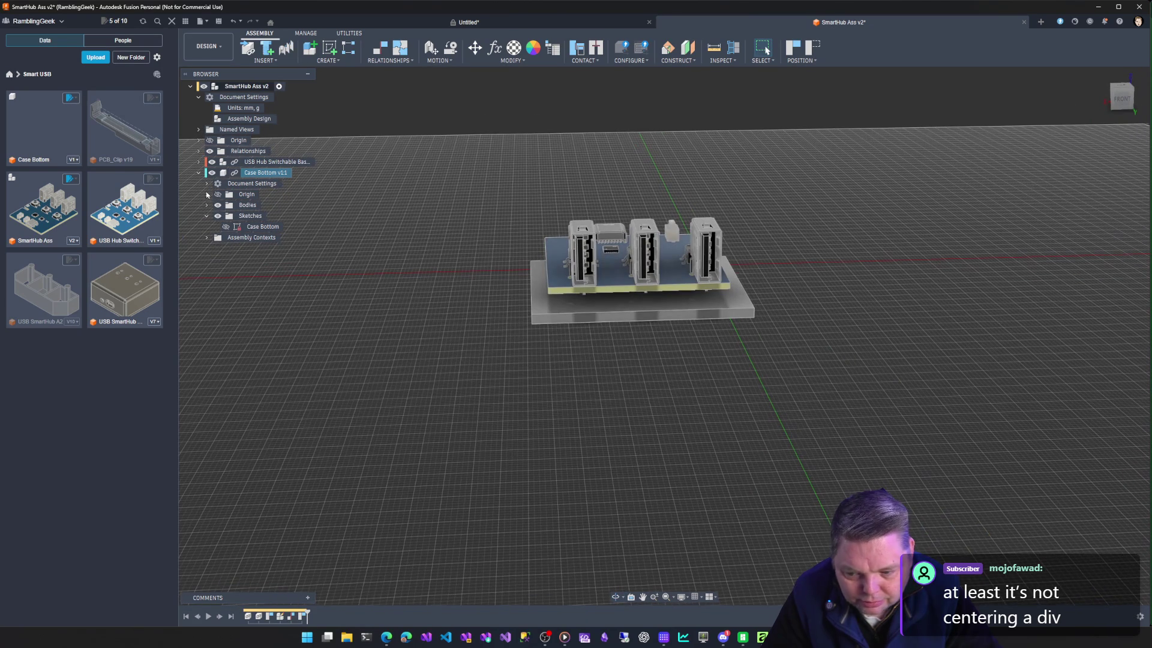
pyautogui.click(200, 172)
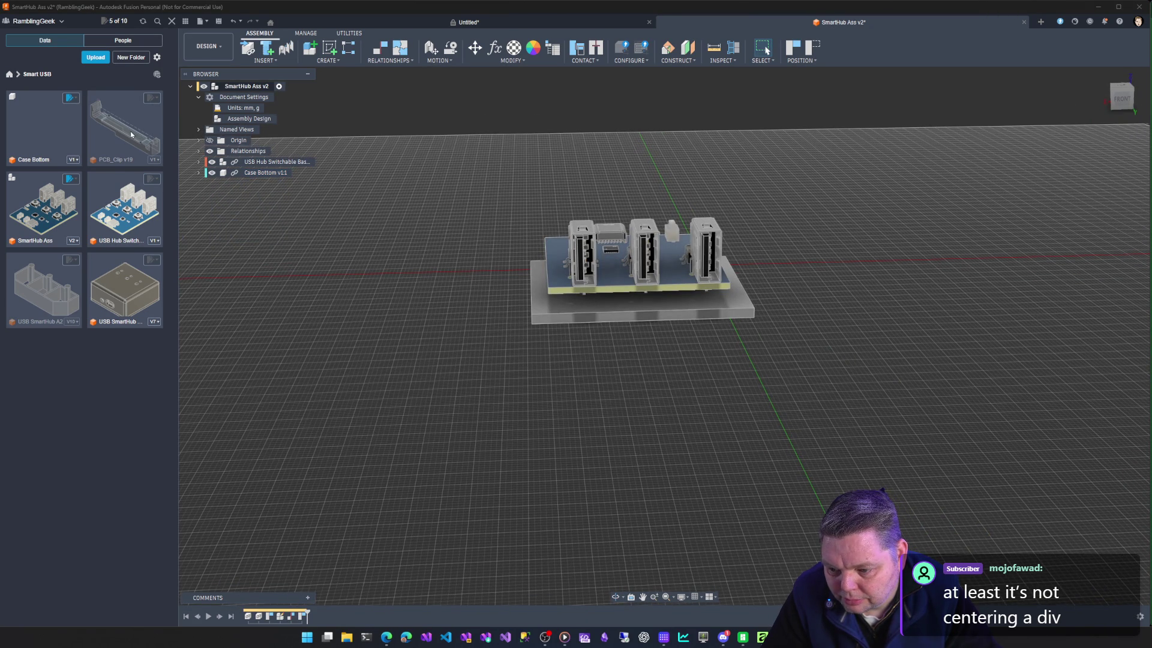
# Insert the PCB_Clip v19 component from the Smart USB project at its default initial position.
pyautogui.rightClick(232, 86)
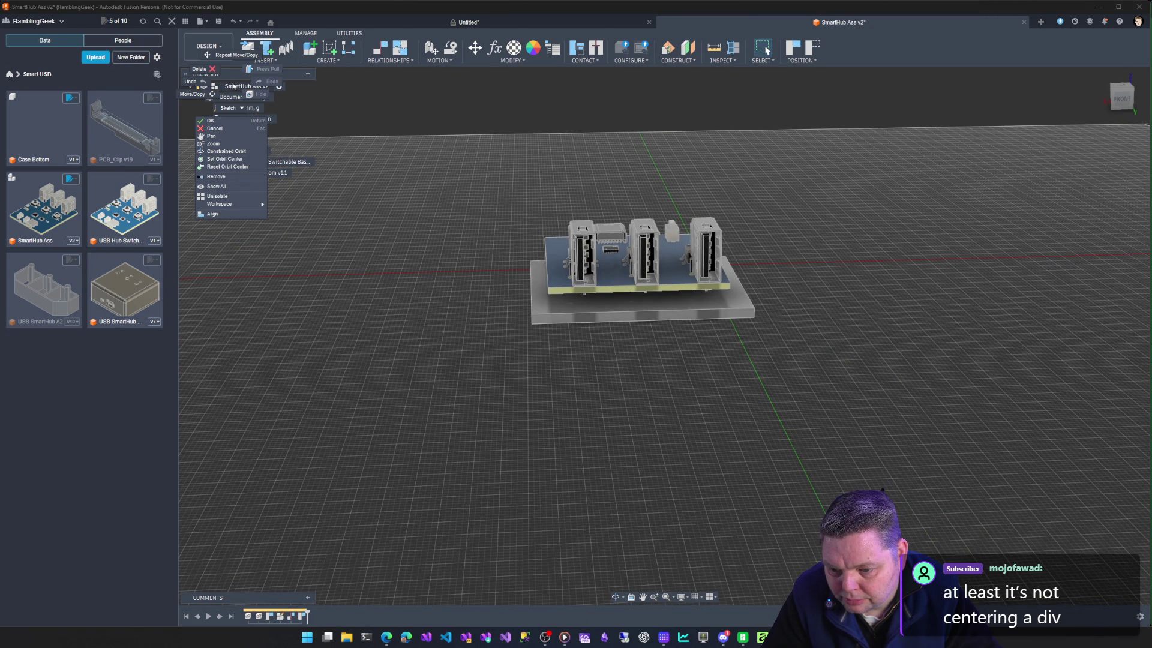
pyautogui.click(363, 183)
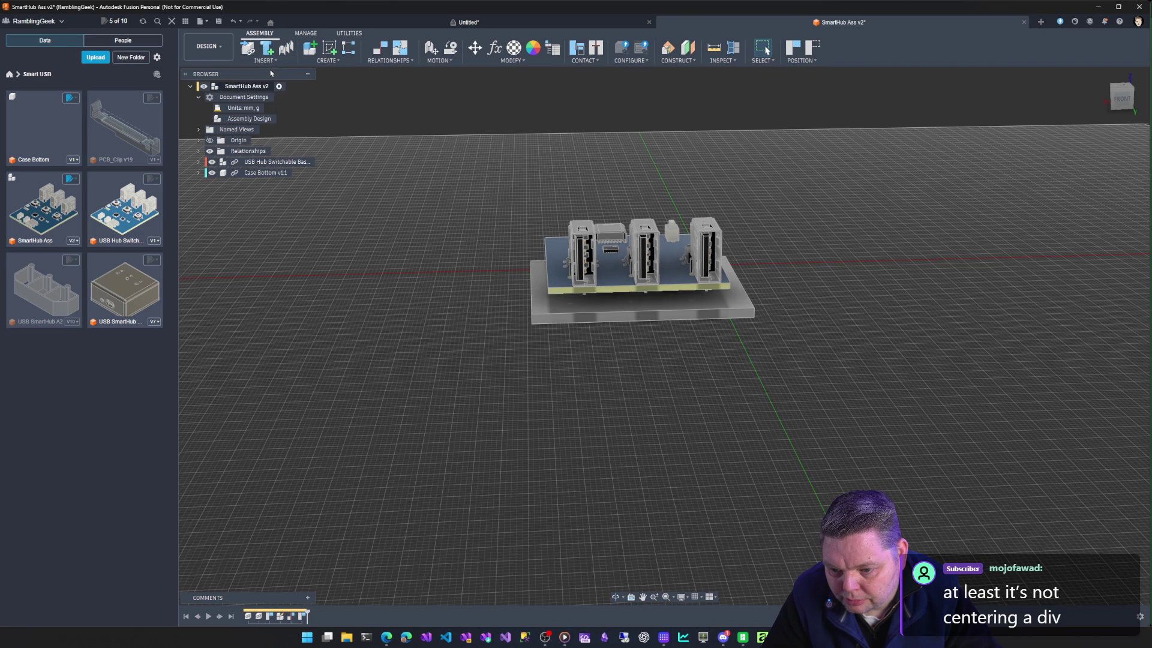
pyautogui.click(267, 49)
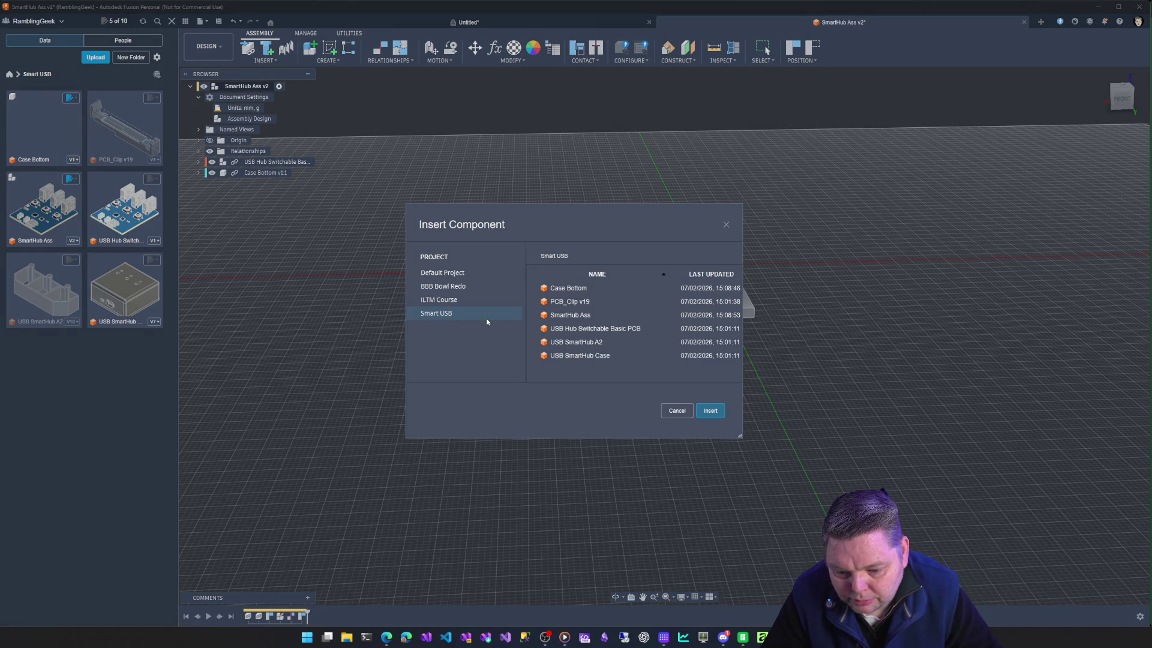
pyautogui.click(589, 302)
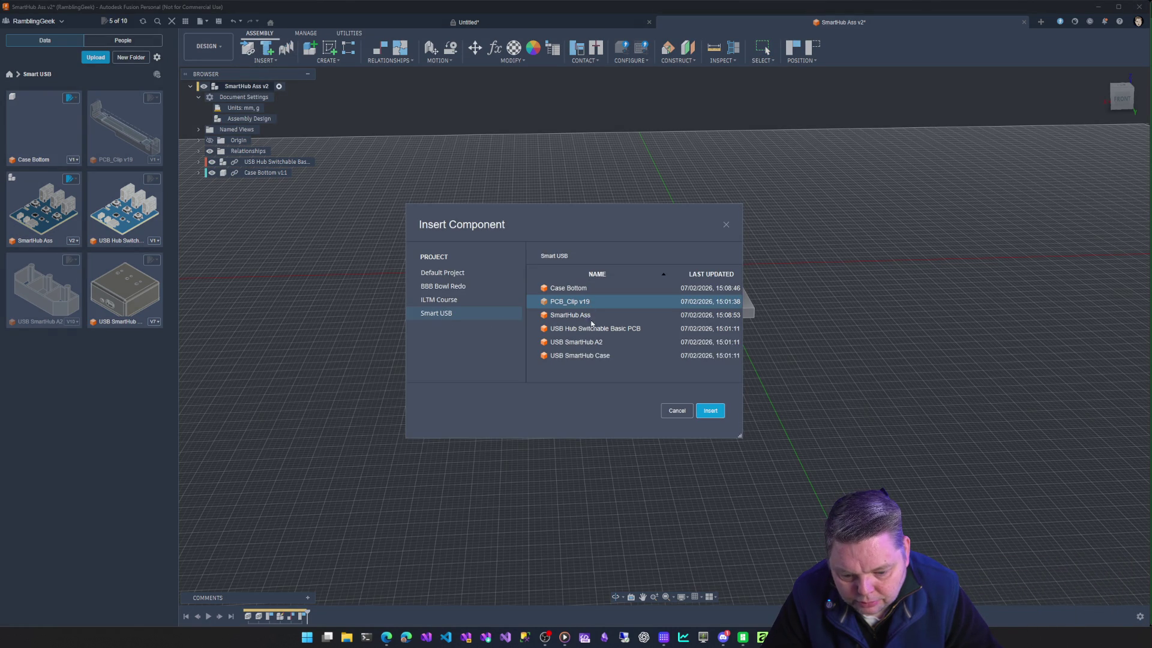
pyautogui.click(711, 411)
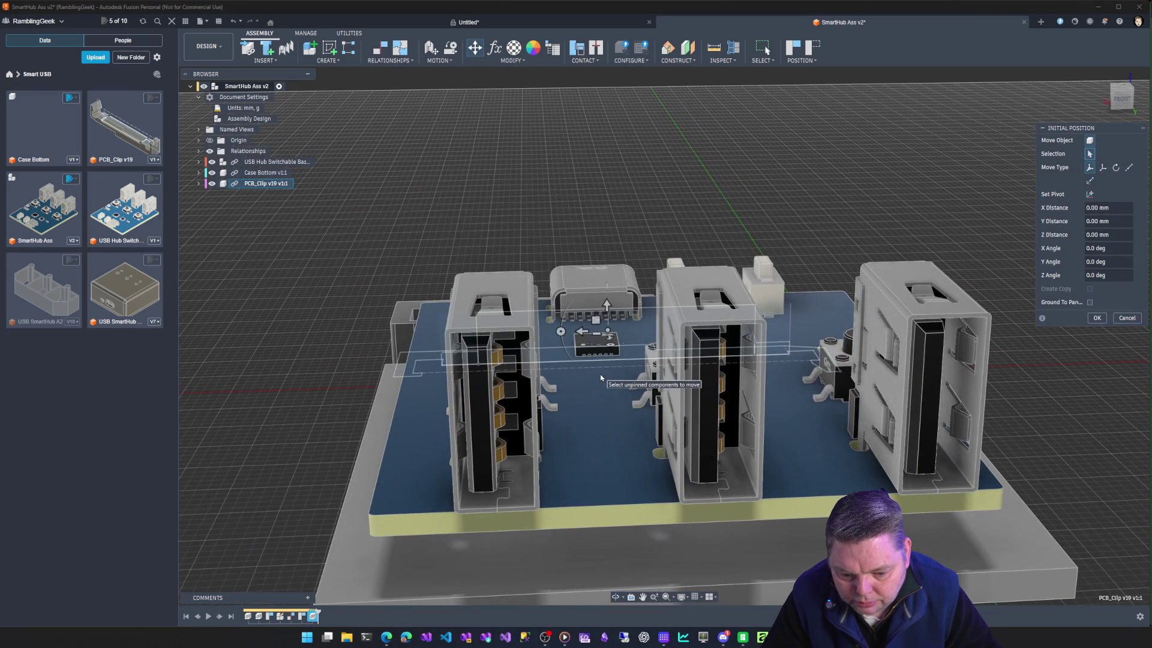
pyautogui.click(1098, 317)
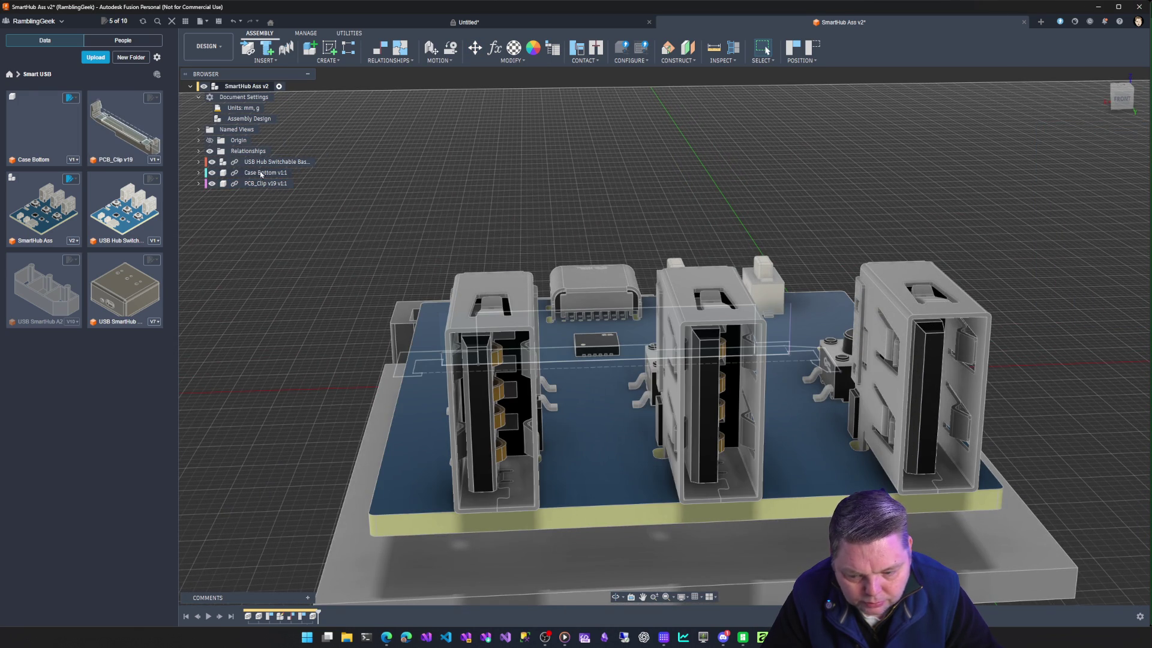
# Orbit to an oblique view of the assembly and select the PCB_Clip component.
pyautogui.keyDown('shift'); pyautogui.moveTo(389, 243); pyautogui.dragTo(389, 360, button='middle'); pyautogui.keyUp('shift')
pyautogui.keyDown('shift'); pyautogui.moveTo(540, 360); pyautogui.dragTo(540, 271, button='middle'); pyautogui.keyUp('shift')
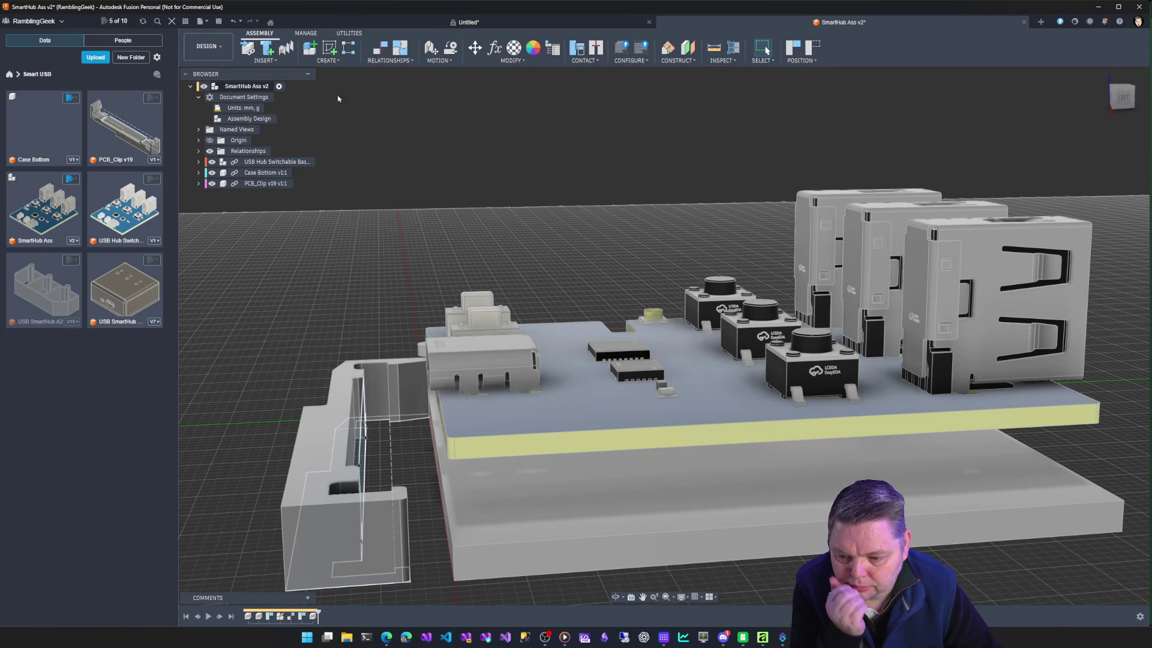
pyautogui.click(276, 184)
# Move/Copy the PCB_Clip, sliding it toward the board and turning it 90 degrees.
pyautogui.rightClick(276, 184)
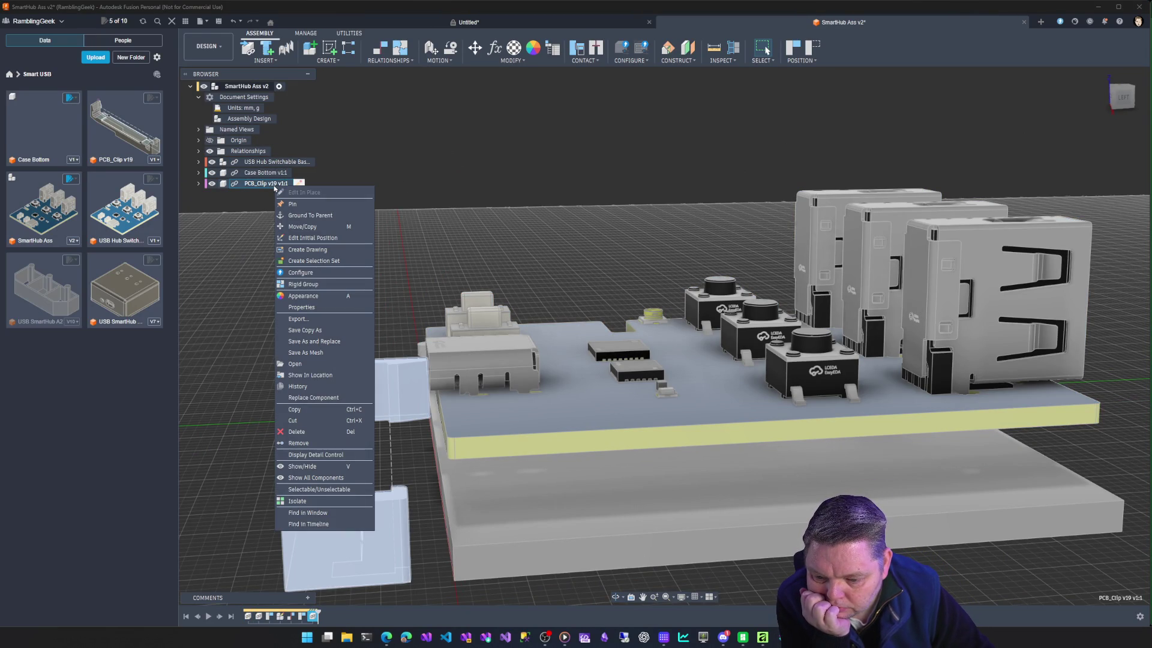
pyautogui.click(302, 226)
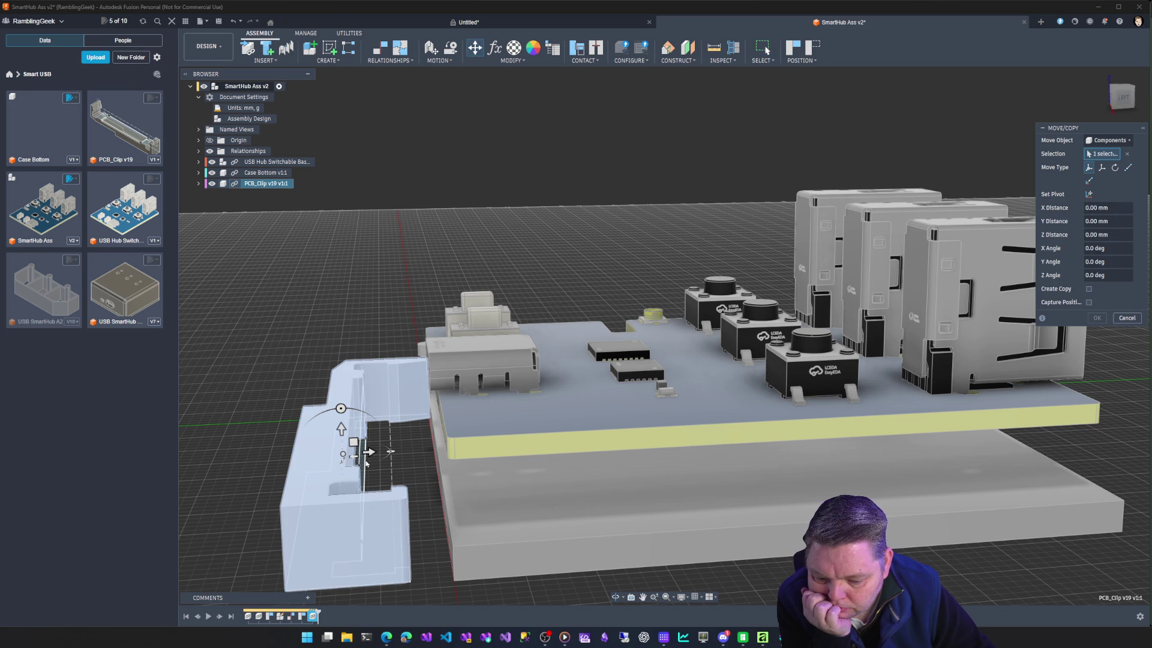
pyautogui.moveTo(370, 450); pyautogui.dragTo(566, 450)
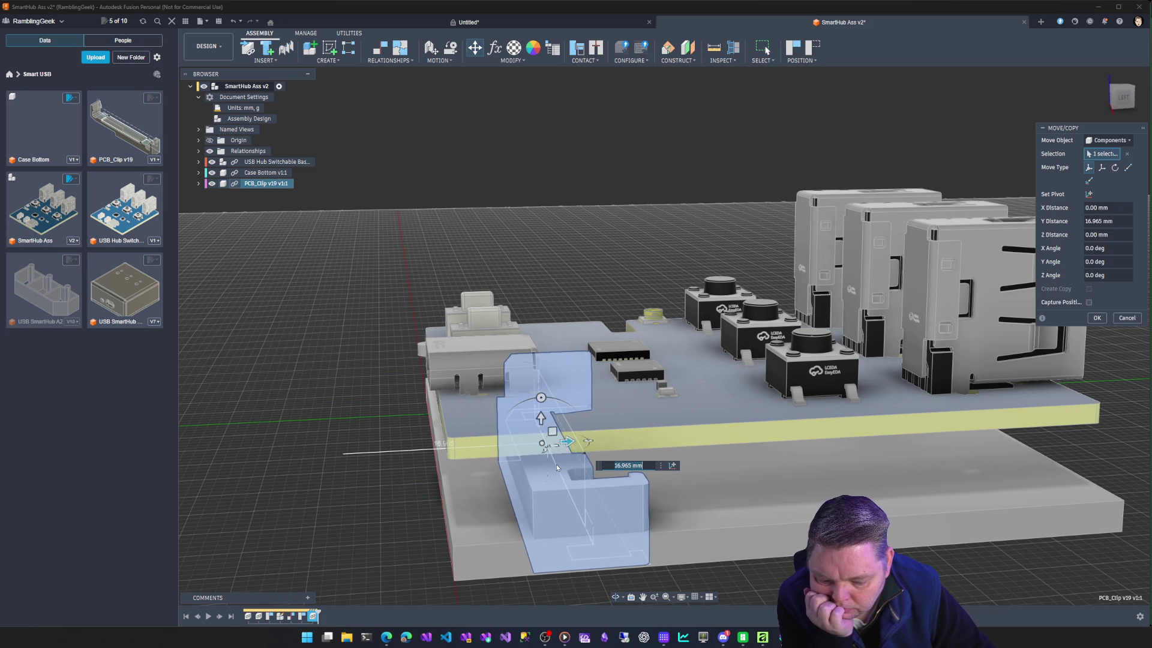
pyautogui.moveTo(540, 399)
pyautogui.mouseDown()
pyautogui.moveTo(496, 447)
pyautogui.moveTo(544, 389)
pyautogui.mouseUp()
pyautogui.moveTo(388, 366)
pyautogui.keyDown('shift'); pyautogui.mouseDown(button='middle')
pyautogui.moveTo(645, 368)
pyautogui.moveTo(645, 343)
pyautogui.mouseUp(button='middle'); pyautogui.keyUp('shift')
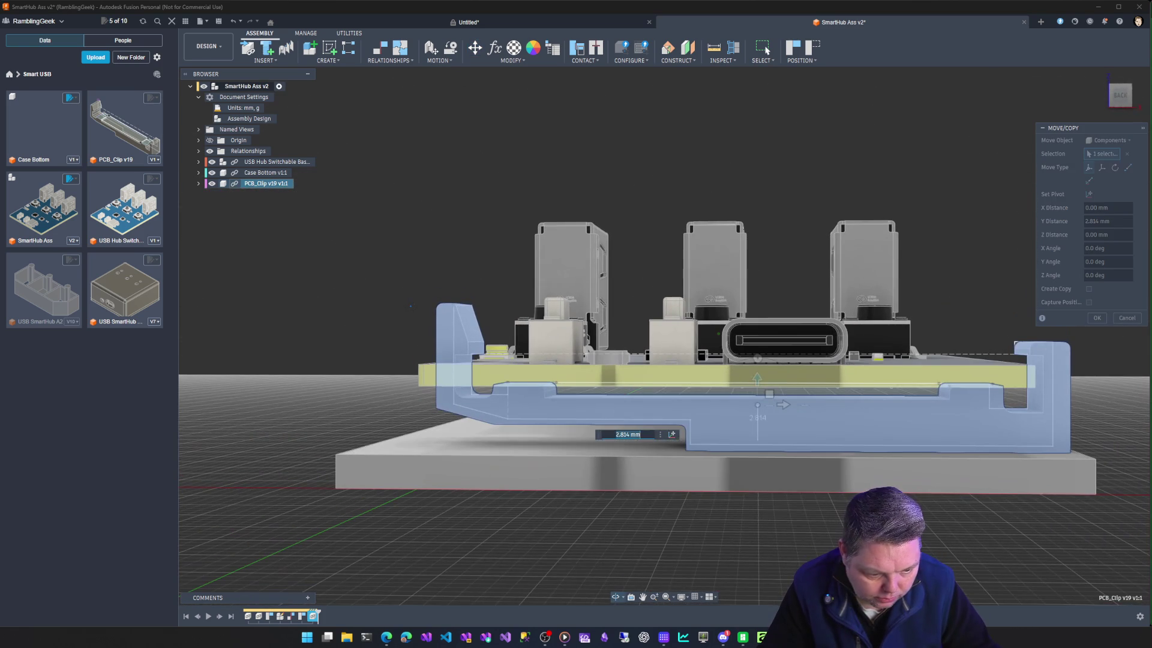
# View the assembly from the back in orthographic projection and nudge the clip to about -1.6 mm in X.
pyautogui.click(1117, 97)
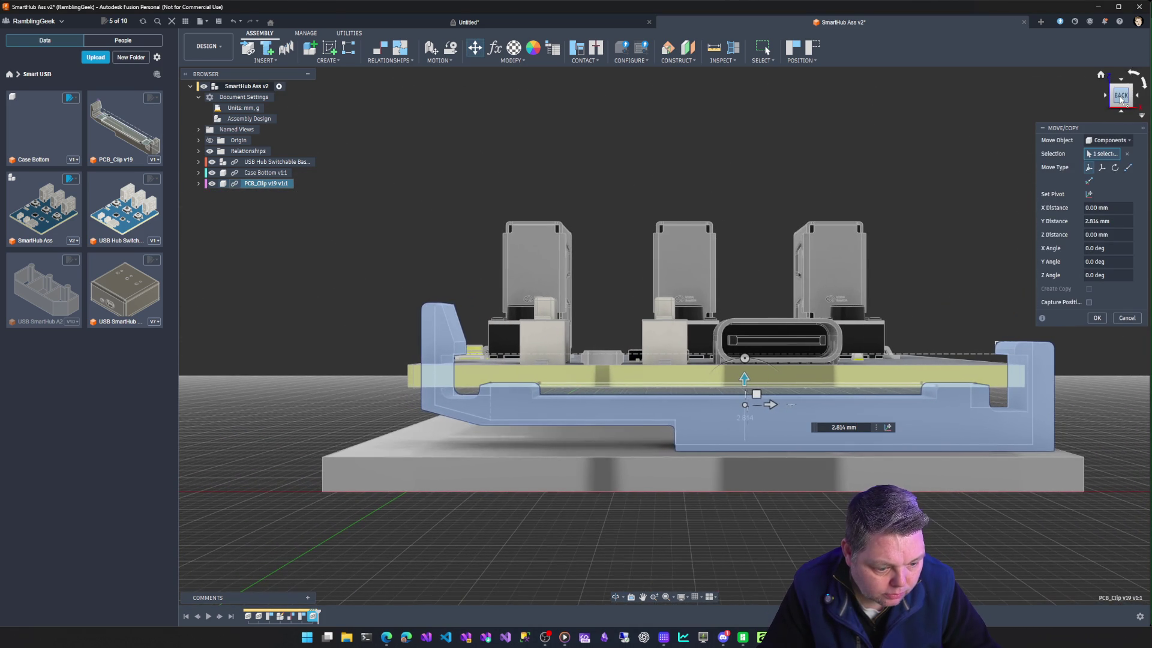
pyautogui.click(696, 597)
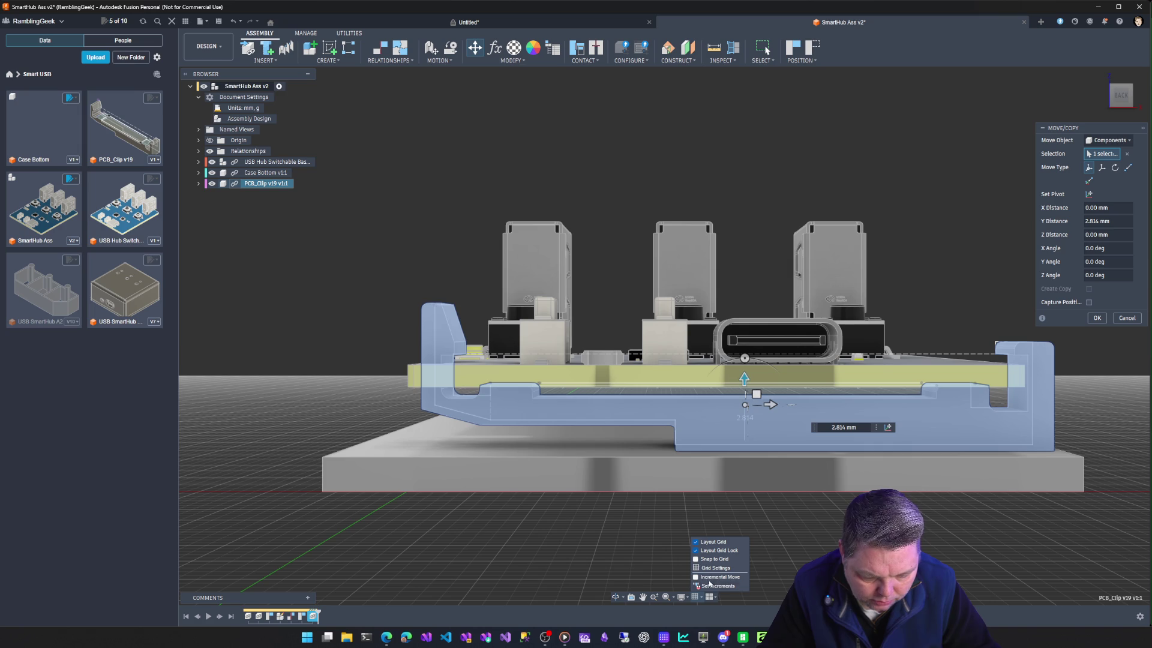
pyautogui.click(682, 597)
pyautogui.moveTo(698, 568)
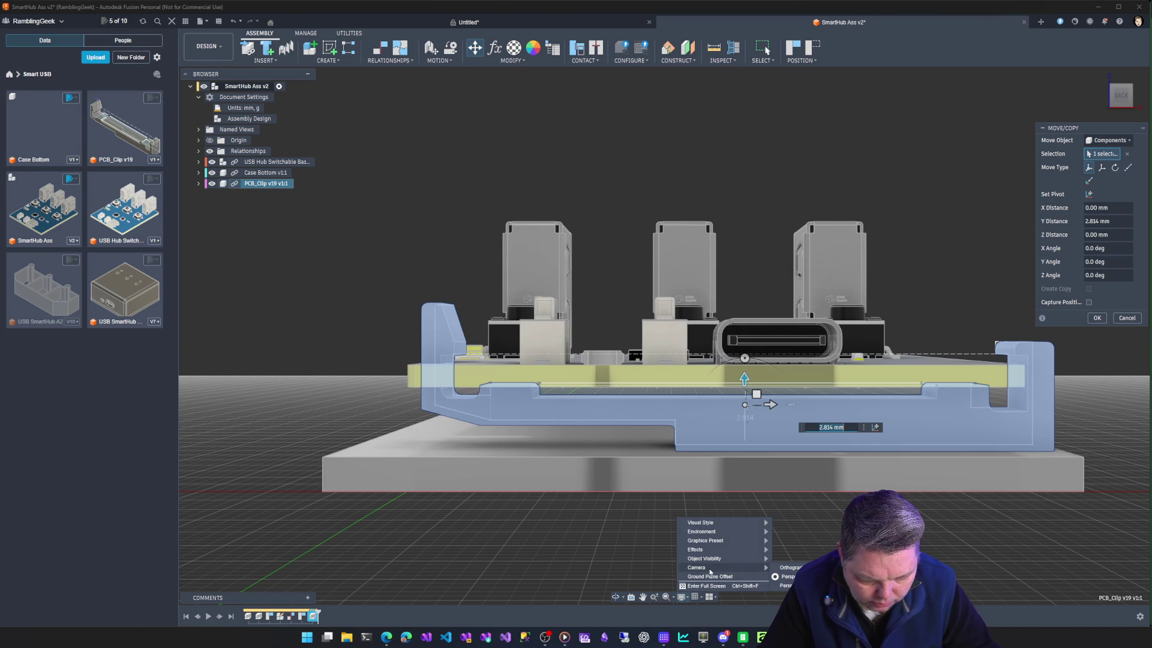
pyautogui.click(791, 577)
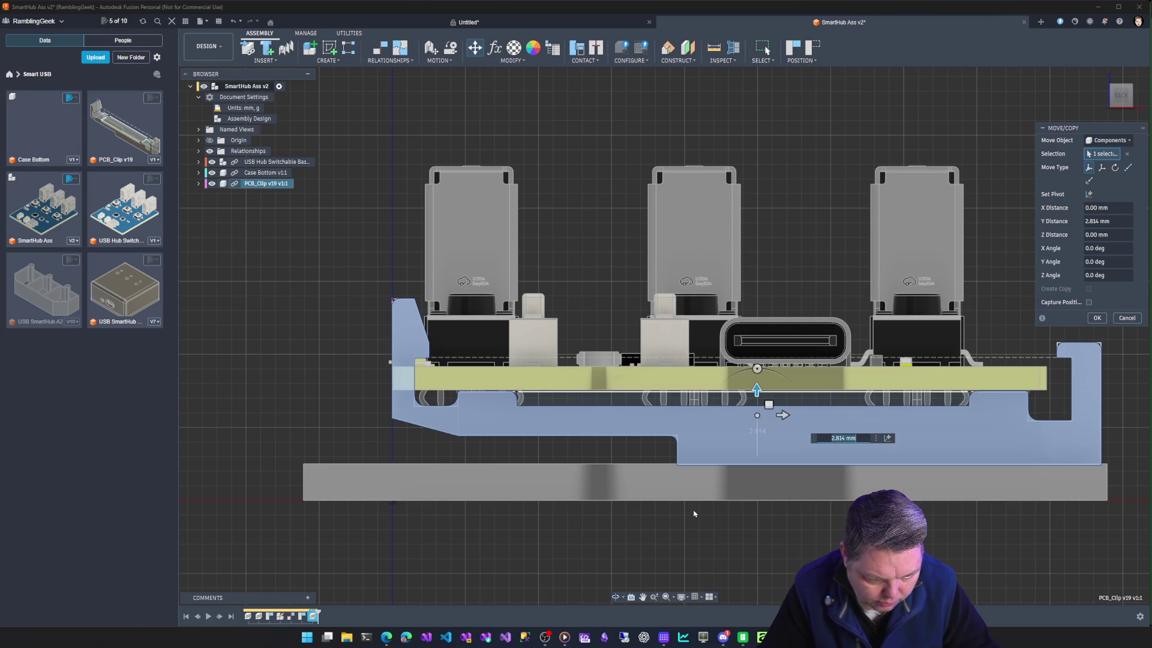
pyautogui.moveTo(782, 415); pyautogui.dragTo(760, 417)
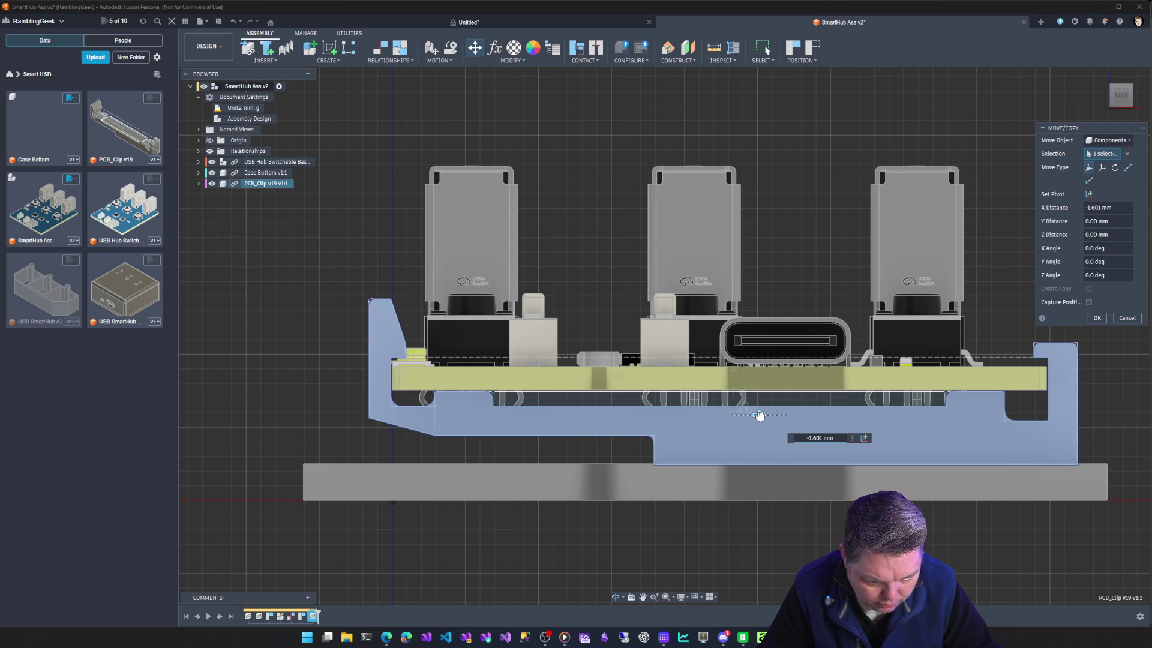